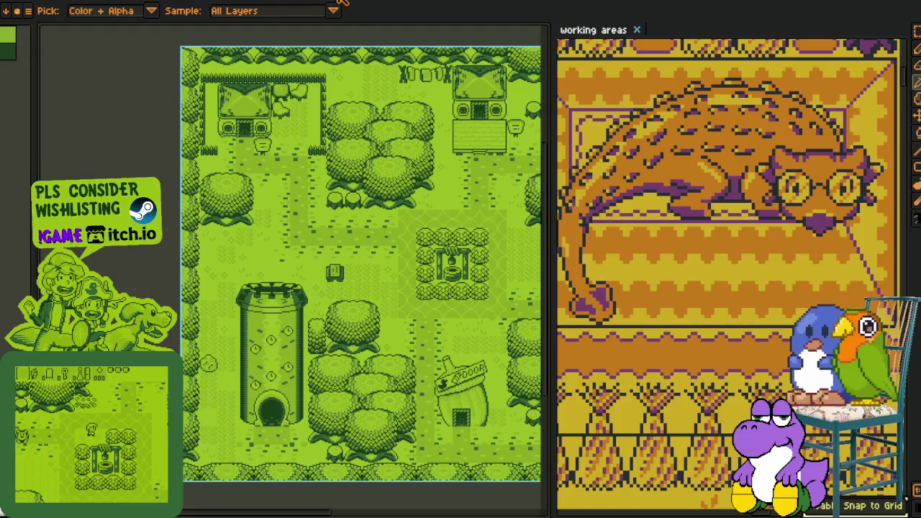
# Close the tilemap sprite without saving, show the layer timeline, and hide the yellow screen and orange frame artwork.
pyautogui.click(450, 278)
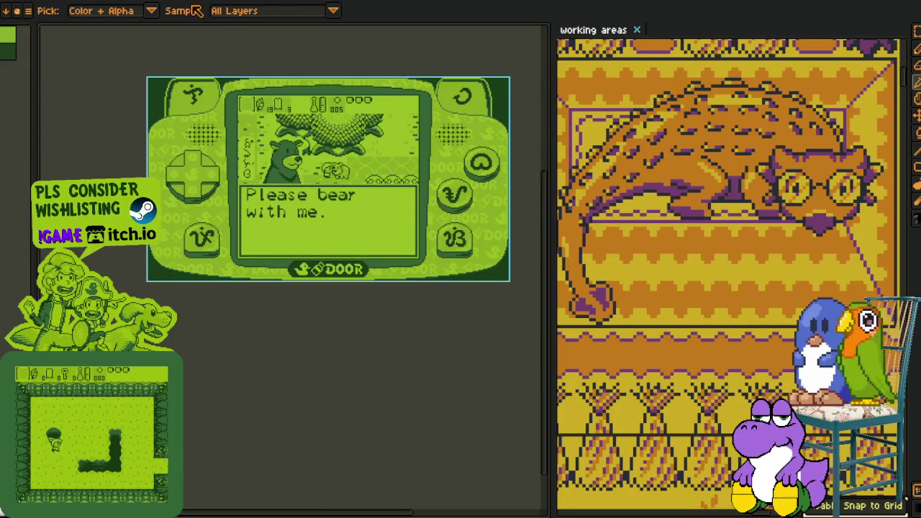
pyautogui.hotkey('ctrl', 'w')
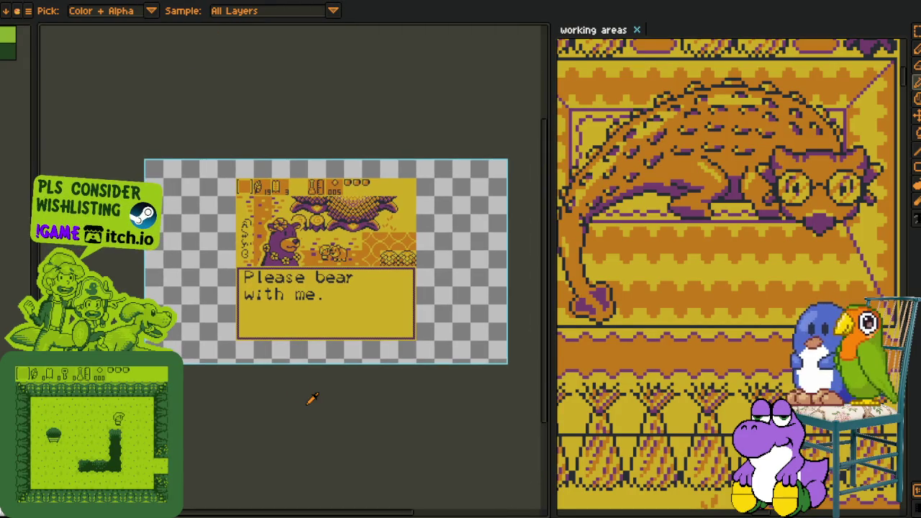
pyautogui.press('Tab')
pyautogui.hotkey('ctrl', 'w')
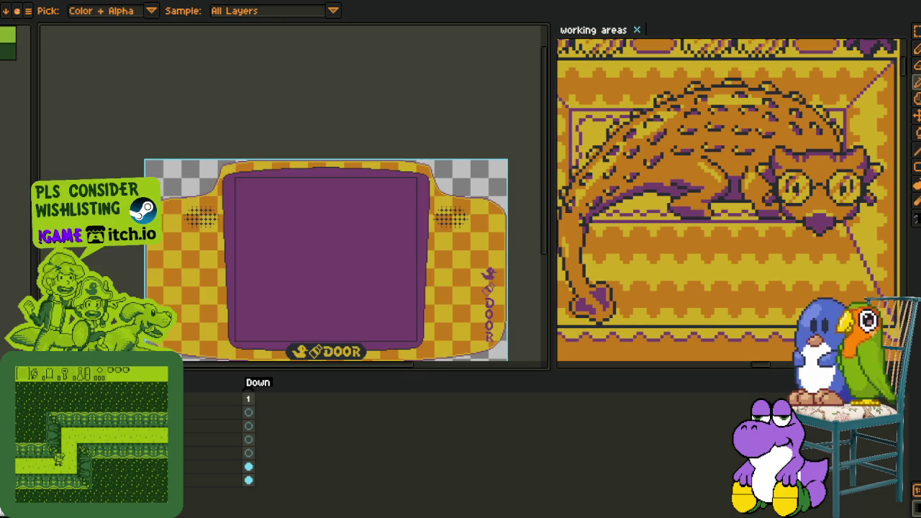
pyautogui.hotkey('ctrl', 'z')
pyautogui.hotkey('ctrl', 'z')
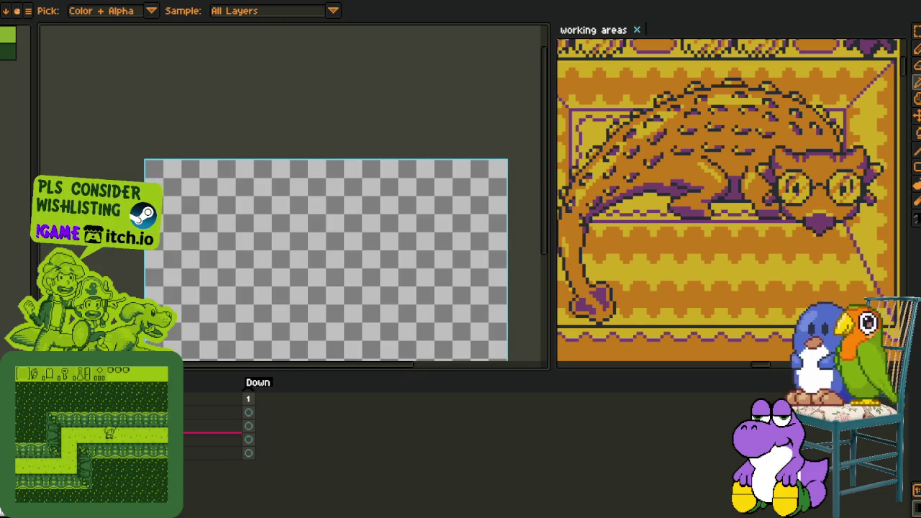
pyautogui.hotkey('ctrl', 'z')
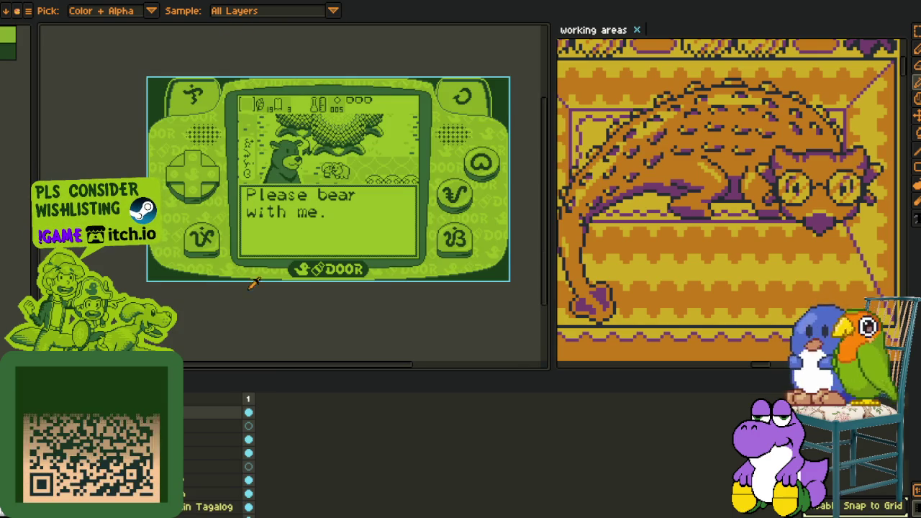
# On the green console mockup, hide the bear scene layer, then bring up the Export Sprite Sheet settings.
pyautogui.hotkey('ctrl', 'z')
pyautogui.hotkey('ctrl', 'z')
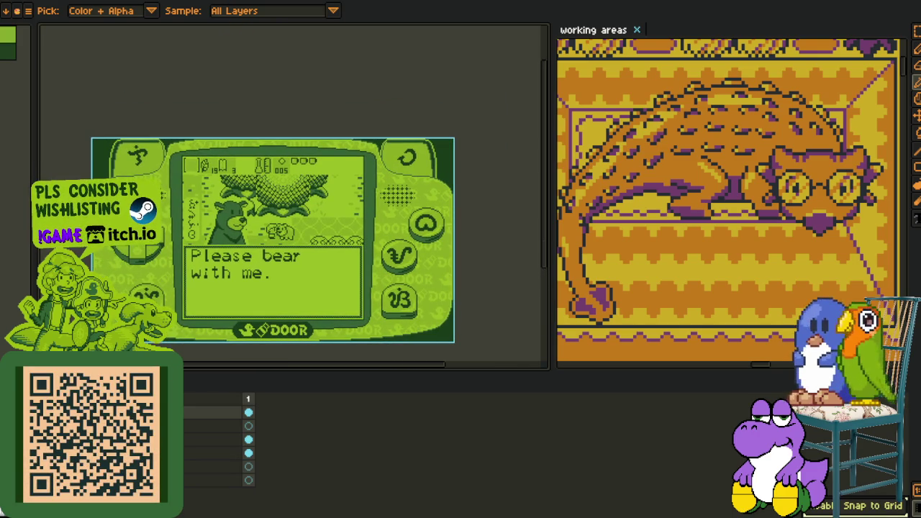
pyautogui.hotkey('ctrl', 'z')
pyautogui.hotkey('ctrl', 'y')
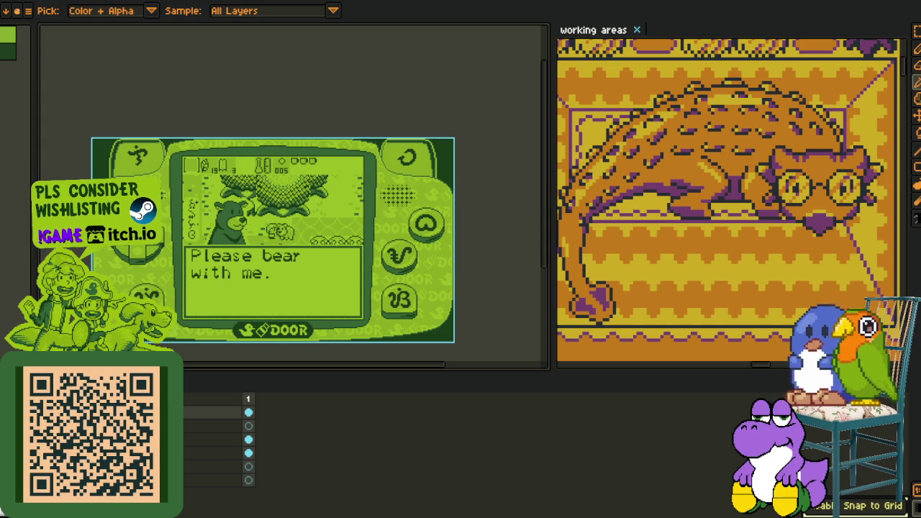
pyautogui.hotkey('ctrl', 'z')
pyautogui.hotkey('ctrl', 'z')
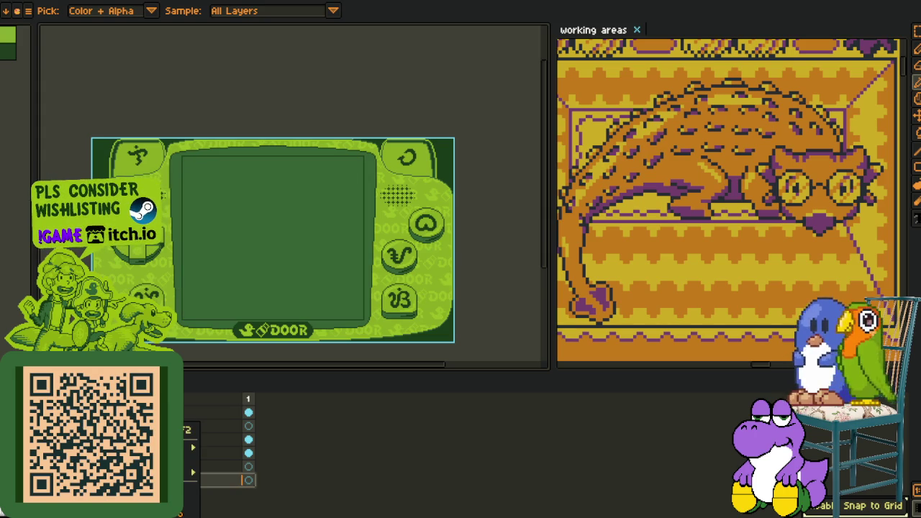
pyautogui.hotkey('ctrl', 'z')
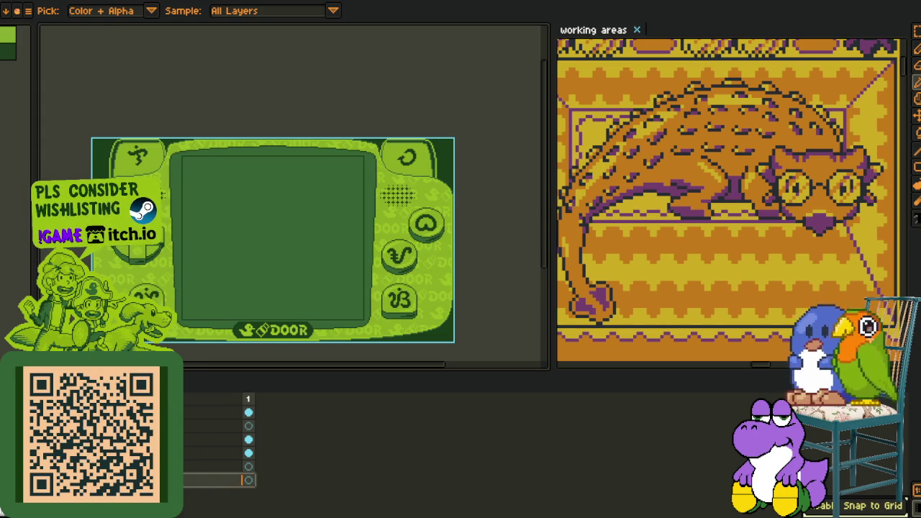
pyautogui.hotkey('alt', 'f')
pyautogui.click(149, 102)
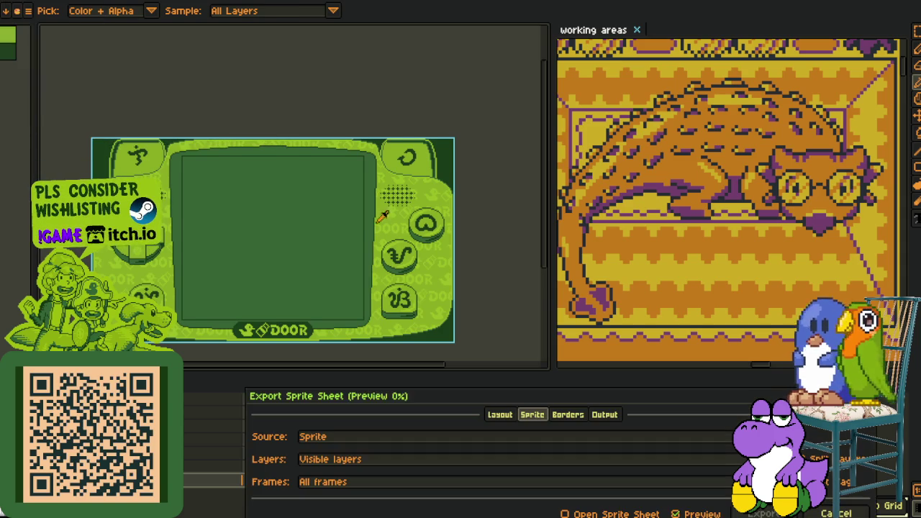
# Cancel the first export, switch the button labels from letters and symbols to kanji, and export the sprite sheet.
pyautogui.click(836, 513)
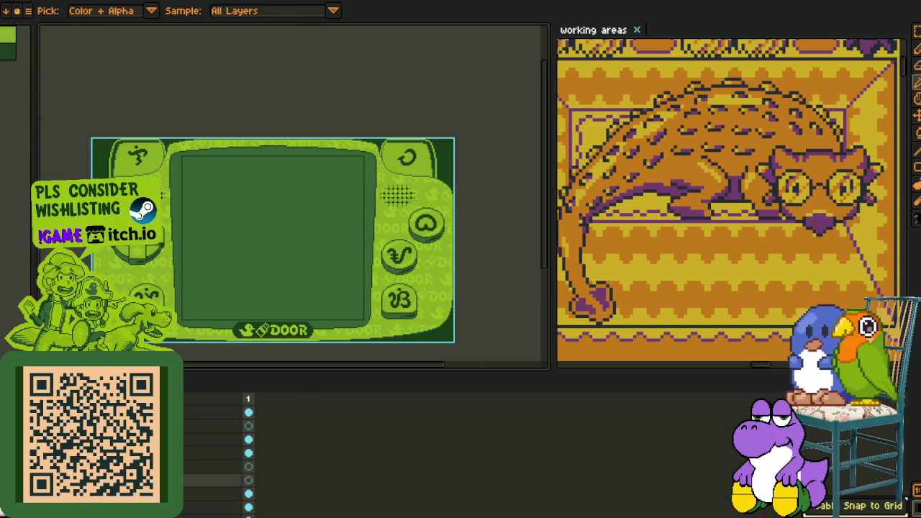
pyautogui.hotkey('ctrl', 'z')
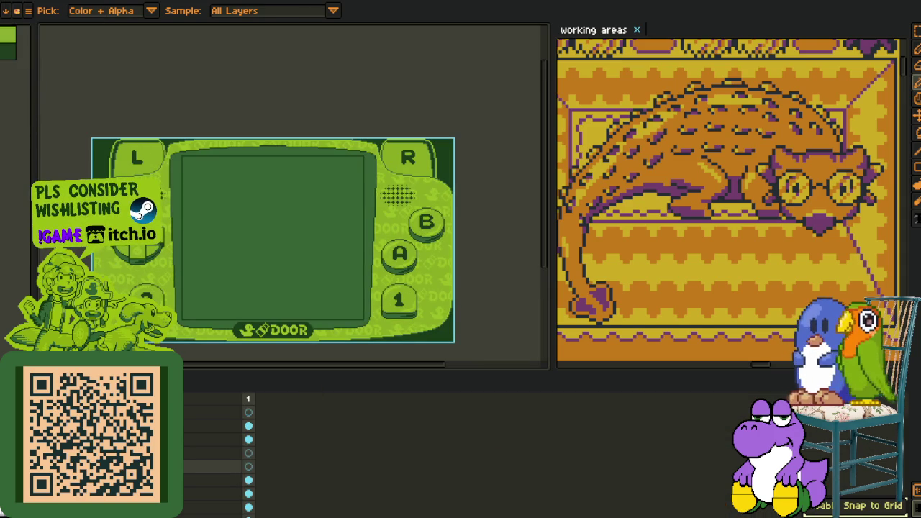
pyautogui.hotkey('ctrl', 'y')
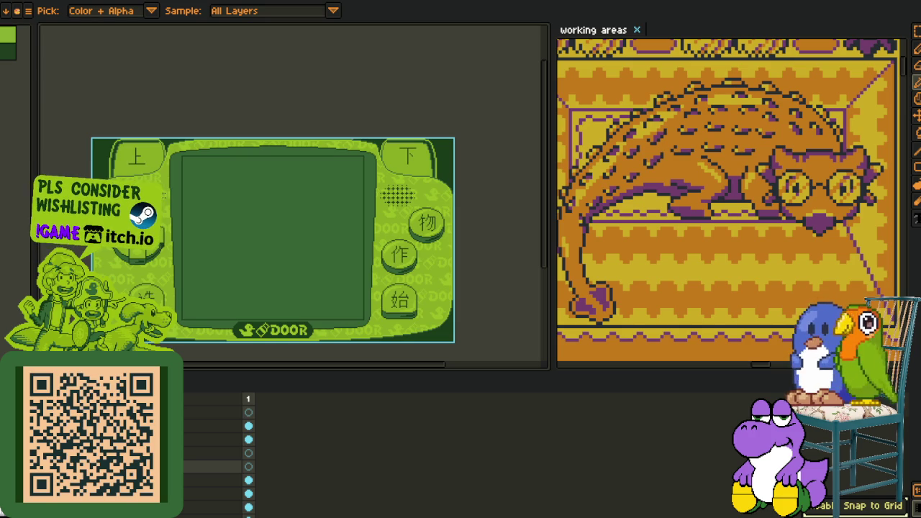
pyautogui.hotkey('ctrl', 'z')
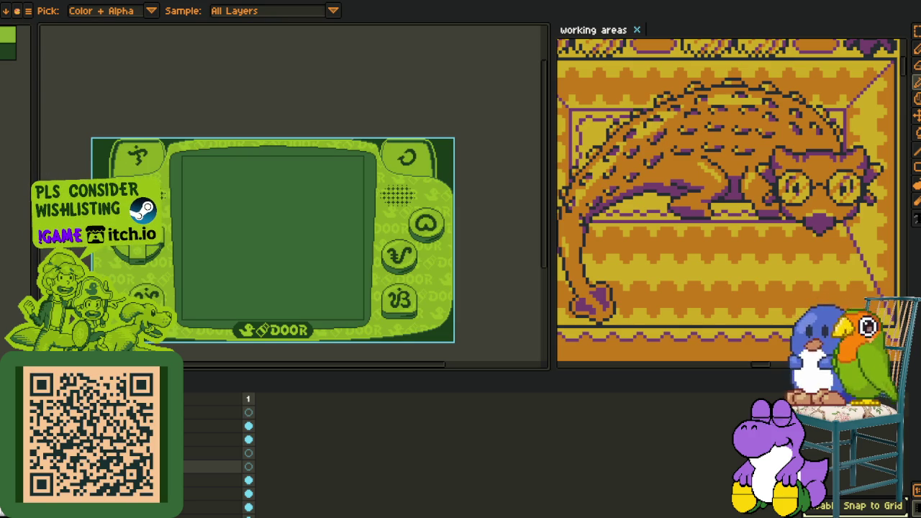
pyautogui.hotkey('ctrl', 'z')
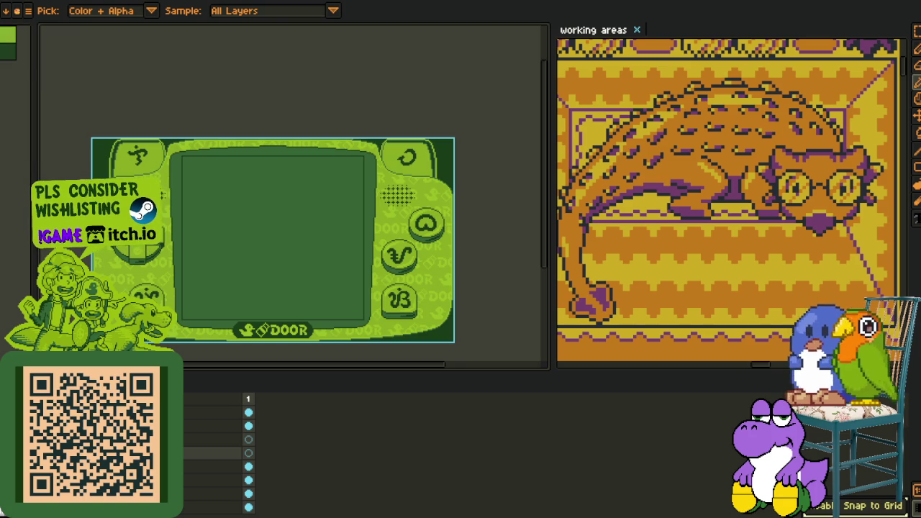
pyautogui.hotkey('ctrl', 'y')
pyautogui.hotkey('ctrl', 'y')
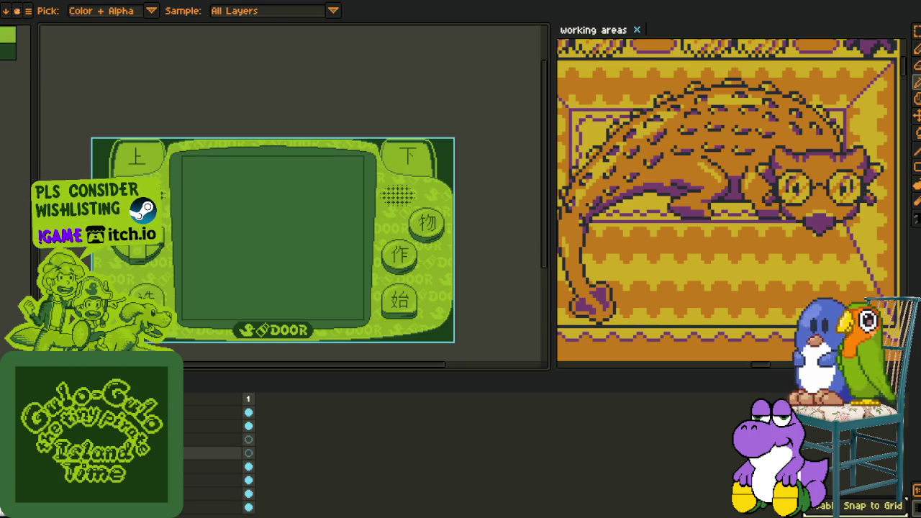
pyautogui.hotkey('ctrl', 'y')
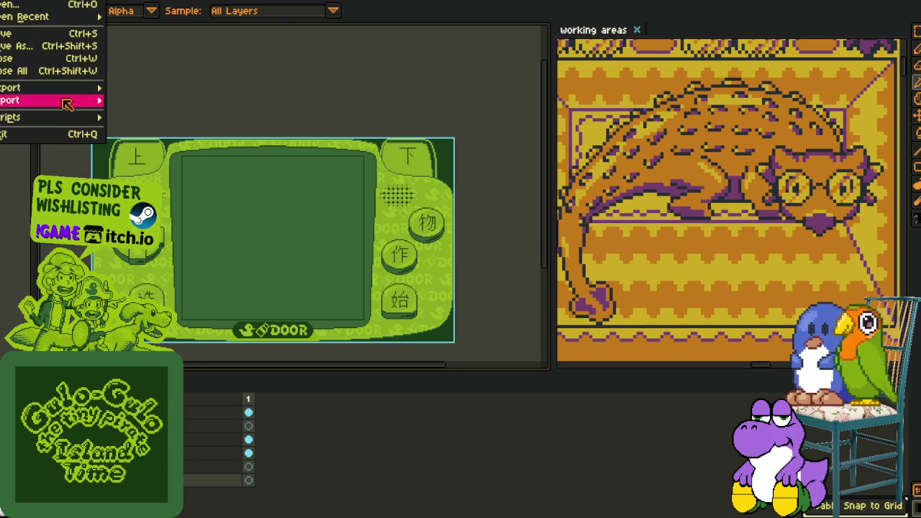
pyautogui.click(144, 99)
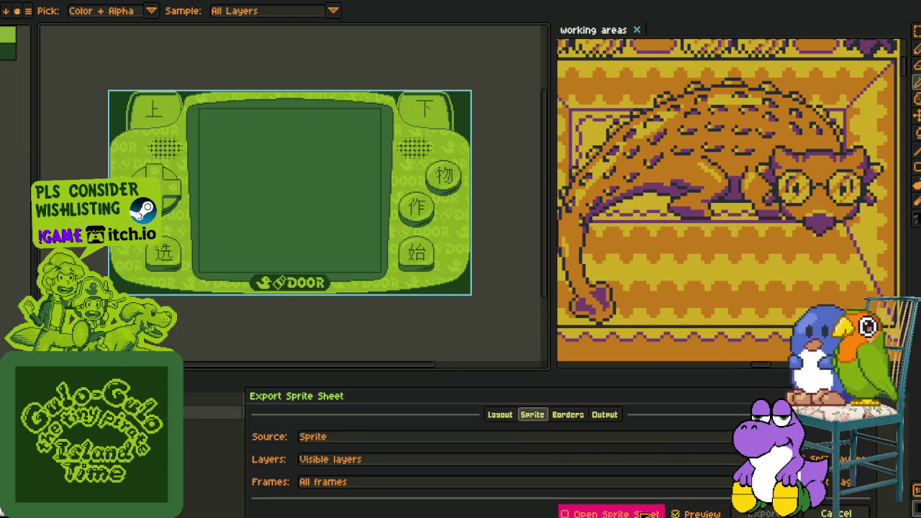
pyautogui.click(766, 513)
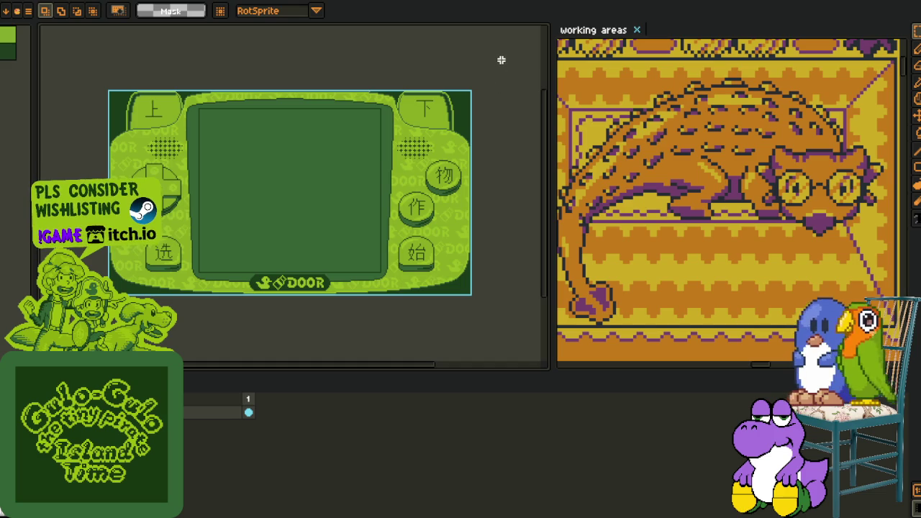
# On the blank transparent sprite, add a layer named 'boy_Ch' and paste the green kanji frame.
pyautogui.hotkey('ctrl', 'tab')
pyautogui.hotkey('ctrl', 'tab')
pyautogui.hotkey('ctrl', 'tab')
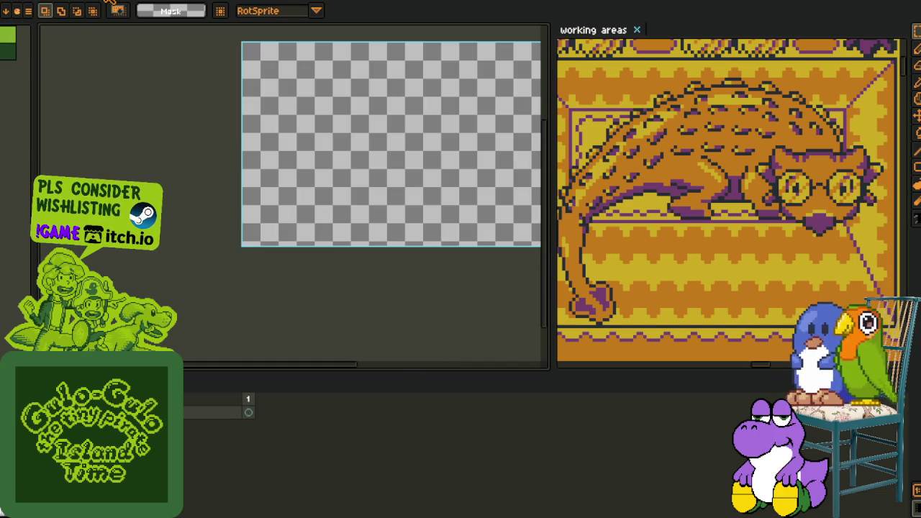
pyautogui.hotkey('ctrl', 'Tab')
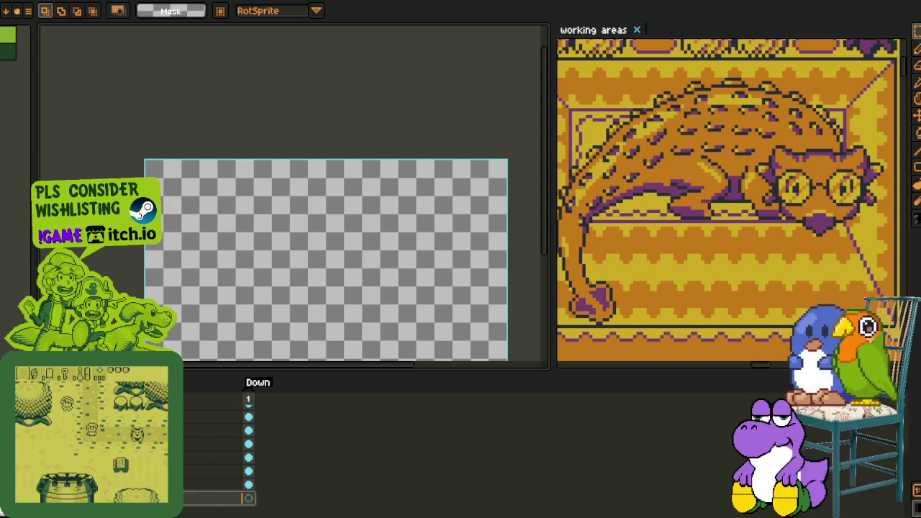
pyautogui.rightClick(197, 440)
pyautogui.click(223, 447)
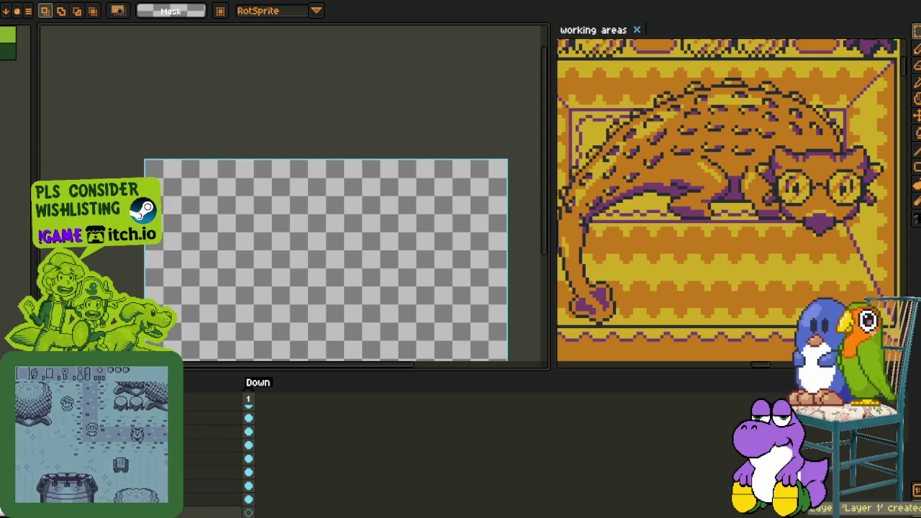
pyautogui.hotkey('shift', 'p')
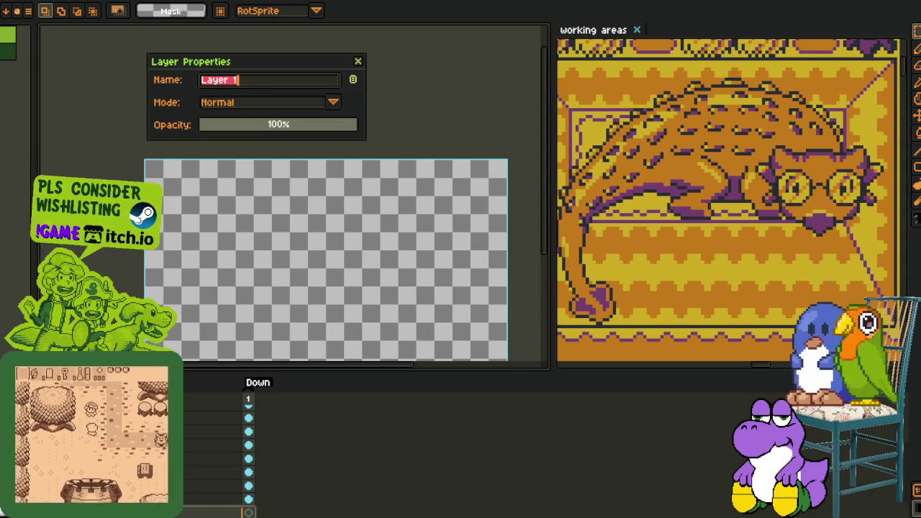
pyautogui.write('boy_')
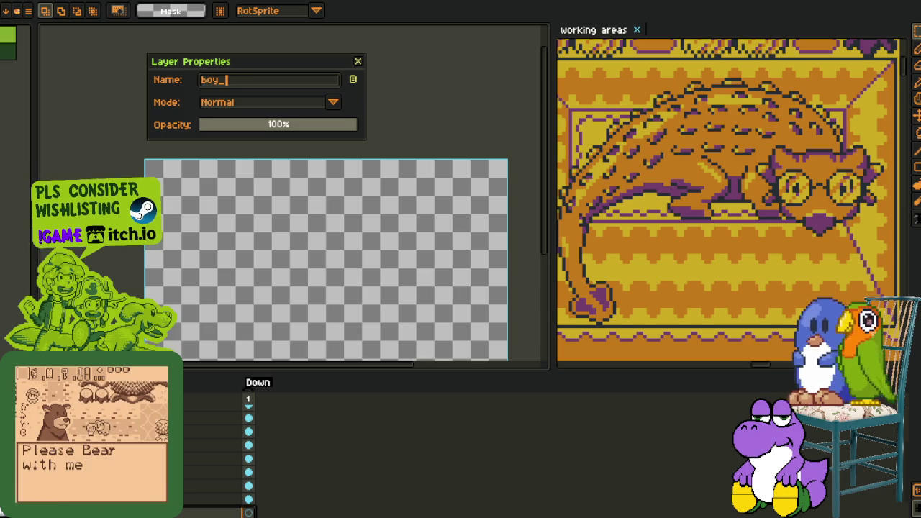
pyautogui.write('Ch')
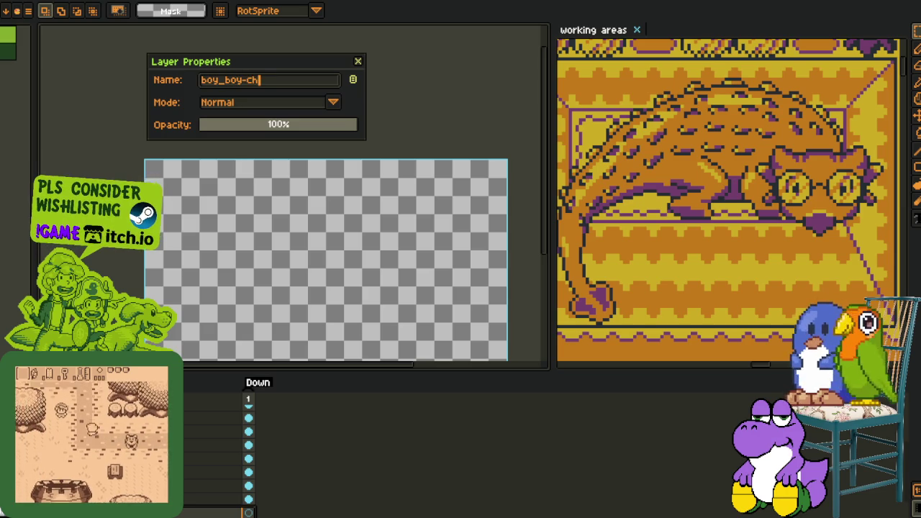
pyautogui.press('Return')
pyautogui.scroll(-1, 259, 207)
pyautogui.hotkey('ctrl', 'v')
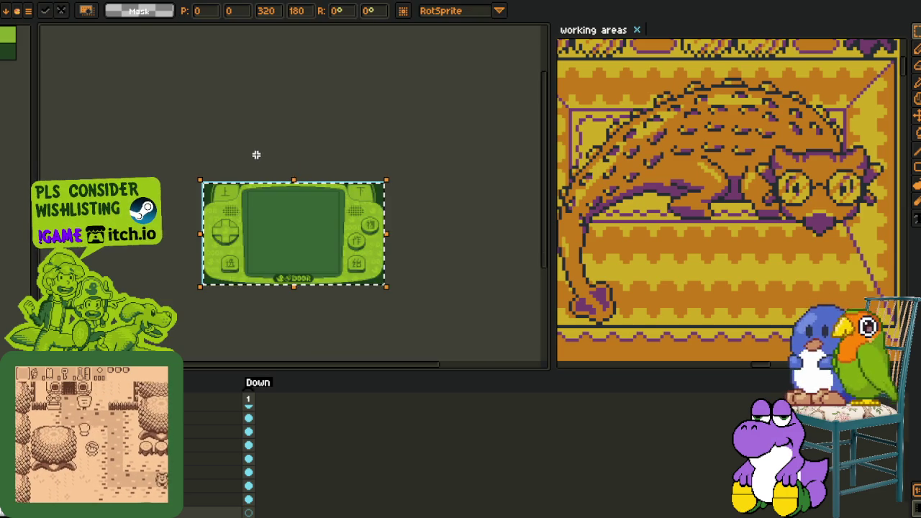
# Commit the pasted frame in place, zoom in, and confirm the first Replace Color pass.
pyautogui.press('Return')
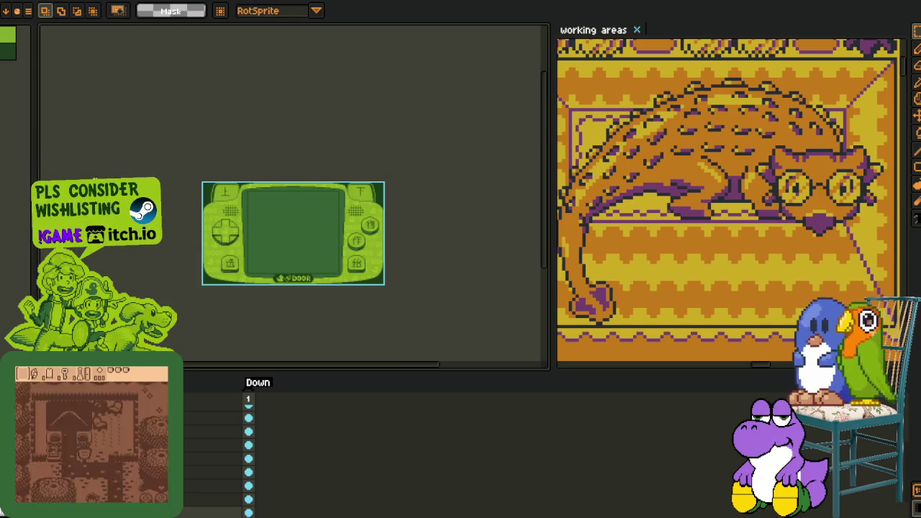
pyautogui.scroll(1, 603, 130)
pyautogui.scroll(1, 607, 216)
pyautogui.press('o')
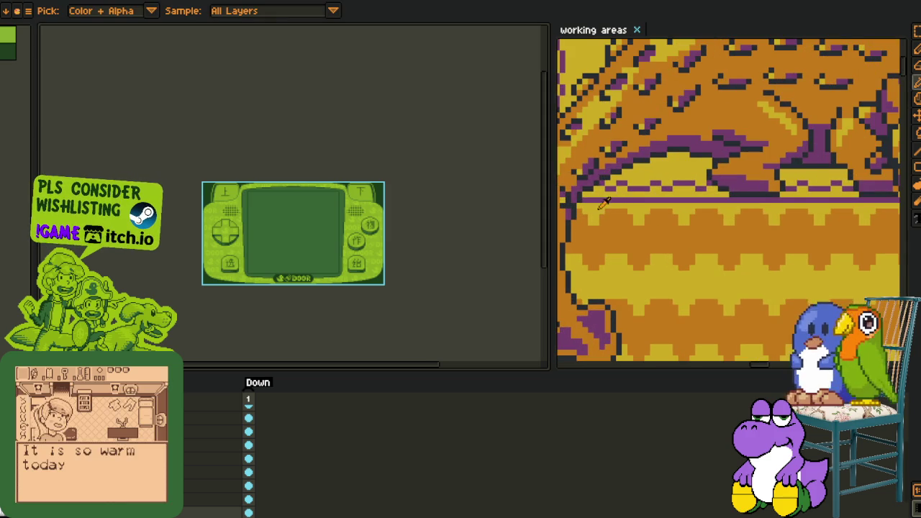
pyautogui.scroll(2, 604, 202)
pyautogui.scroll(1, 359, 255)
pyautogui.scroll(2, 359, 219)
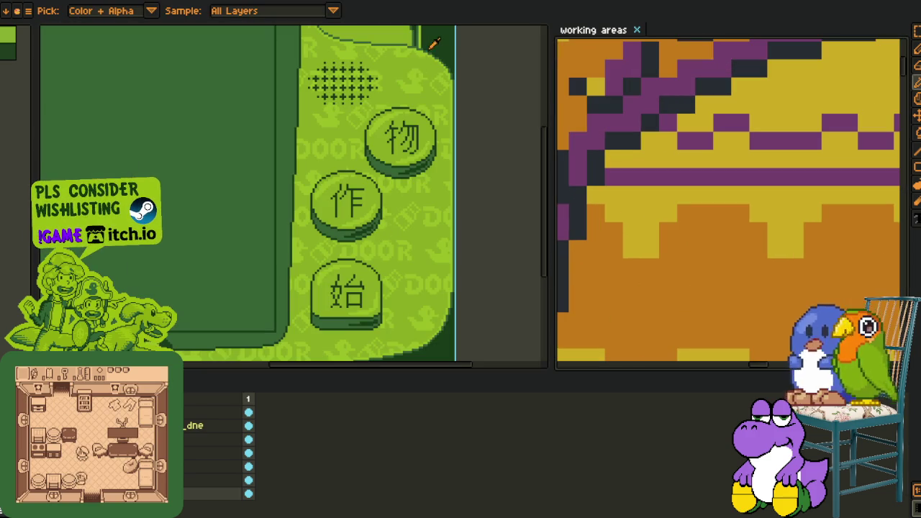
pyautogui.hotkey('shift', 'r')
pyautogui.click(370, 408)
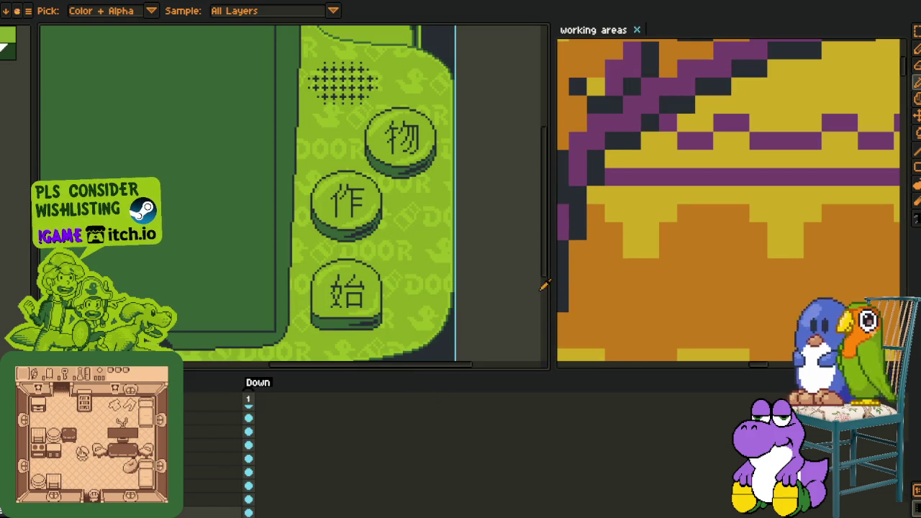
pyautogui.scroll(1, 421, 220)
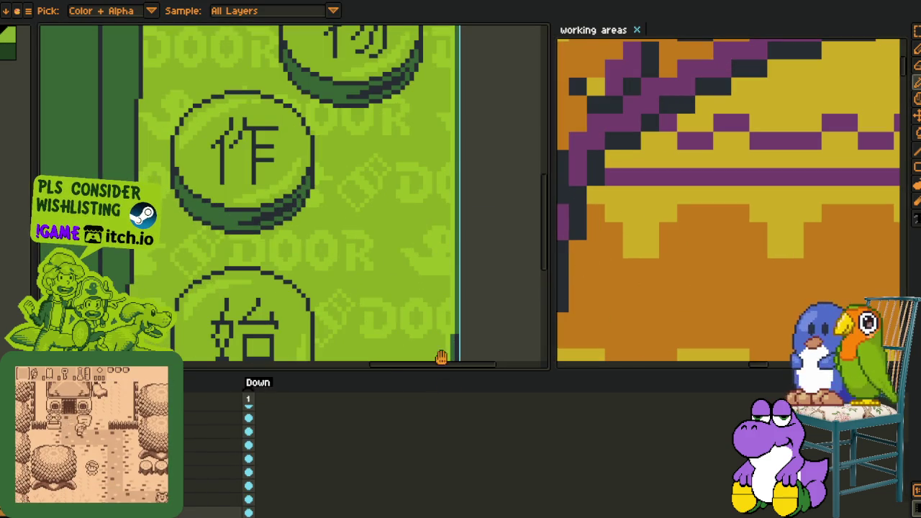
# Replace the light greens with orange and yellow and the dark green with purple.
pyautogui.hotkey('shift', 'r')
pyautogui.click(374, 405)
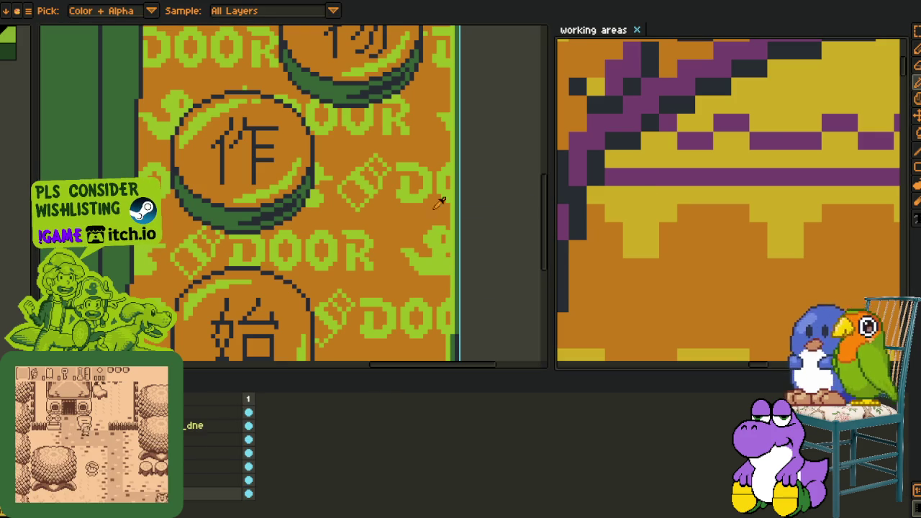
pyautogui.hotkey('shift', 'r')
pyautogui.click(372, 402)
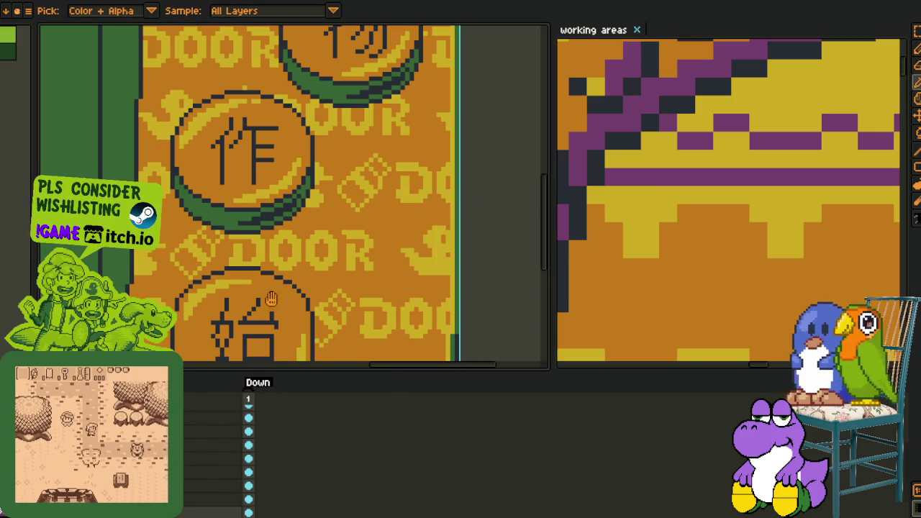
pyautogui.hotkey('shift', 'r')
pyautogui.click(354, 405)
pyautogui.scroll(-5, 324, 284)
pyautogui.scroll(-3, 324, 284)
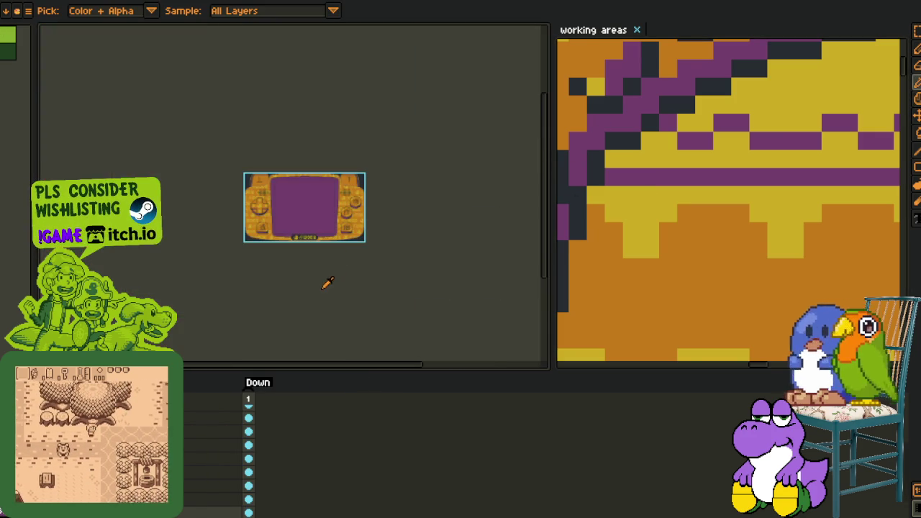
pyautogui.scroll(3, 308, 263)
# On the bottom layer's empty cel, bring in the purple screen and the full orange device frame.
pyautogui.moveTo(287, 206); pyautogui.dragTo(230, 296)
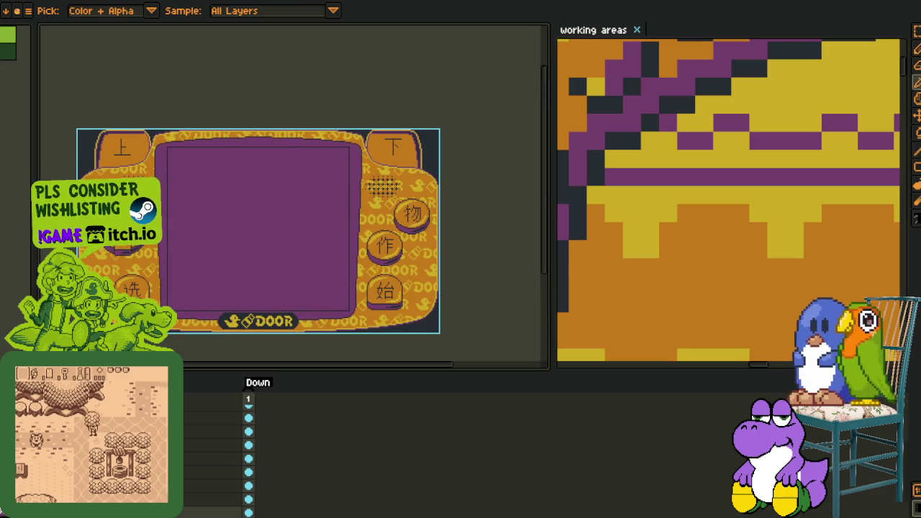
pyautogui.click(249, 512)
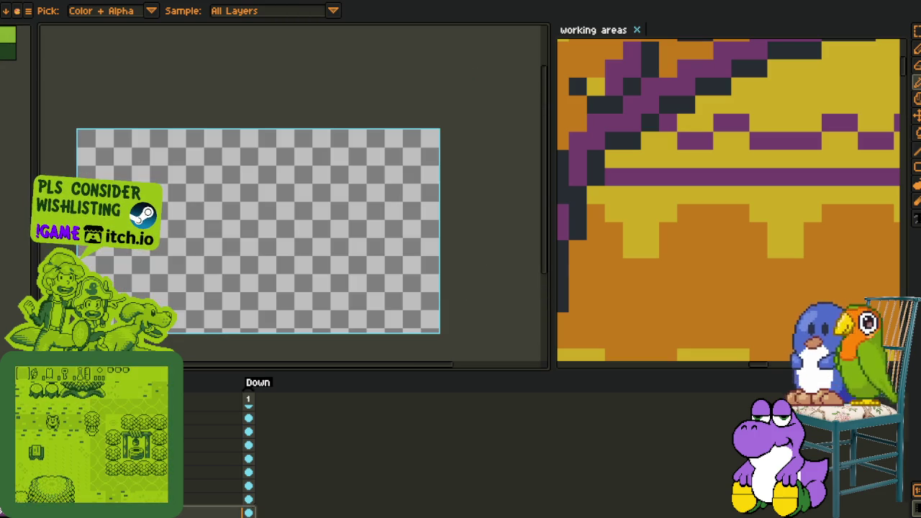
pyautogui.scroll(3, 216, 460)
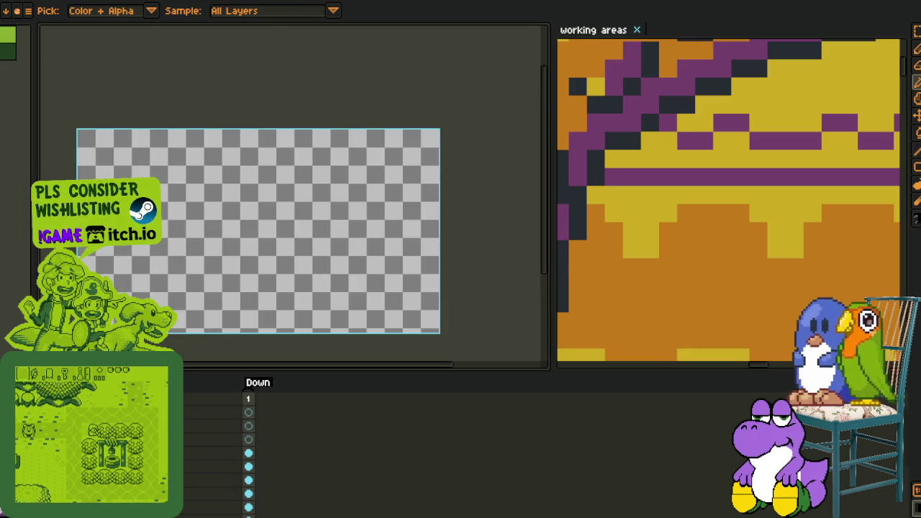
pyautogui.hotkey('ctrl', 'z')
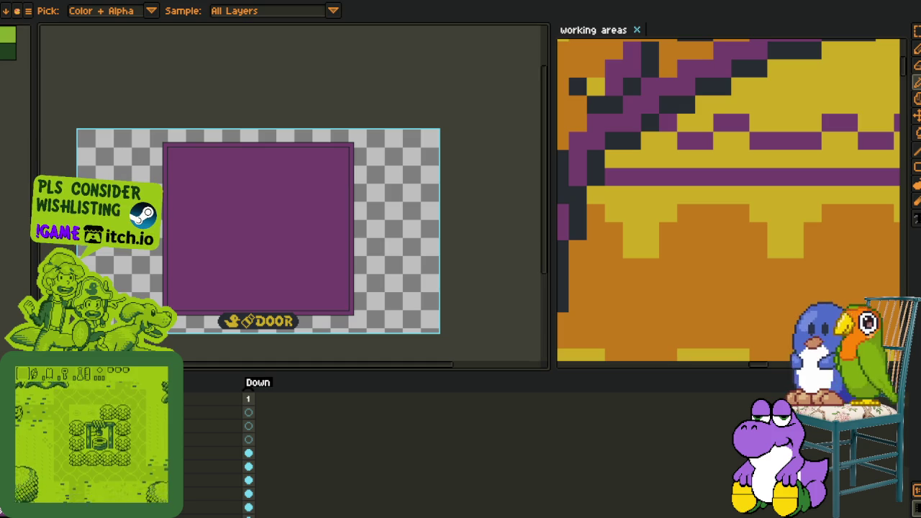
pyautogui.hotkey('ctrl', 'z')
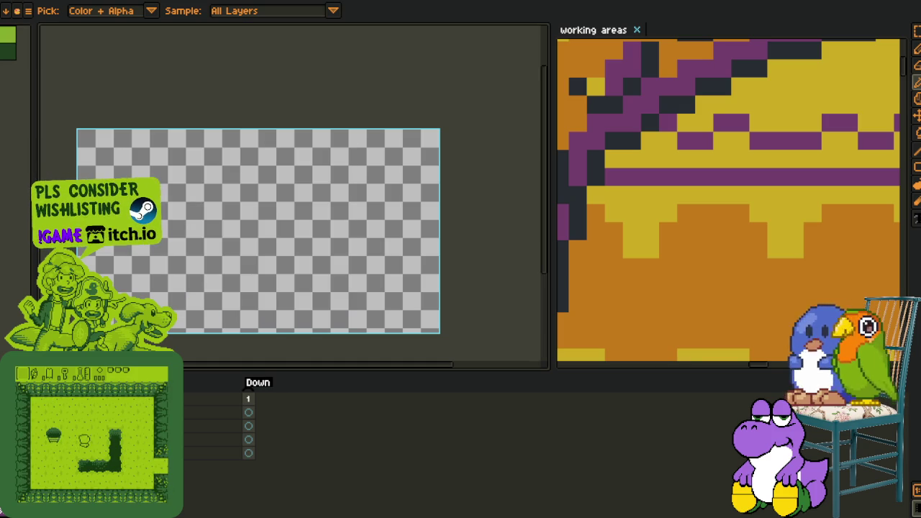
pyautogui.hotkey('ctrl', 'z')
pyautogui.hotkey('ctrl', 'z')
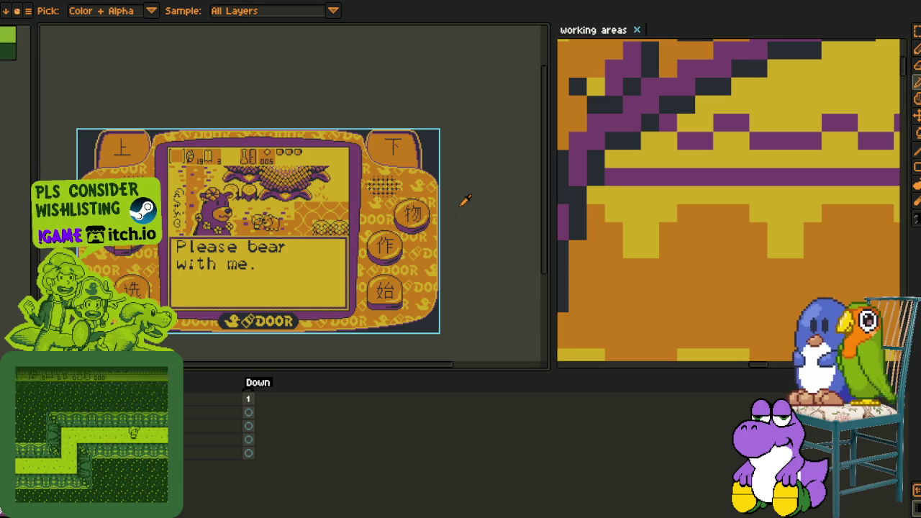
# Review the 'Please bear with me.' mockup, save the file, and move to the next document.
pyautogui.moveTo(477, 201); pyautogui.dragTo(406, 122)
pyautogui.scroll(-2, 367, 137)
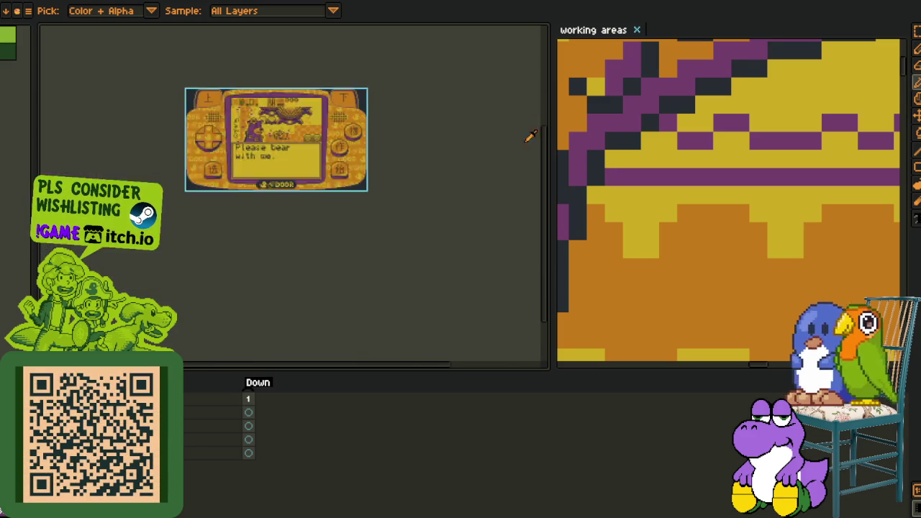
pyautogui.scroll(-1, 367, 136)
pyautogui.scroll(3, 285, 149)
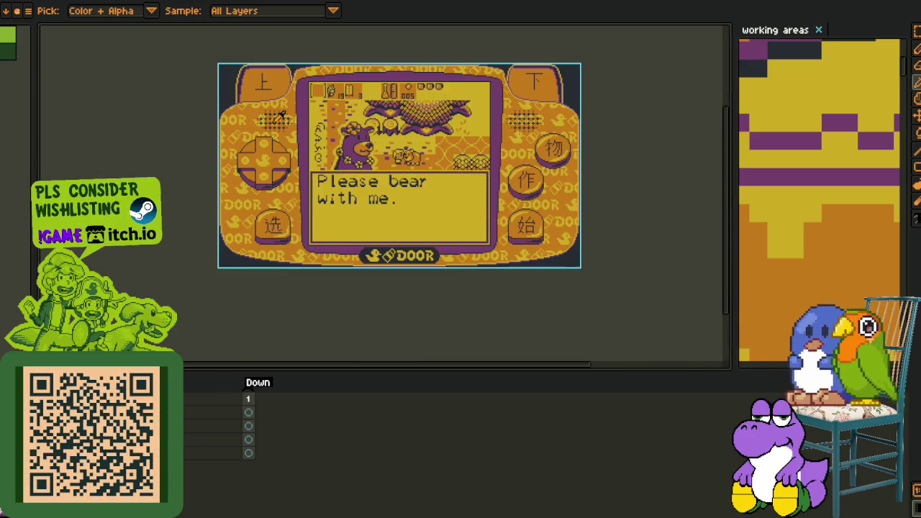
pyautogui.hotkey('ctrl', 's')
pyautogui.hotkey('ctrl', 'Tab')
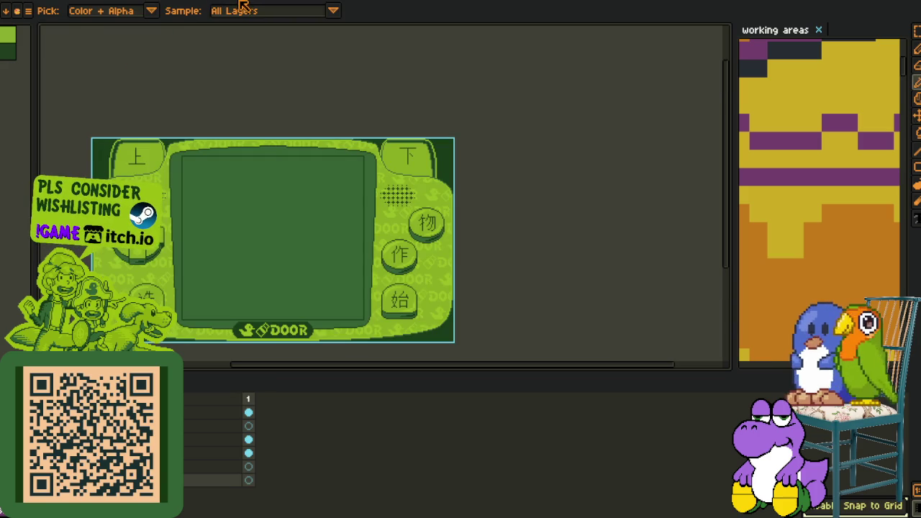
pyautogui.scroll(-1, 215, 453)
pyautogui.scroll(-2, 216, 453)
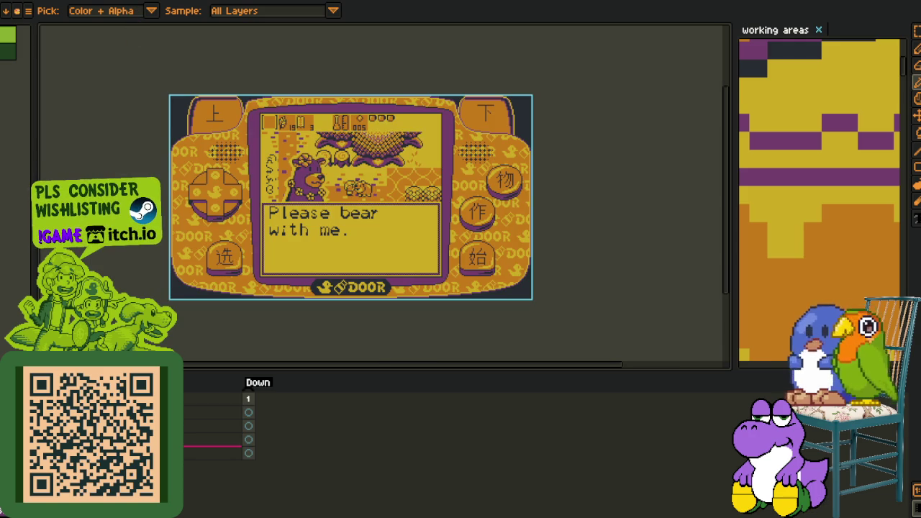
# Export the 'Please bear with me.' mockup as a sprite sheet.
pyautogui.click(28, 10)
pyautogui.moveTo(22, 45)
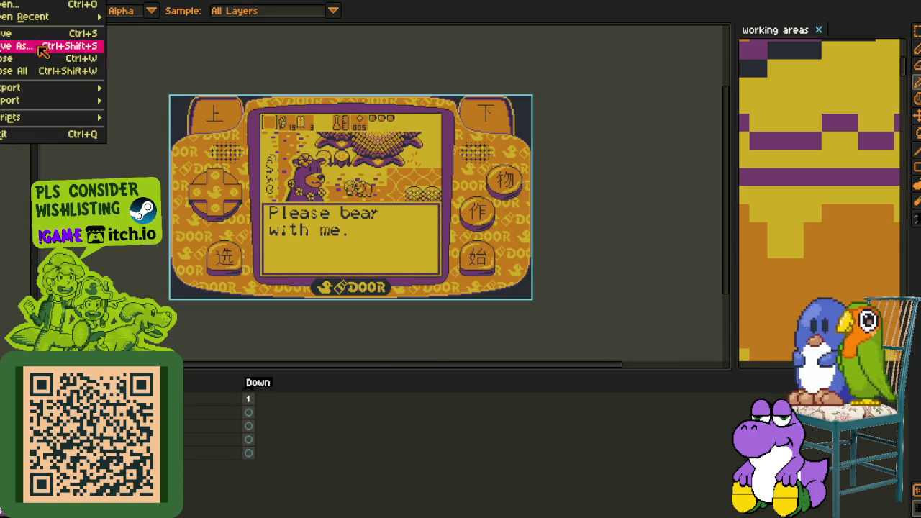
pyautogui.click(157, 100)
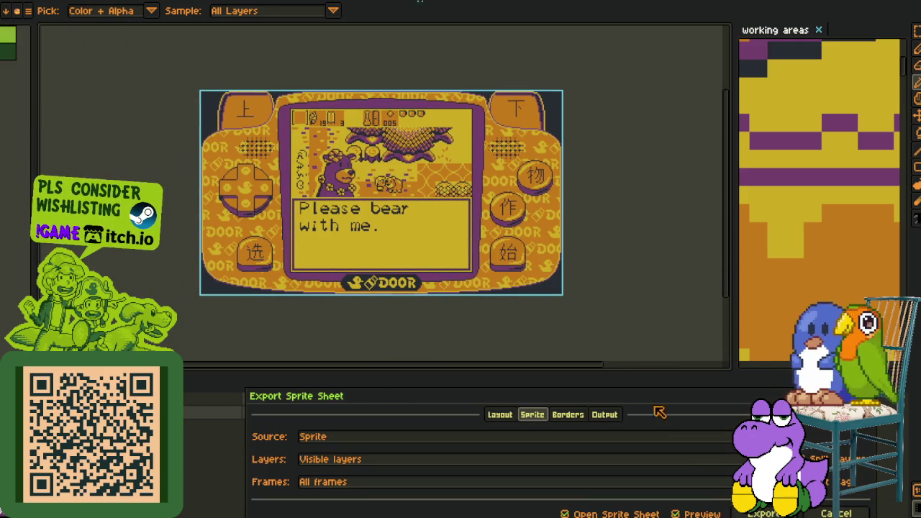
pyautogui.click(764, 513)
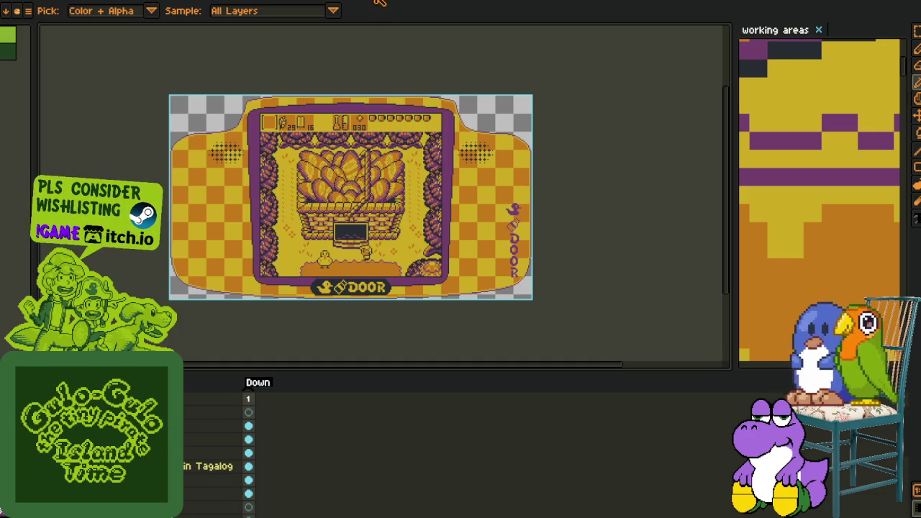
# Close the generated sprite sheet with Don't Save and switch to the green button overlay document.
pyautogui.click(381, 1)
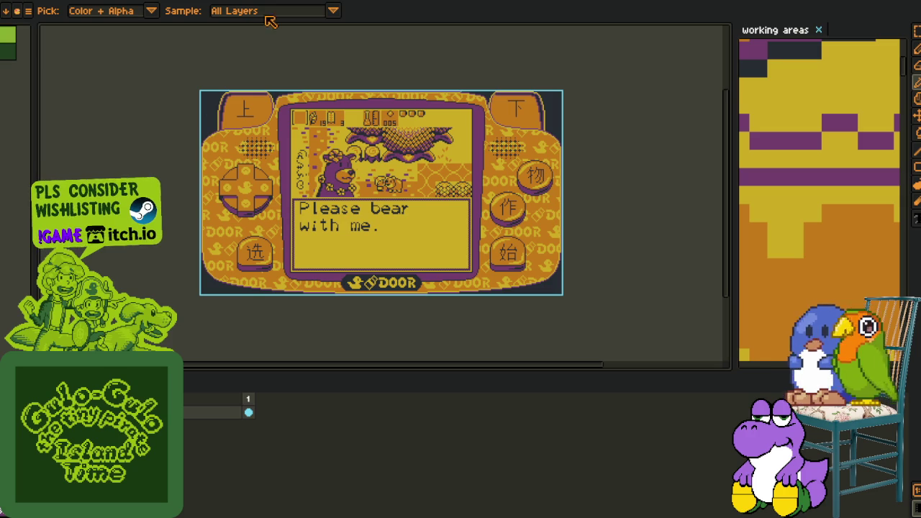
pyautogui.click(283, 1)
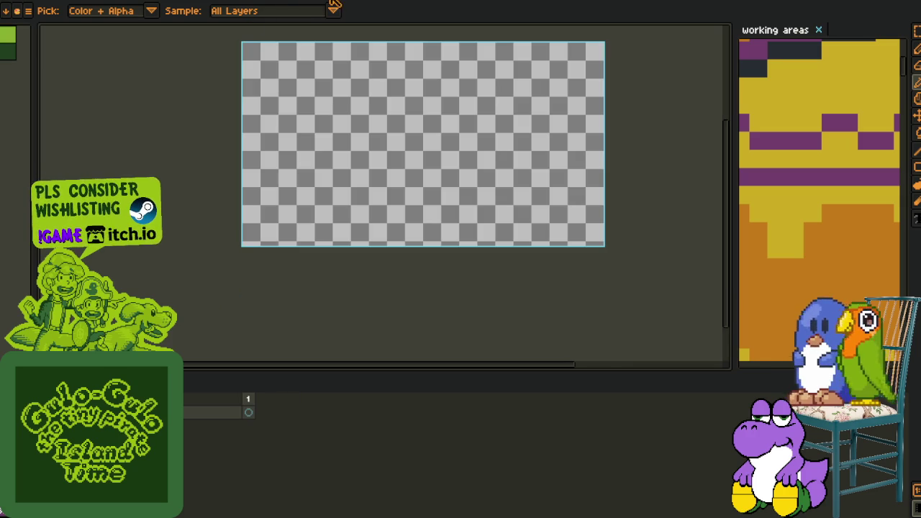
pyautogui.click(335, 3)
pyautogui.click(440, 277)
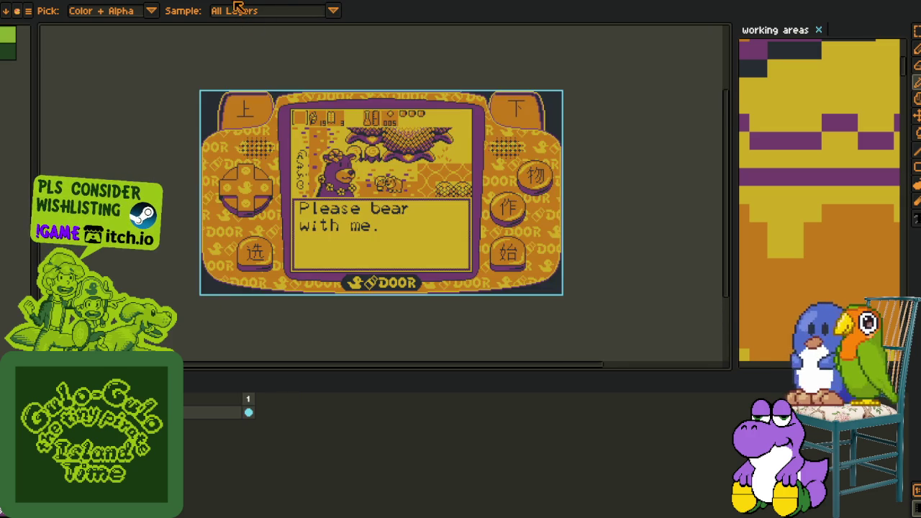
pyautogui.hotkey('ctrl', 'Tab')
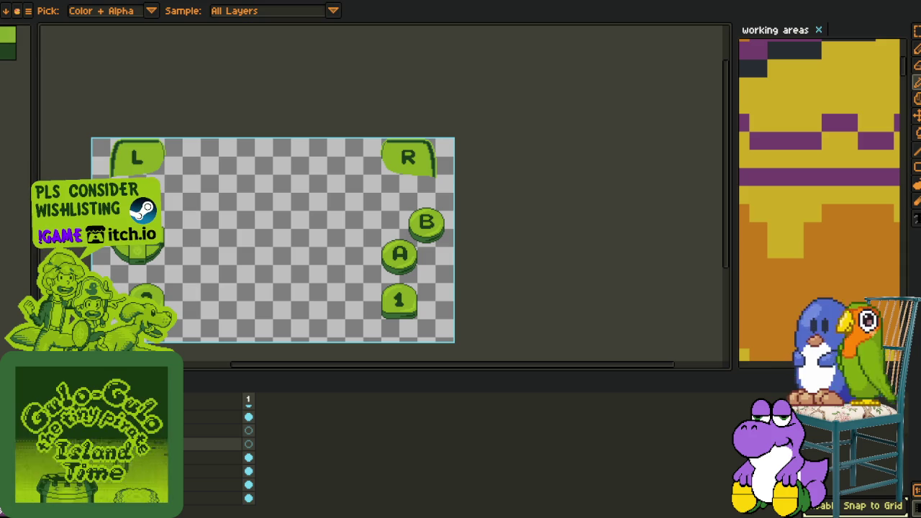
pyautogui.moveTo(22, 87)
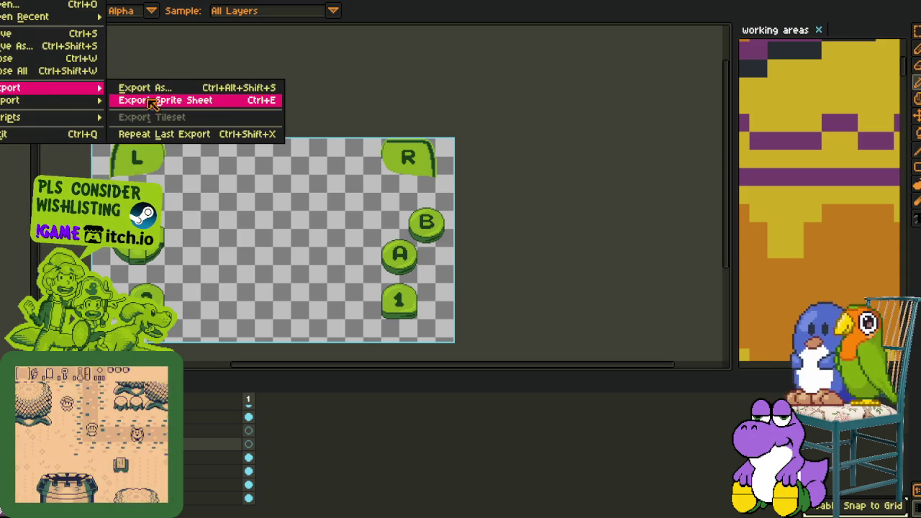
# Bring up the Export Sprite Sheet settings for the lettered button overlay, then dismiss them without exporting.
pyautogui.click(159, 98)
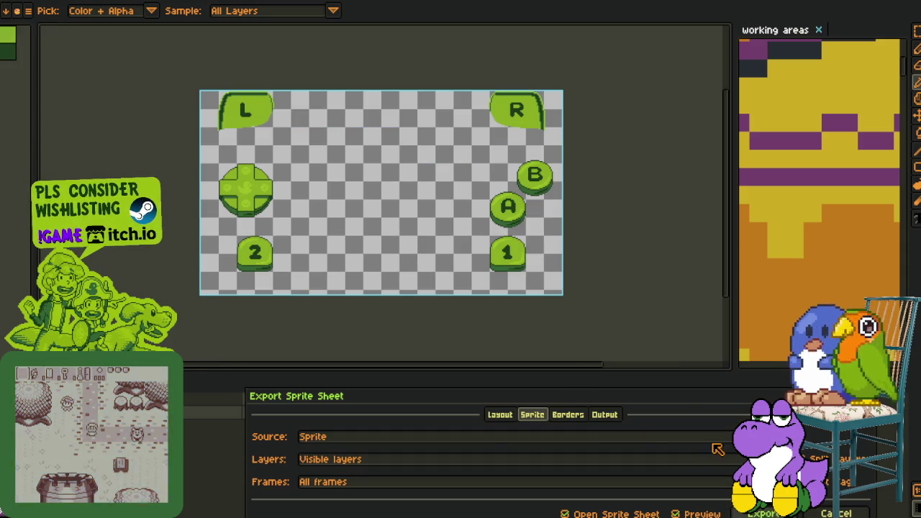
pyautogui.press('Escape')
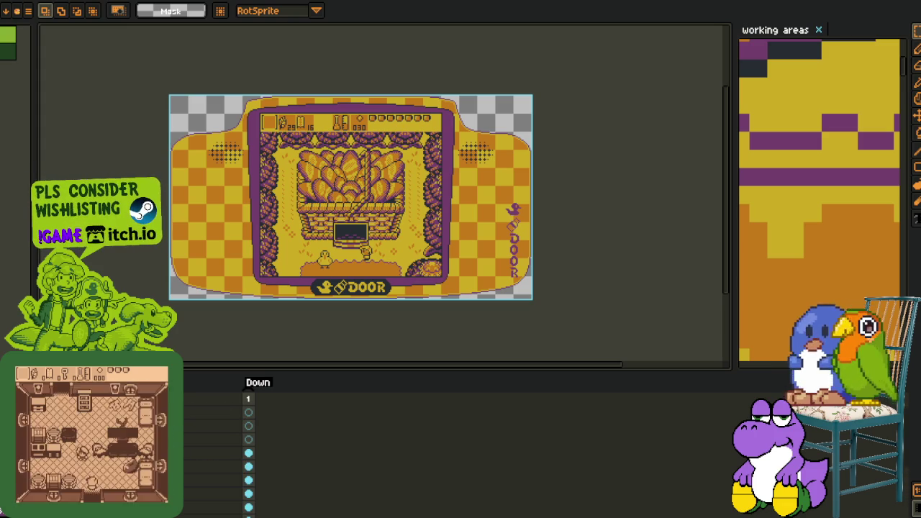
# Add a new empty layer and paste the green L, R, A, B, 1, 2 and d-pad buttons over the mockup.
pyautogui.rightClick(122, 420)
pyautogui.moveTo(192, 446)
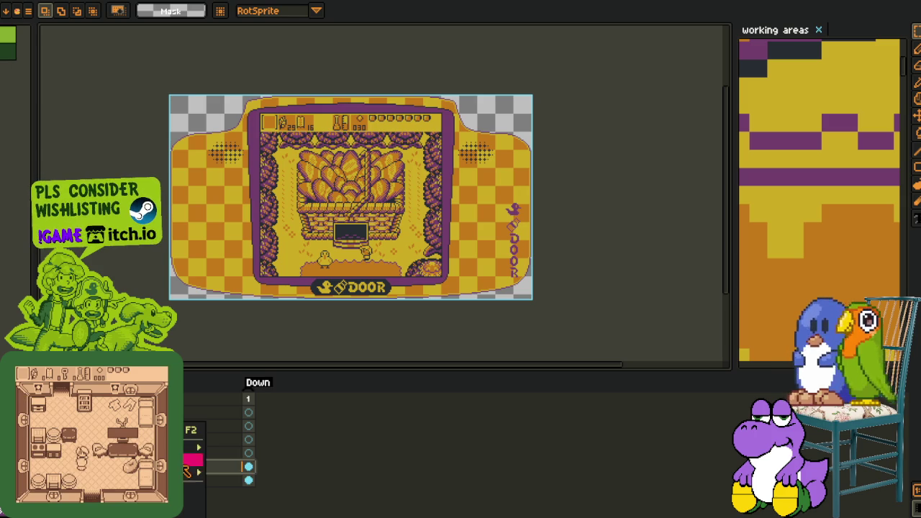
pyautogui.click(615, 193)
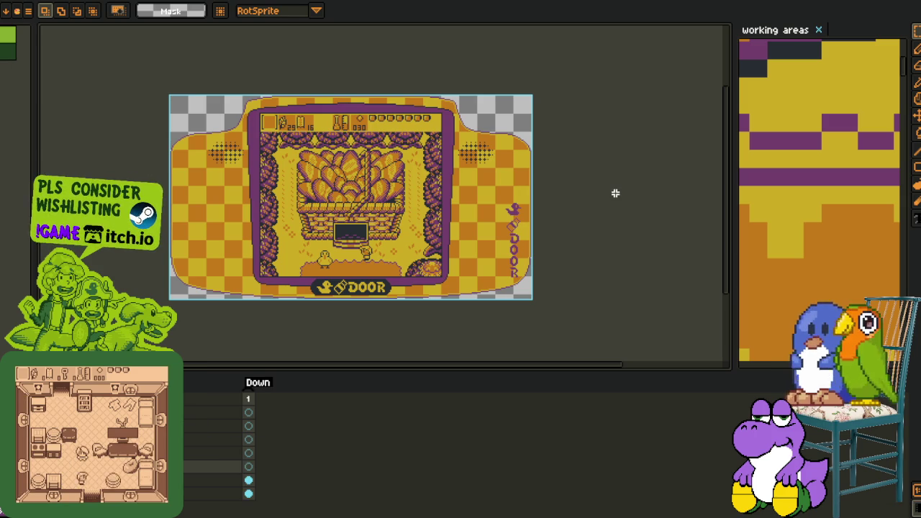
pyautogui.hotkey('ctrl', 'z')
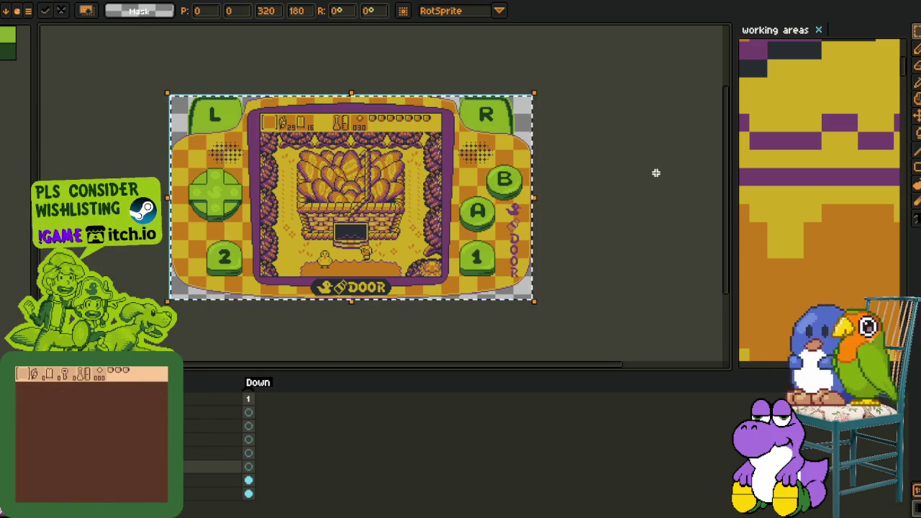
pyautogui.scroll(3, 176, 92)
pyautogui.scroll(2, 246, 119)
pyautogui.press('i')
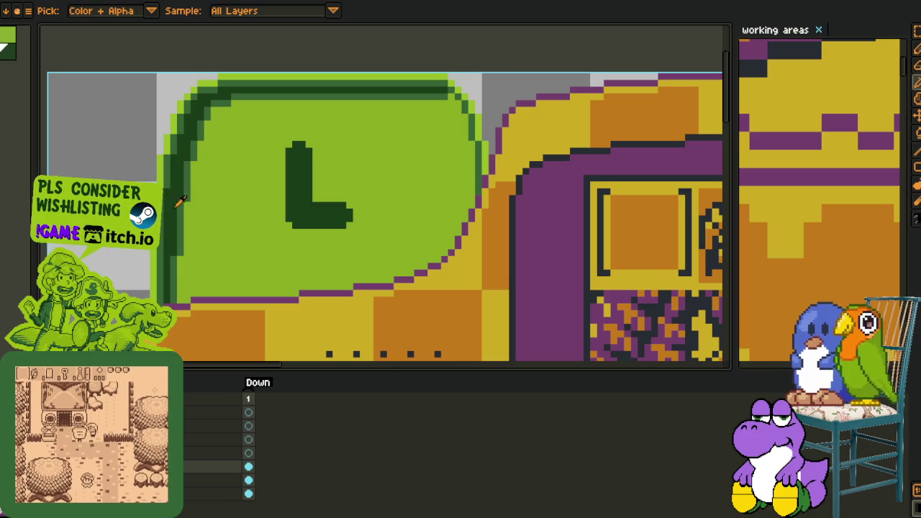
# Recolour the L button's dark green outline to purple and the bubble outline to dark grey.
pyautogui.hotkey('shift', 'r')
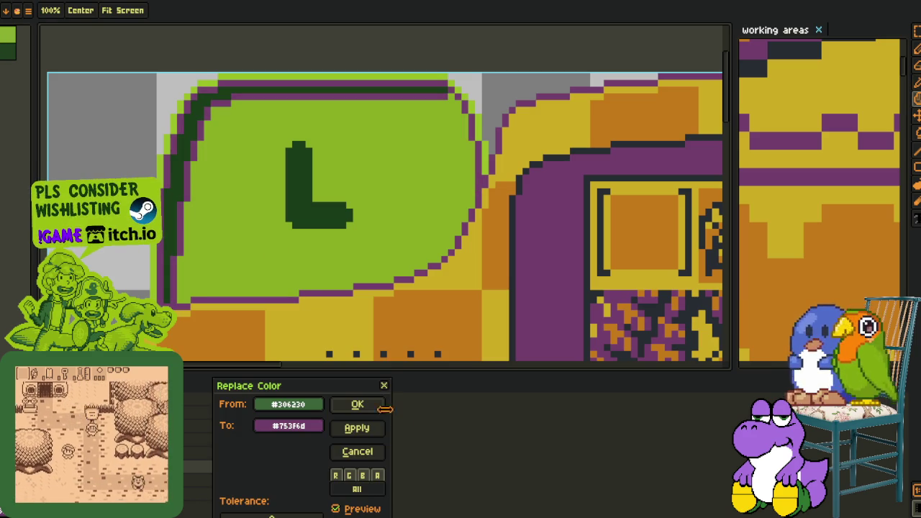
pyautogui.click(381, 407)
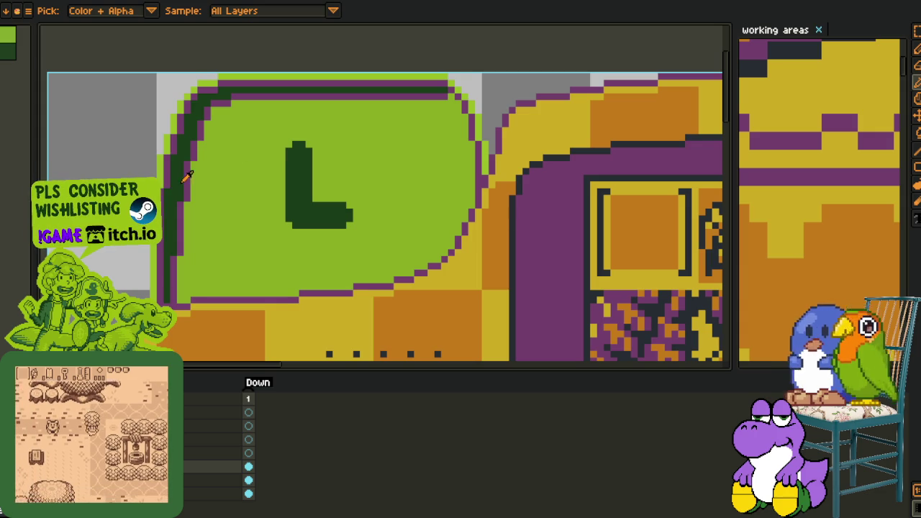
pyautogui.hotkey('shift', 'r')
pyautogui.click(364, 407)
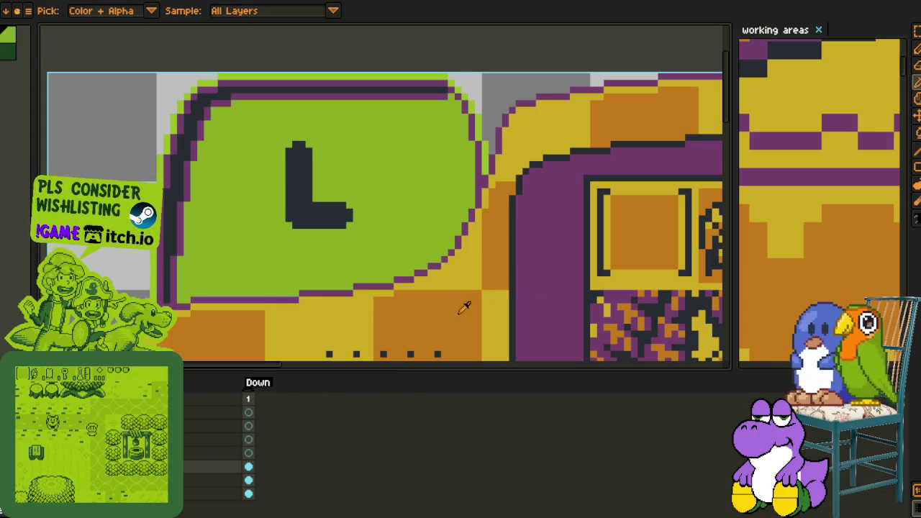
# Turn the bubble green orange and the remaining light green #9bbc0f to yellow #d3aa0b.
pyautogui.hotkey('shift', 'r')
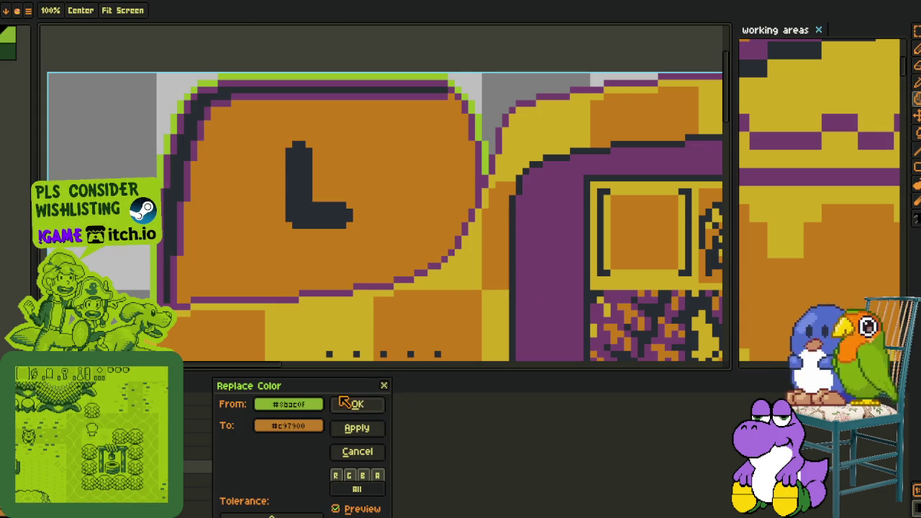
pyautogui.click(348, 405)
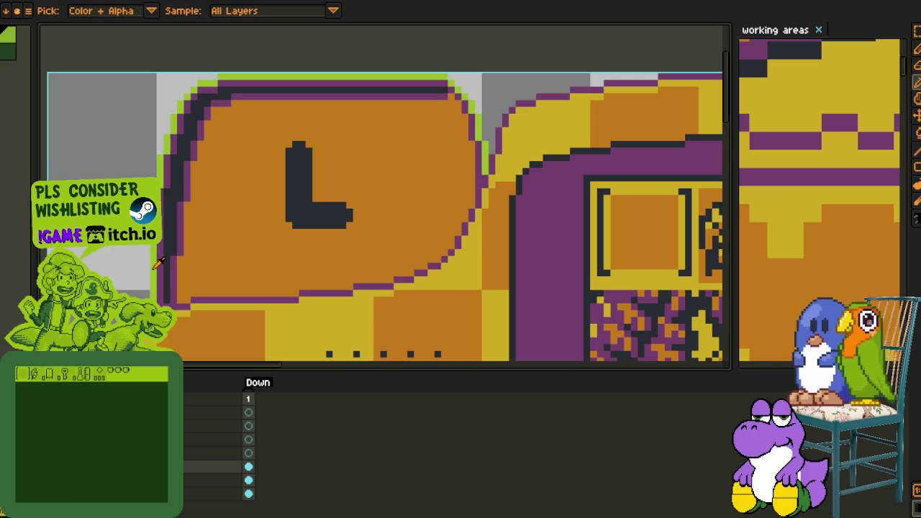
pyautogui.hotkey('shift', 'r')
pyautogui.click(358, 405)
pyautogui.scroll(-2, 191, 332)
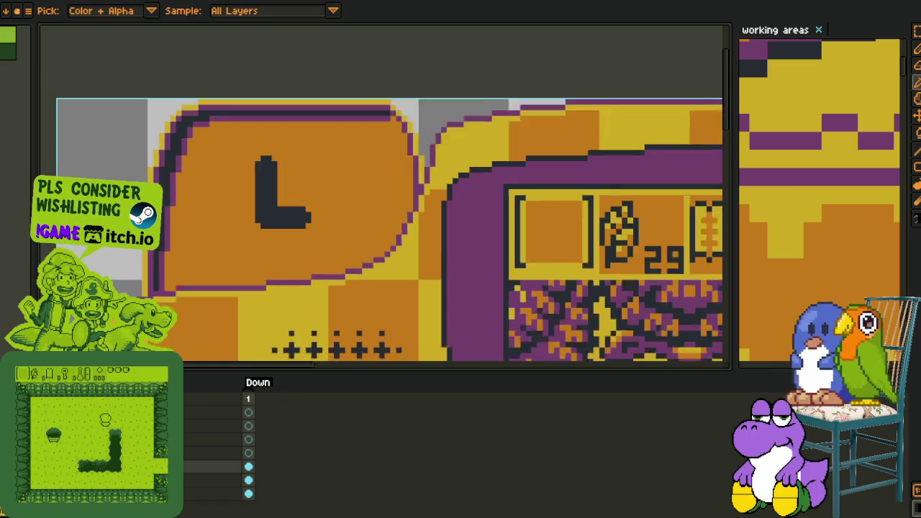
pyautogui.scroll(-2, 190, 332)
pyautogui.scroll(-2, 194, 331)
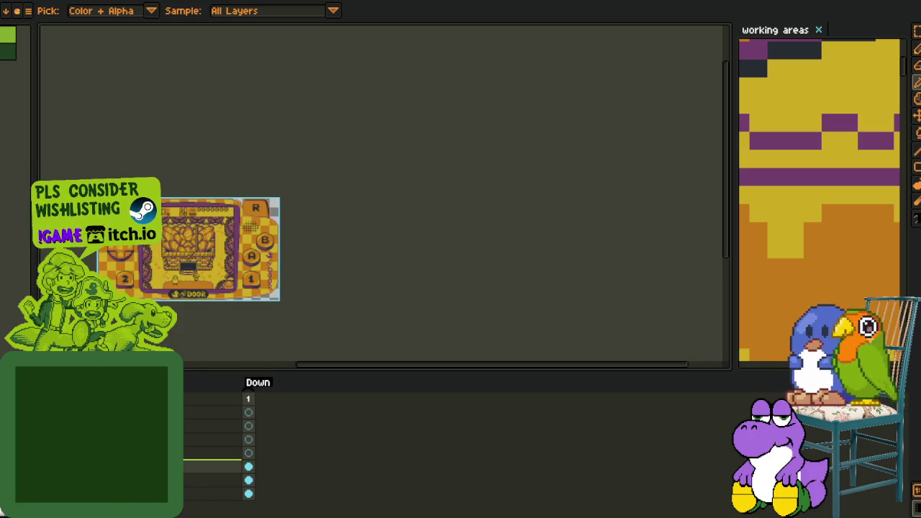
# Rename the 'og Copy' layer to 'boy_boy_latin' and drag it higher in the layer stack.
pyautogui.doubleClick(216, 466)
pyautogui.write('latin')
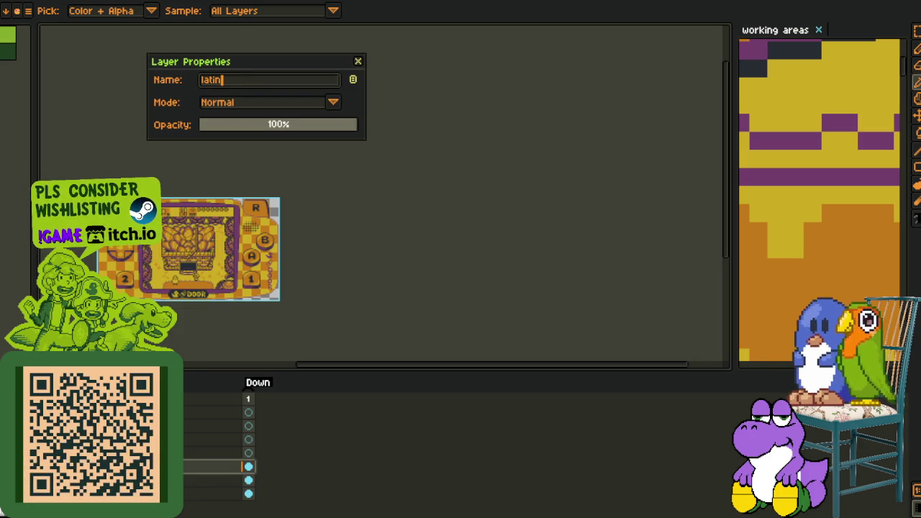
pyautogui.write('boy_boy_')
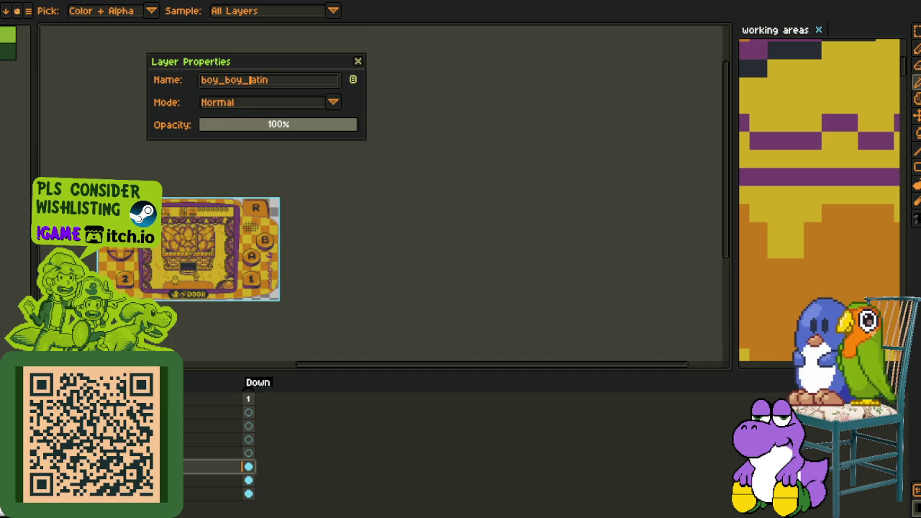
pyautogui.press('Return')
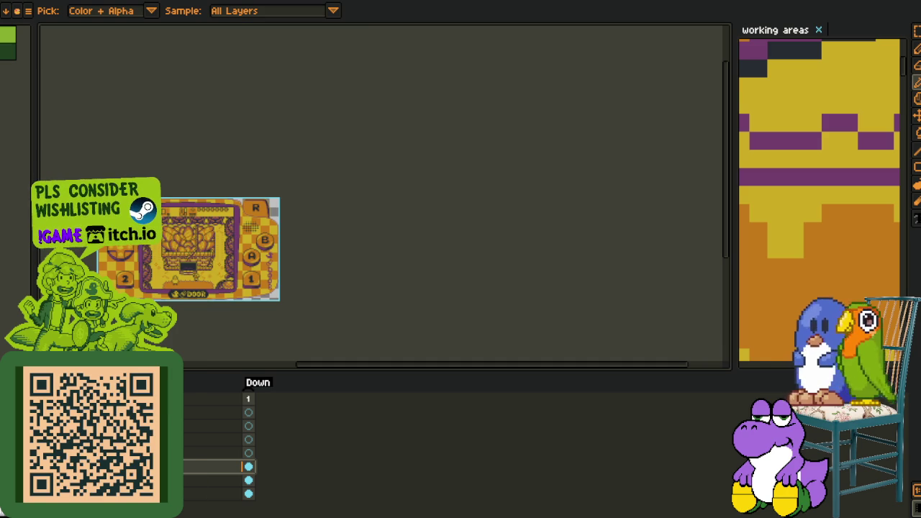
pyautogui.moveTo(248, 439); pyautogui.dragTo(248, 412)
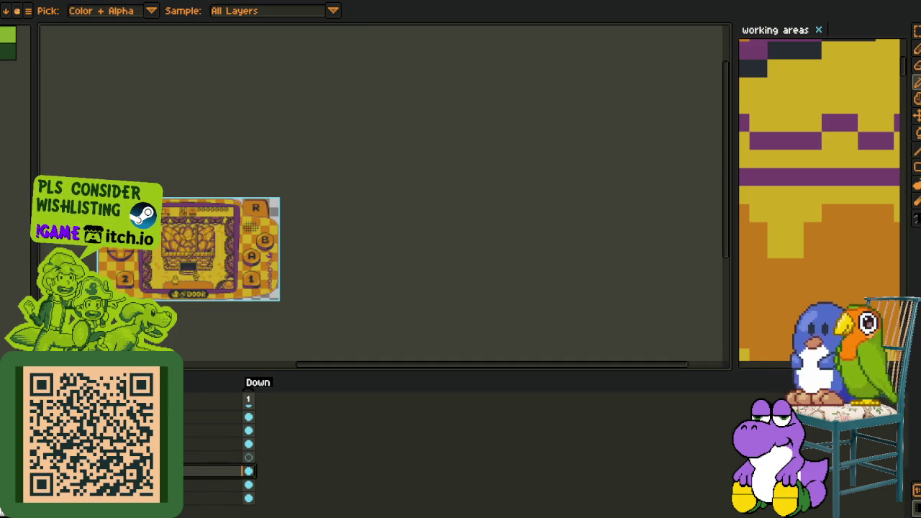
pyautogui.moveTo(216, 471)
pyautogui.mouseDown()
pyautogui.moveTo(216, 451)
pyautogui.moveTo(216, 484)
pyautogui.mouseUp()
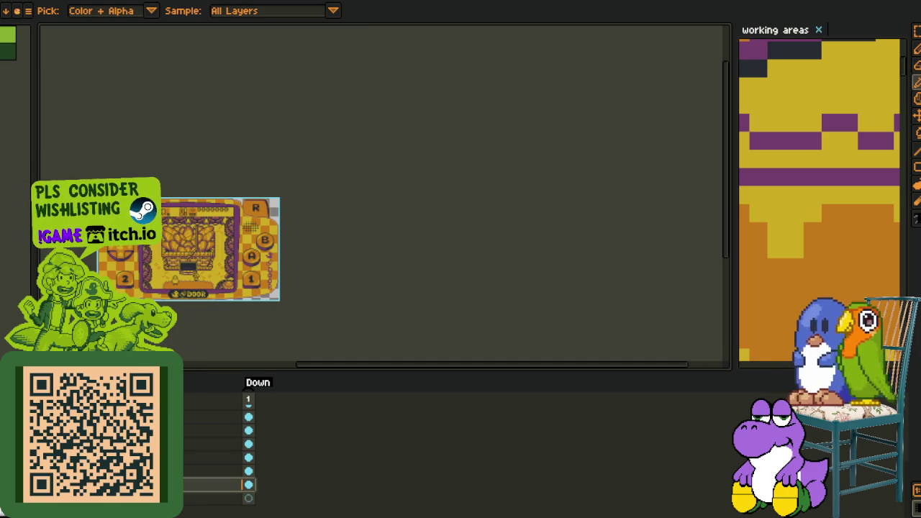
pyautogui.scroll(2, 153, 293)
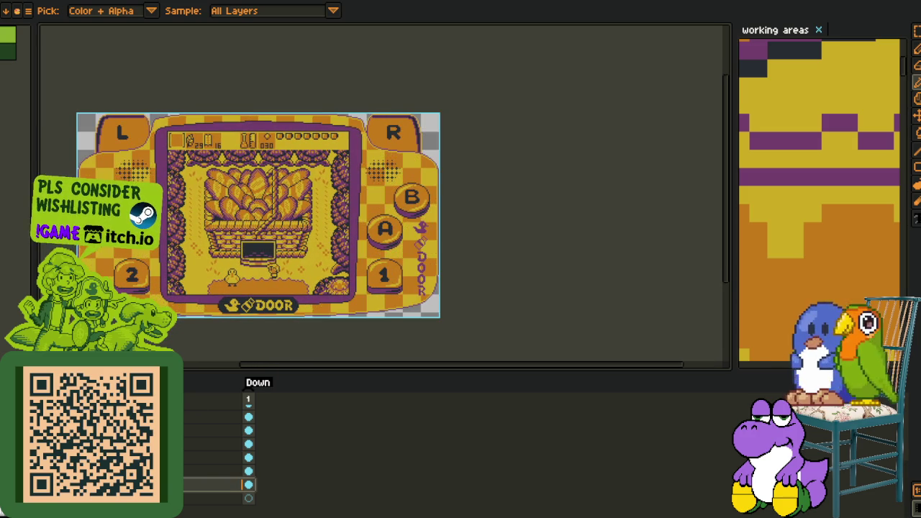
# Zoom in on the recoloured mockup and pan over to the R button area.
pyautogui.scroll(3, 104, 108)
pyautogui.scroll(3, 101, 115)
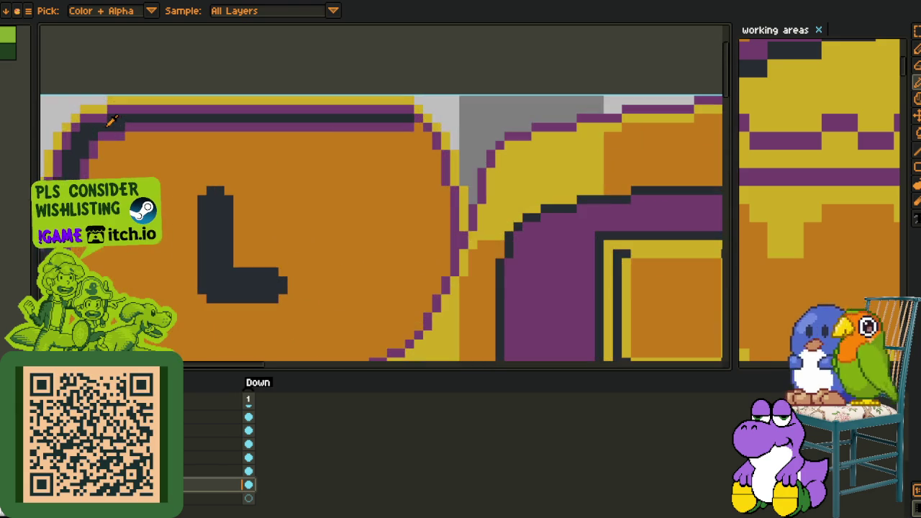
pyautogui.press('g')
pyautogui.scroll(-2, 93, 129)
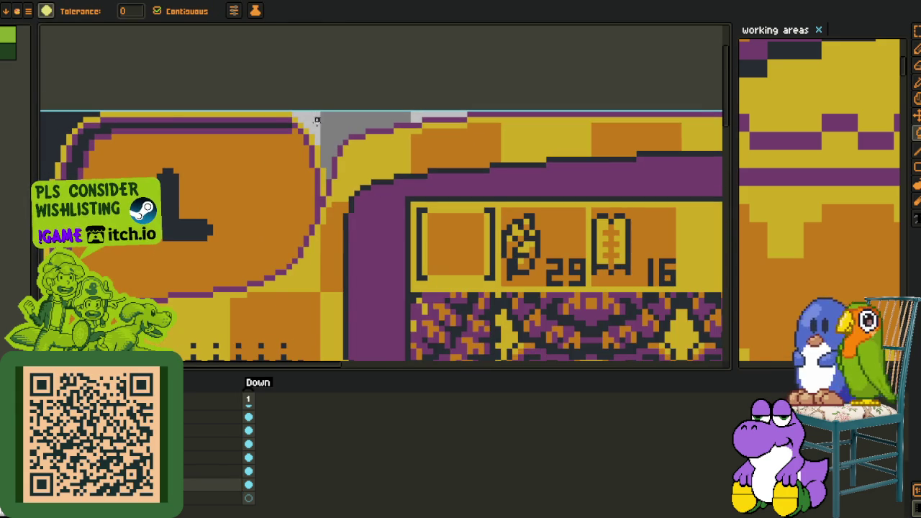
pyautogui.scroll(-5, 324, 122)
pyautogui.moveTo(494, 136); pyautogui.dragTo(357, 169)
pyautogui.scroll(3, 360, 166)
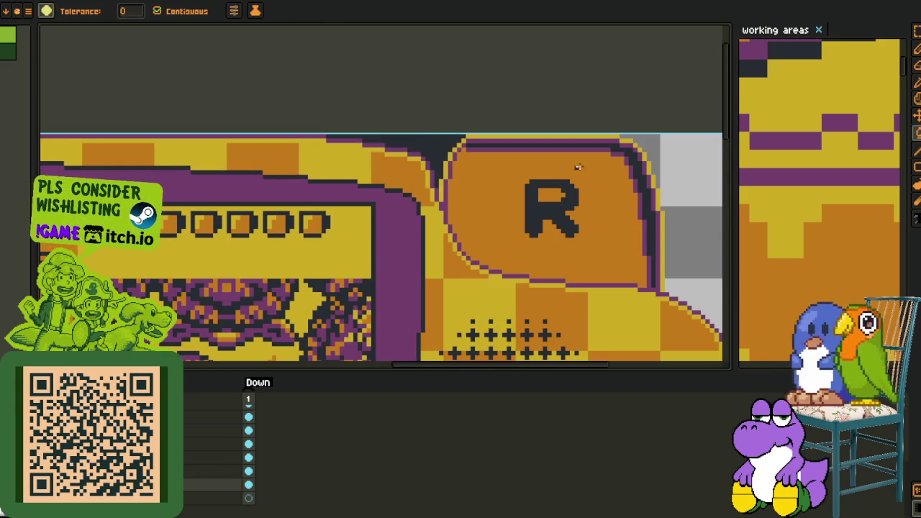
pyautogui.scroll(-4, 647, 158)
# Inspect the DOOR and 1 button area, then recentre the whole mockup in view.
pyautogui.moveTo(612, 139); pyautogui.dragTo(503, 43)
pyautogui.scroll(3, 563, 195)
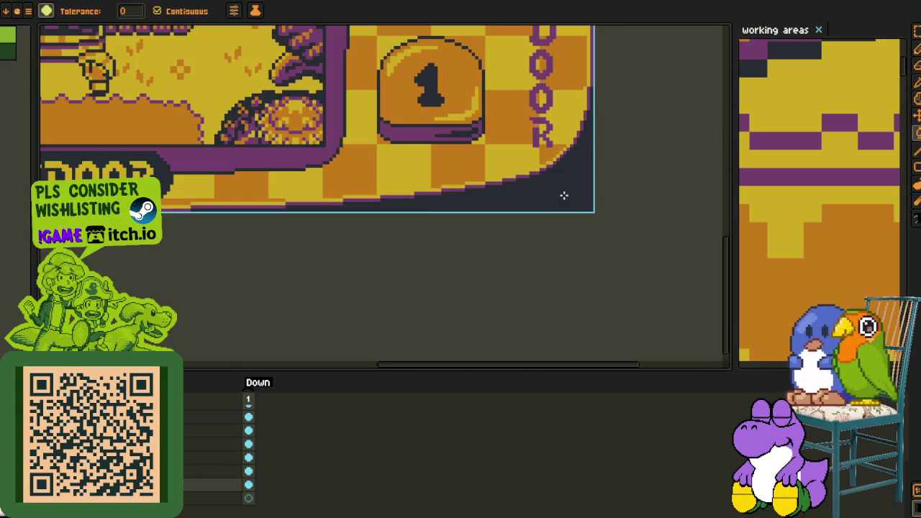
pyautogui.moveTo(509, 235); pyautogui.dragTo(855, 274)
pyautogui.moveTo(98, 330); pyautogui.dragTo(267, 345)
pyautogui.scroll(-3, 280, 323)
pyautogui.press('i')
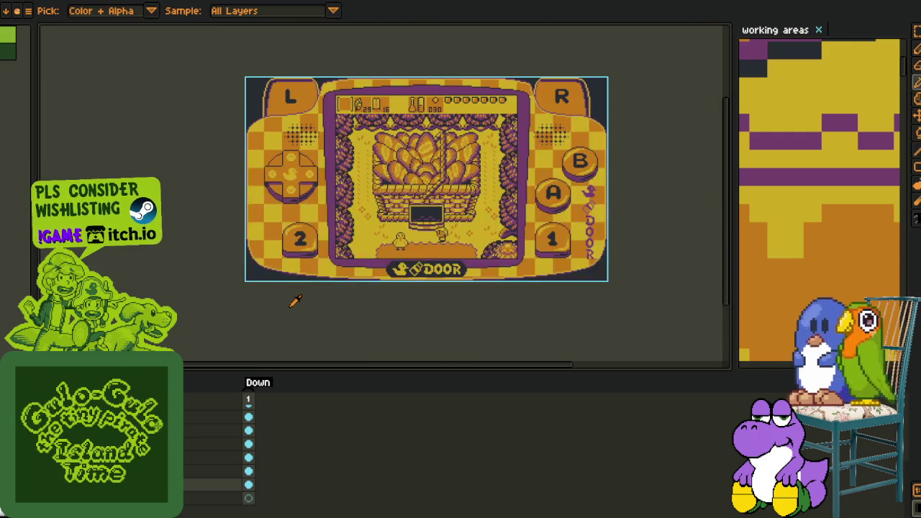
pyautogui.moveTo(456, 298); pyautogui.dragTo(282, 325)
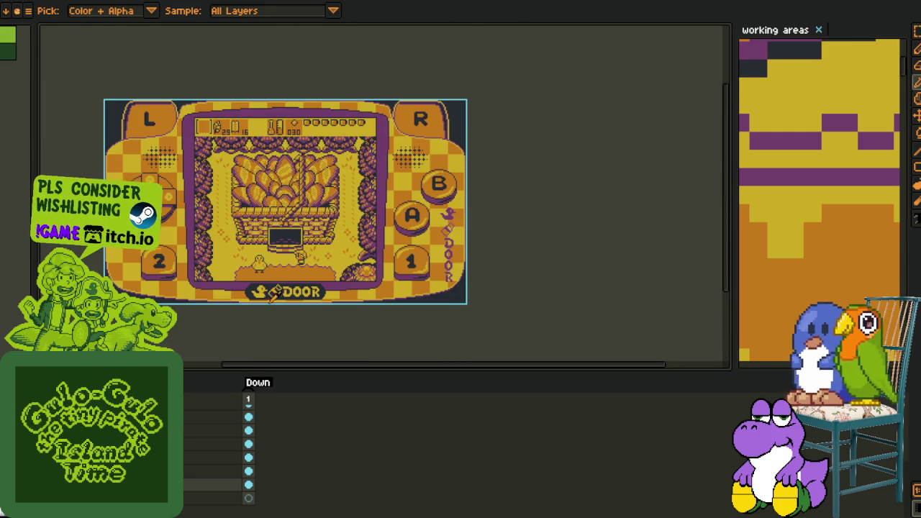
pyautogui.scroll(2, 272, 294)
pyautogui.scroll(-2, 274, 231)
# Save the recoloured mockup and bring up the File menu for exporting.
pyautogui.hotkey('ctrl', 's')
pyautogui.moveTo(206, 98); pyautogui.dragTo(216, 117)
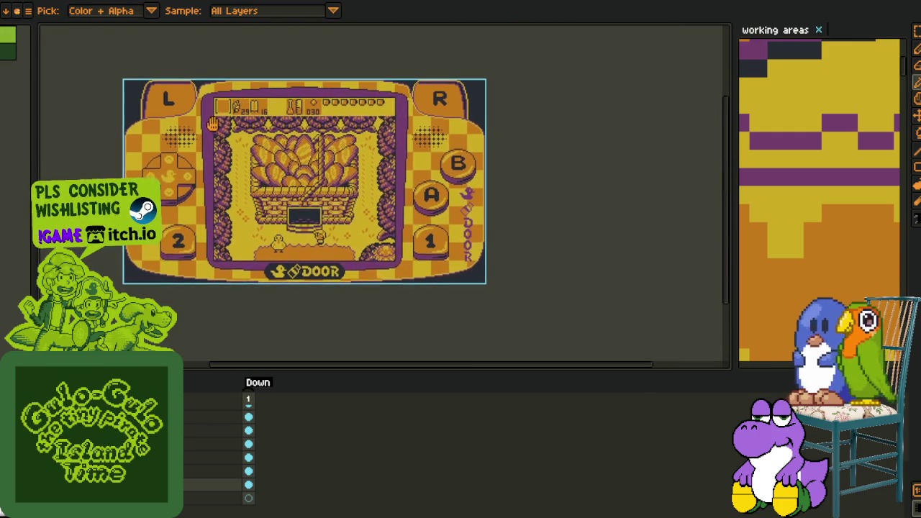
pyautogui.hotkey('alt', 'f')
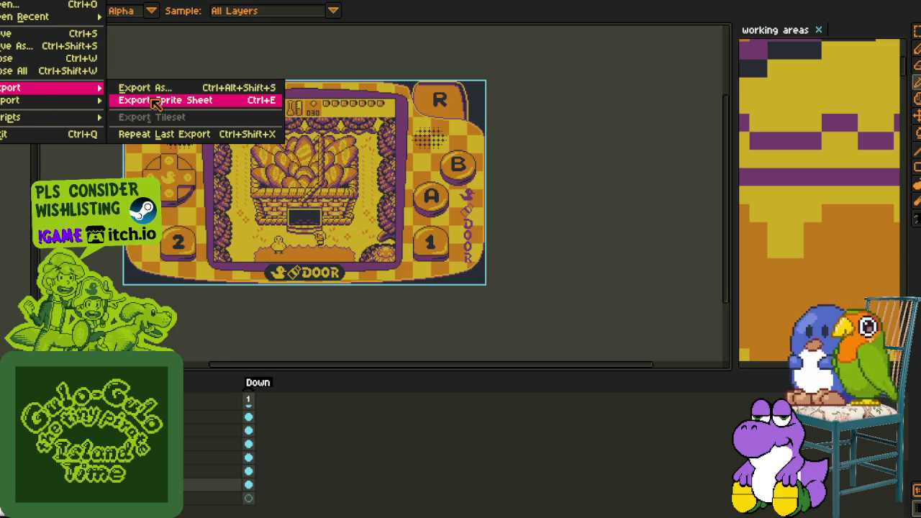
# Export the lettered-button mockup frames as a sprite sheet with the default settings.
pyautogui.moveTo(29, 87)
pyautogui.click(154, 96)
pyautogui.click(763, 514)
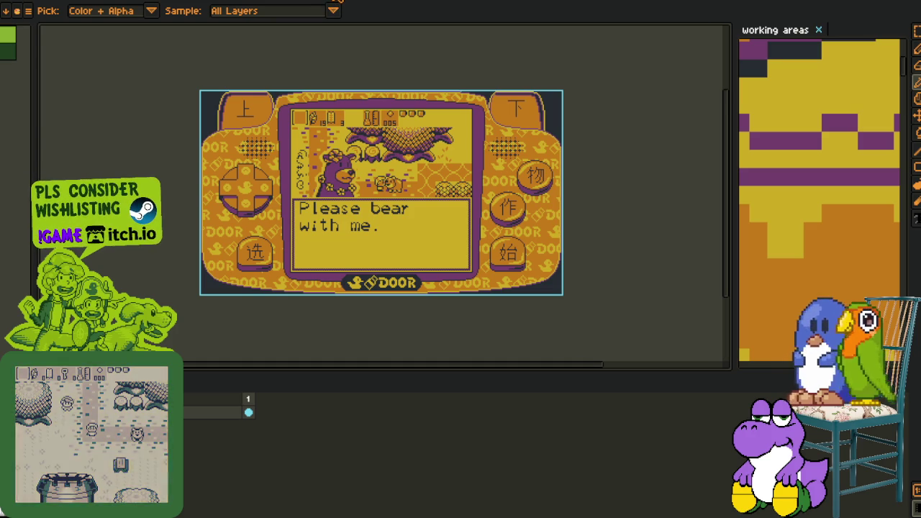
# Close the generated Mock-Up Screenshots-Sheet document without saving it.
pyautogui.click(378, 0)
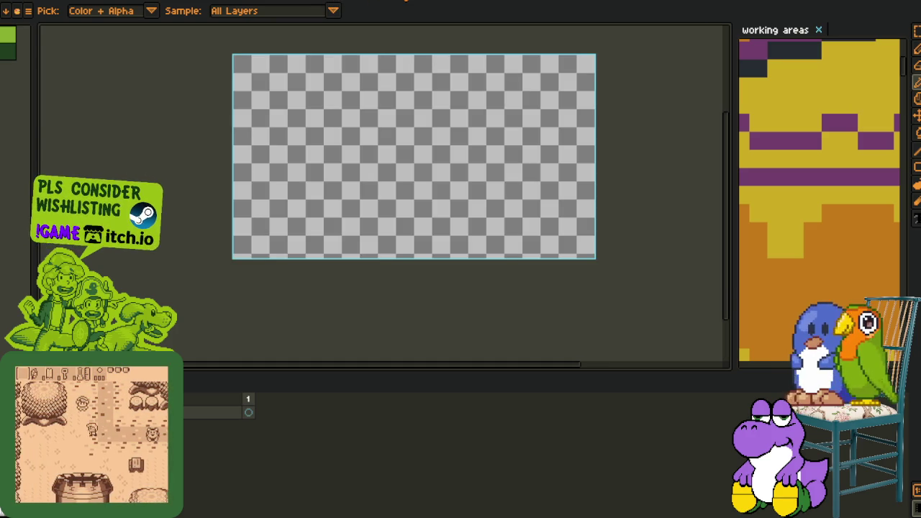
pyautogui.click(427, 2)
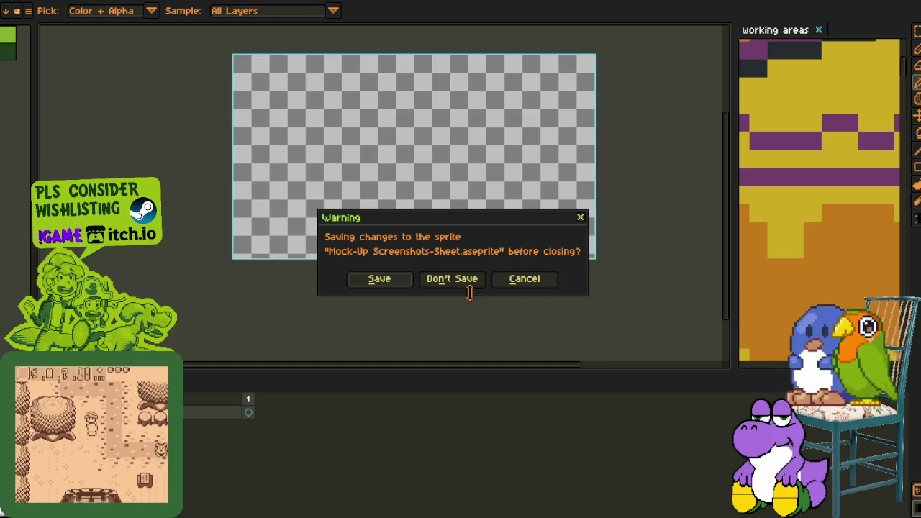
pyautogui.click(452, 279)
# Close the buttons sprite without saving its changes.
pyautogui.click(217, 1)
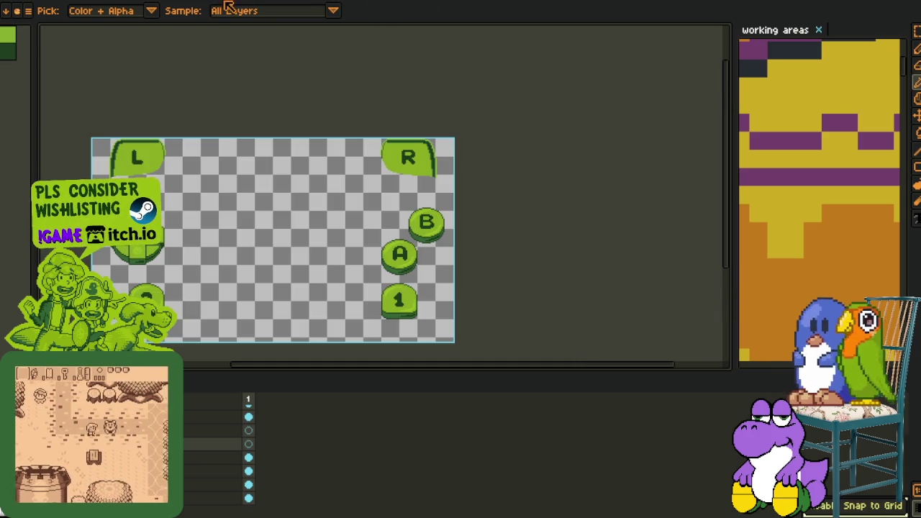
pyautogui.click(218, 1)
pyautogui.click(452, 282)
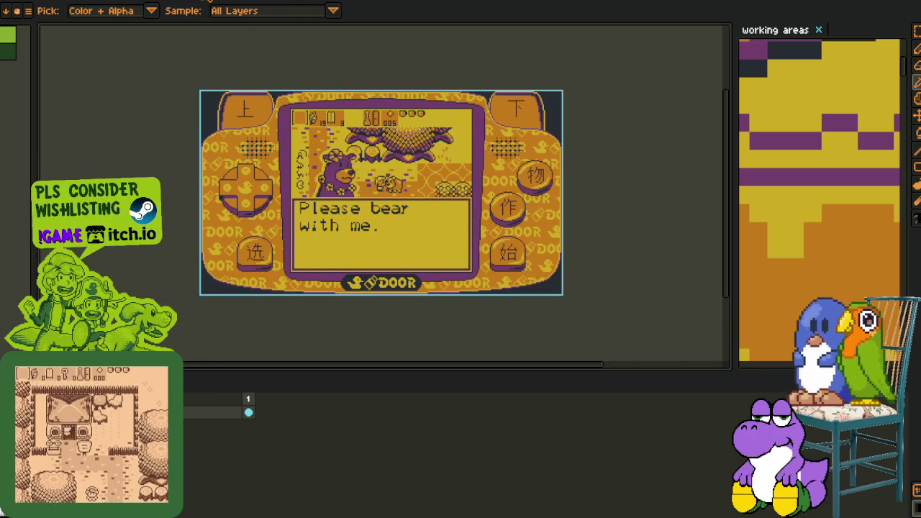
# Switch to the multi-frame mockup document carrying the Down tag.
pyautogui.click(122, 2)
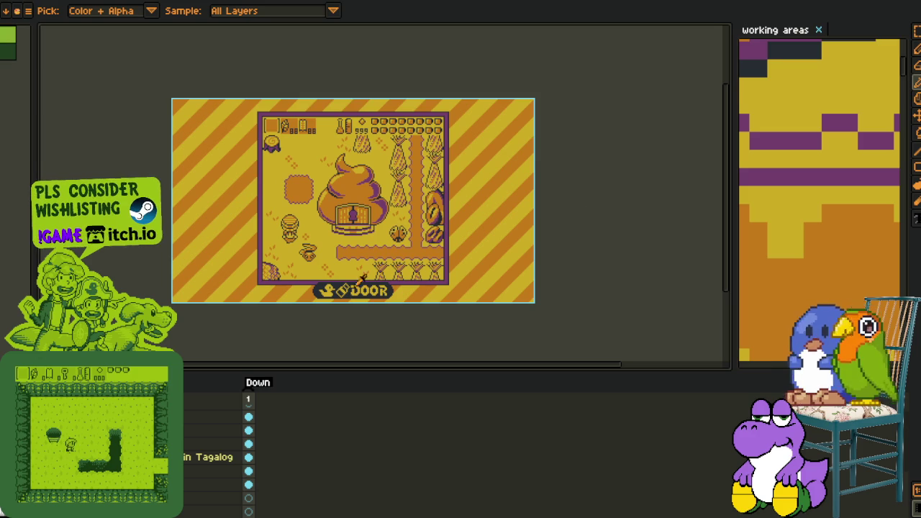
# Export the striped-border mockup frames as a sprite sheet.
pyautogui.click(8, 0)
pyautogui.moveTo(43, 87)
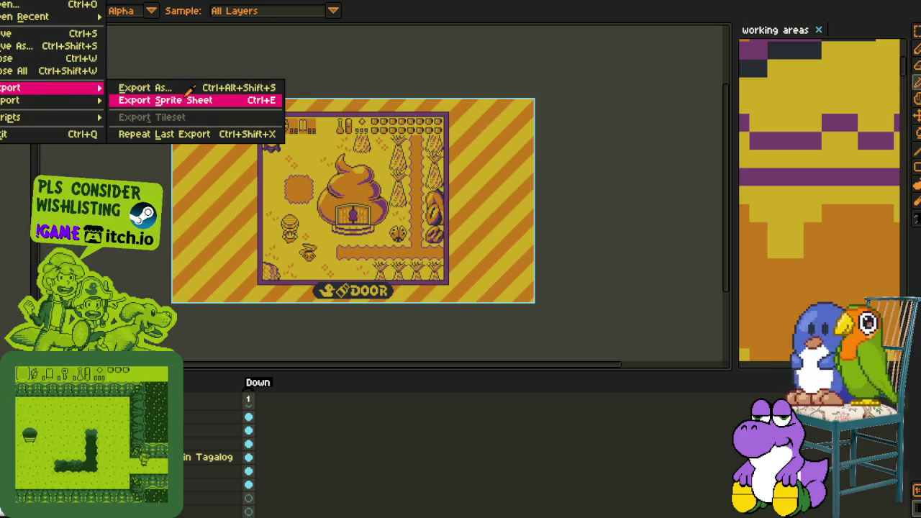
pyautogui.click(188, 101)
pyautogui.press('Return')
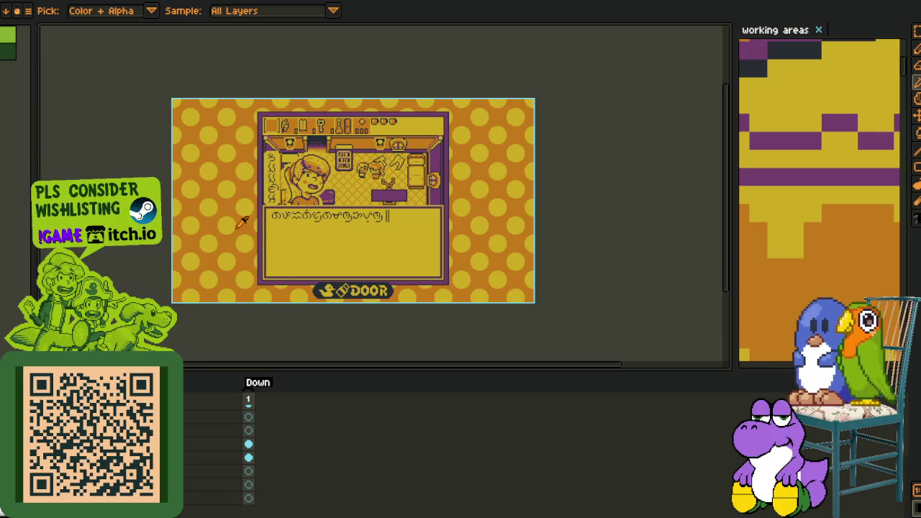
# Export the polka-dot shop dialogue mockup as a sprite sheet.
pyautogui.hotkey('alt', 'f')
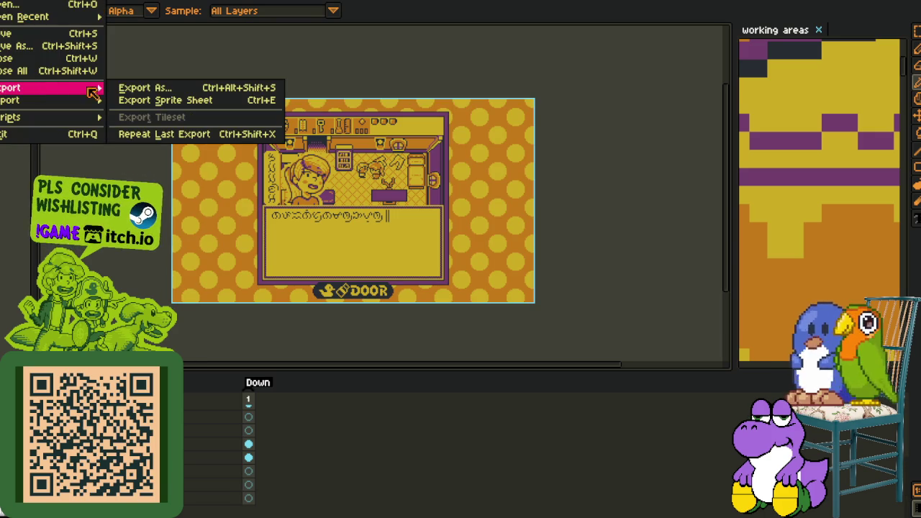
pyautogui.click(180, 100)
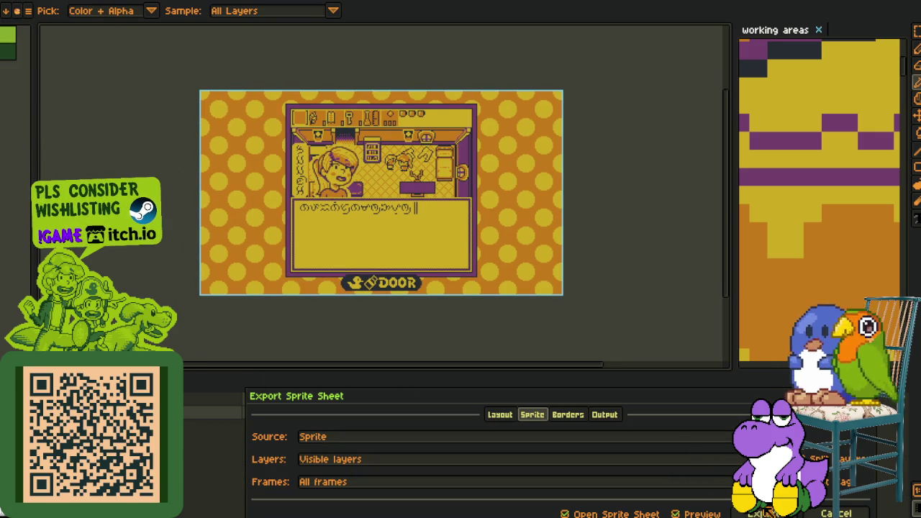
pyautogui.click(763, 513)
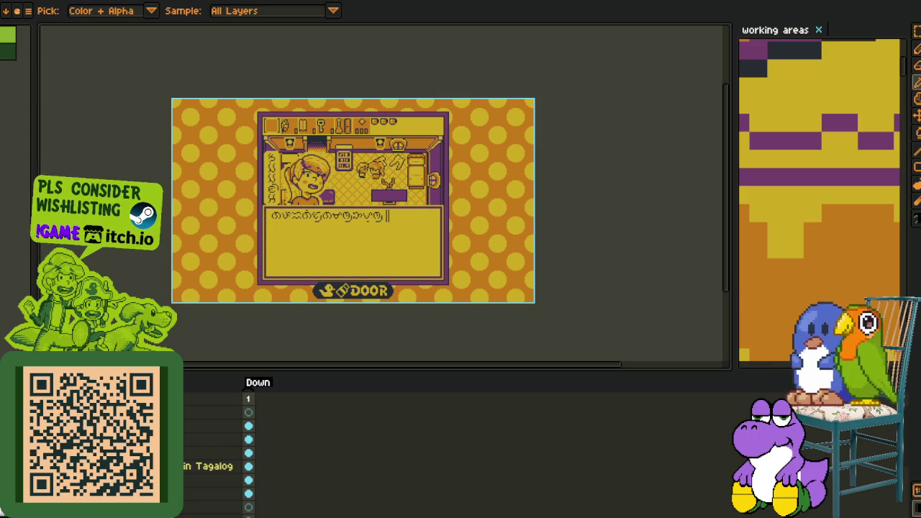
# Review the checkered tornado mockup and open its Export Sprite Sheet settings, then dismiss them.
pyautogui.scroll(-2, 248, 453)
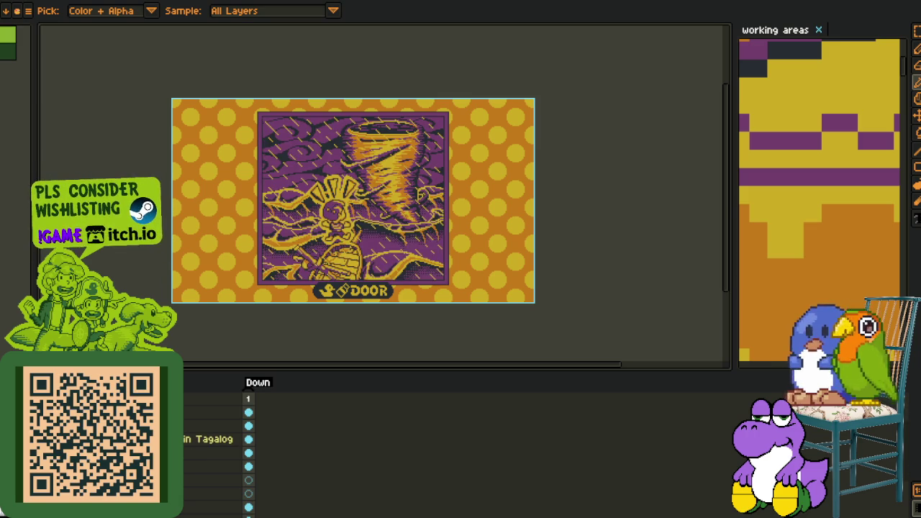
pyautogui.scroll(2, 216, 453)
pyautogui.scroll(-3, 216, 446)
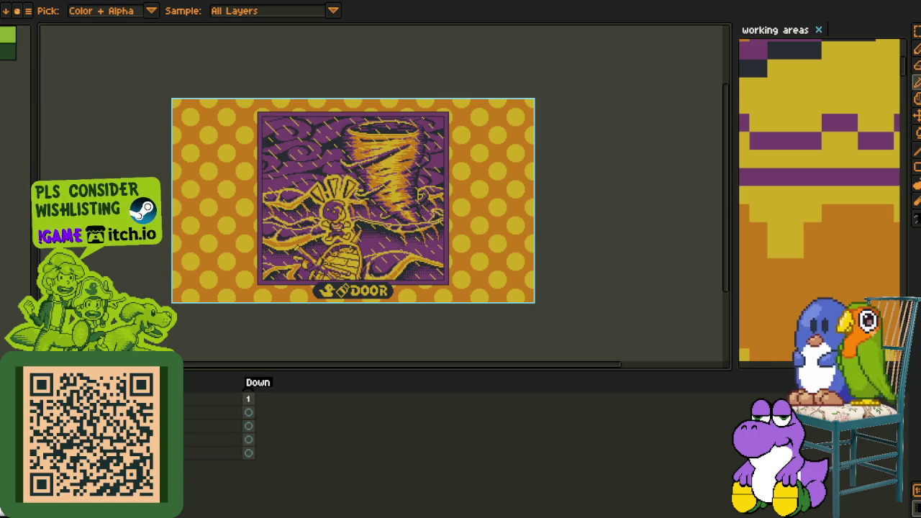
pyautogui.scroll(3, 216, 453)
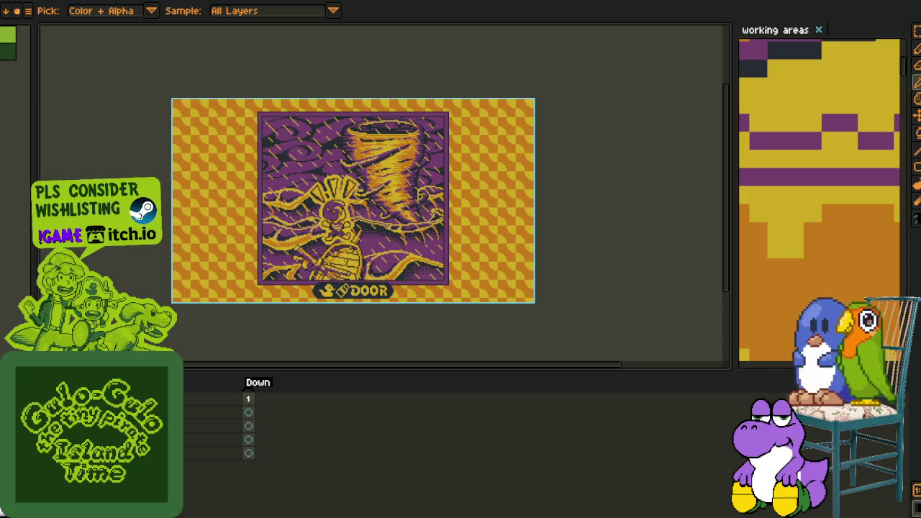
pyautogui.click(7, 8)
pyautogui.moveTo(28, 87)
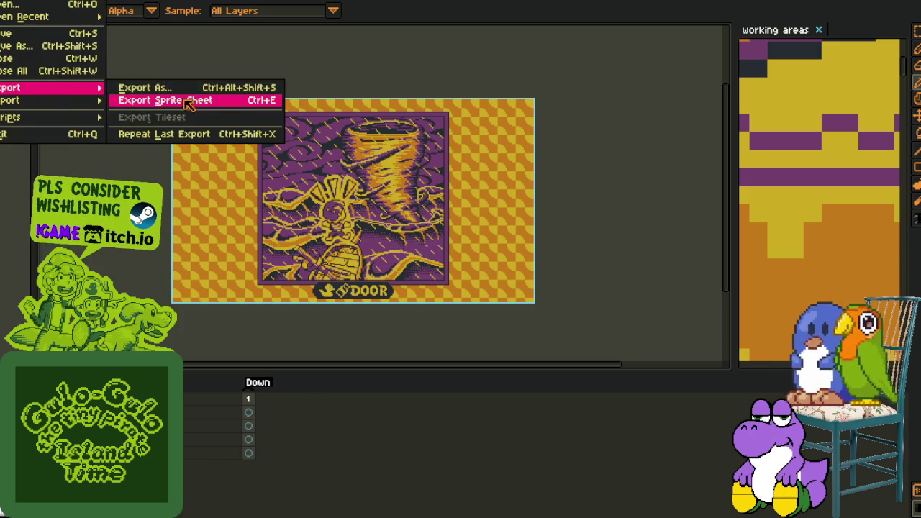
pyautogui.click(190, 100)
pyautogui.press('Escape')
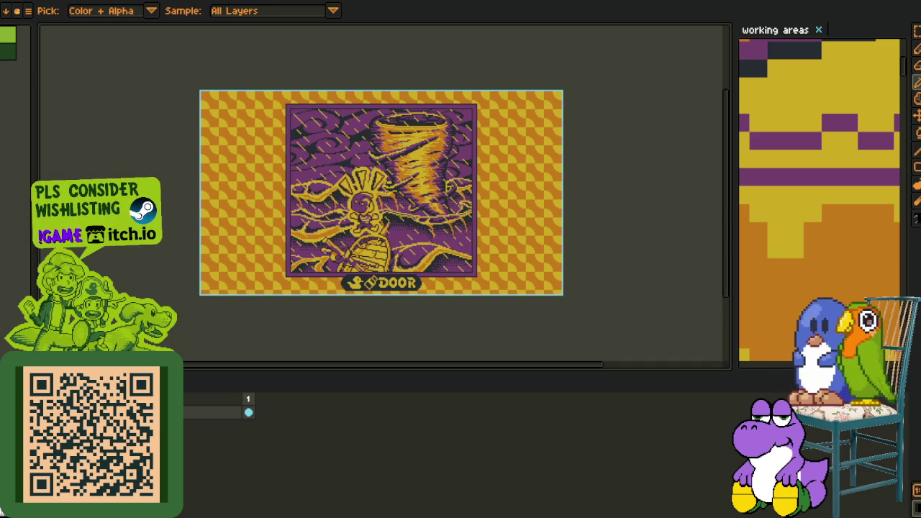
# Hide the timeline and widen the working areas tilemap across most of the window.
pyautogui.press('Tab')
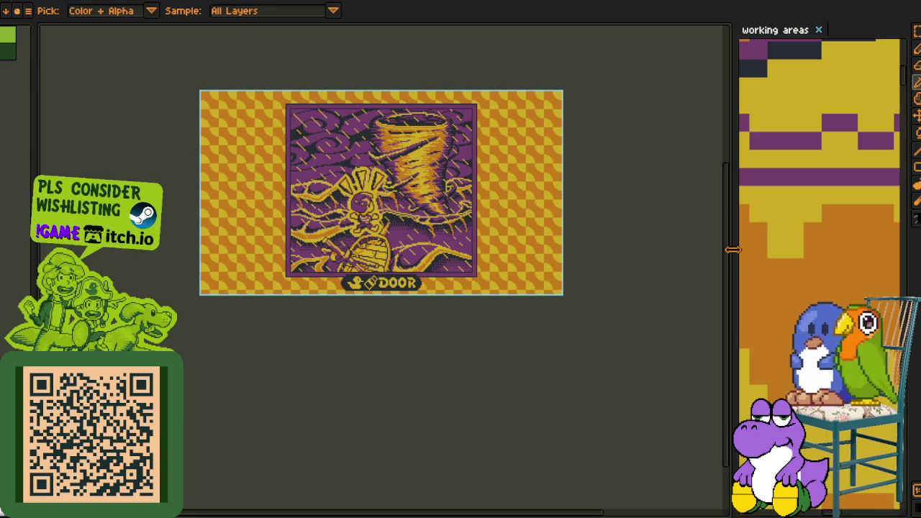
pyautogui.moveTo(578, 266); pyautogui.dragTo(176, 266)
pyautogui.scroll(-2, 517, 229)
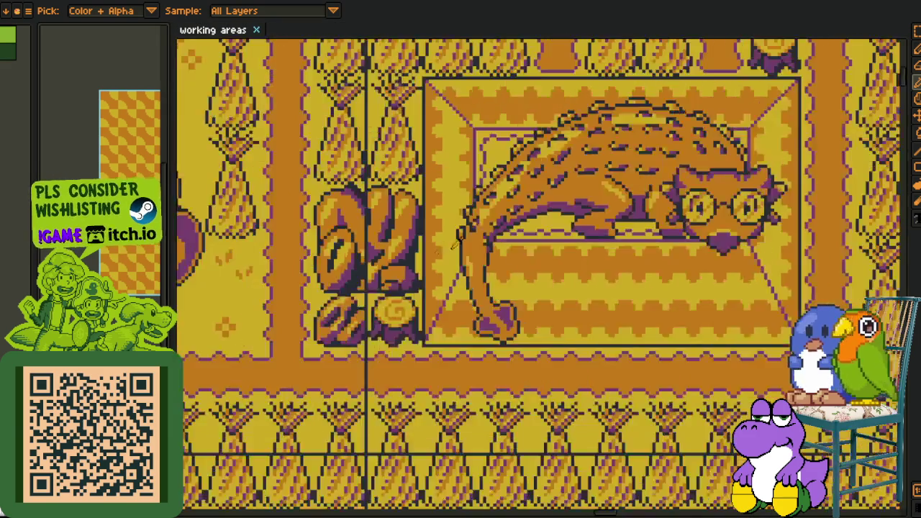
# Navigate the working areas sheet to the Gear Screen, Dungeons Finished and Diary mockups.
pyautogui.scroll(-2, 516, 229)
pyautogui.scroll(3, 516, 228)
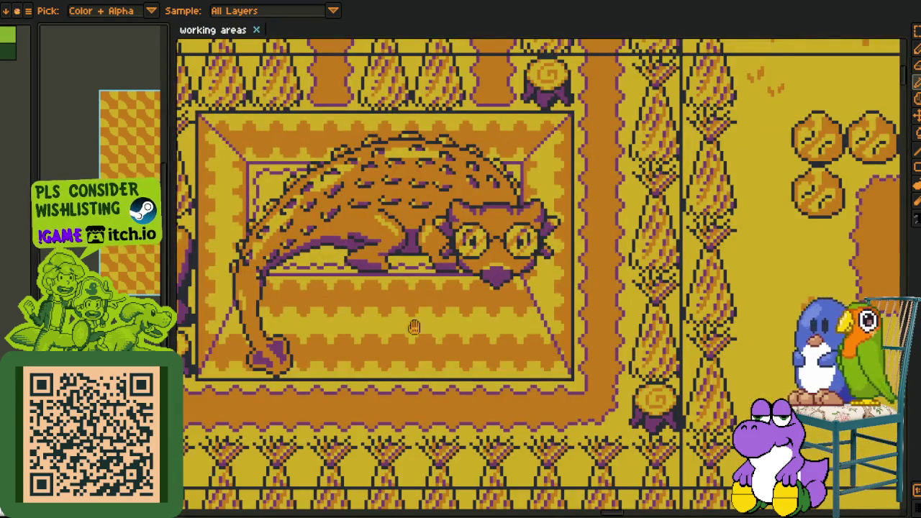
pyautogui.scroll(-3, 414, 327)
pyautogui.scroll(-3, 414, 327)
pyautogui.scroll(-1, 540, 271)
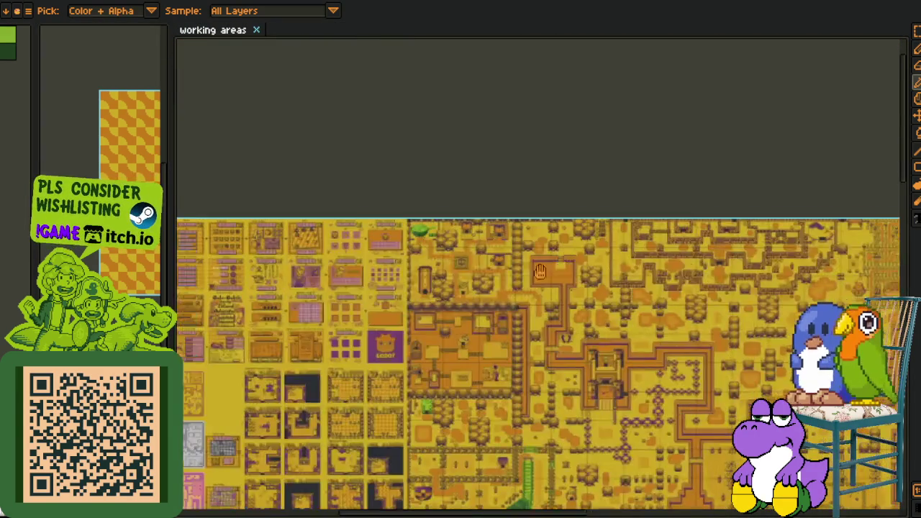
pyautogui.moveTo(540, 271); pyautogui.dragTo(705, 288)
pyautogui.scroll(5, 518, 307)
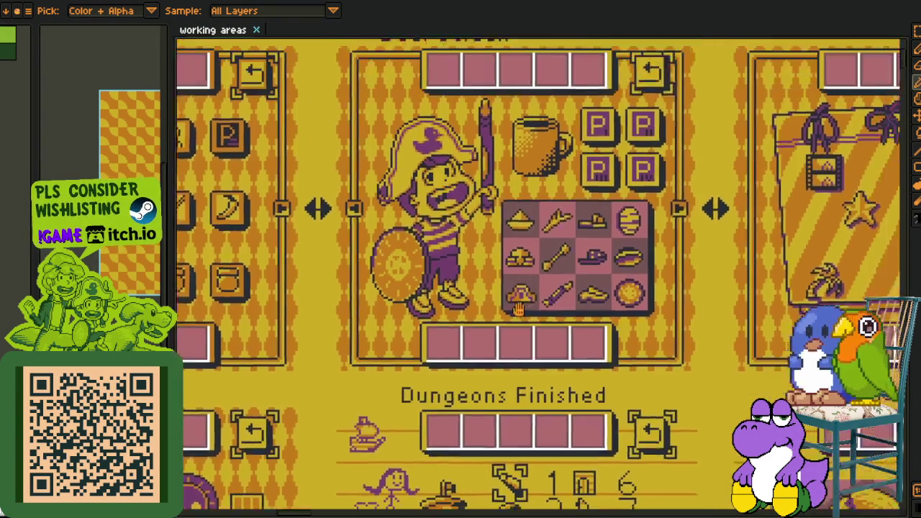
pyautogui.moveTo(518, 308); pyautogui.dragTo(489, 333)
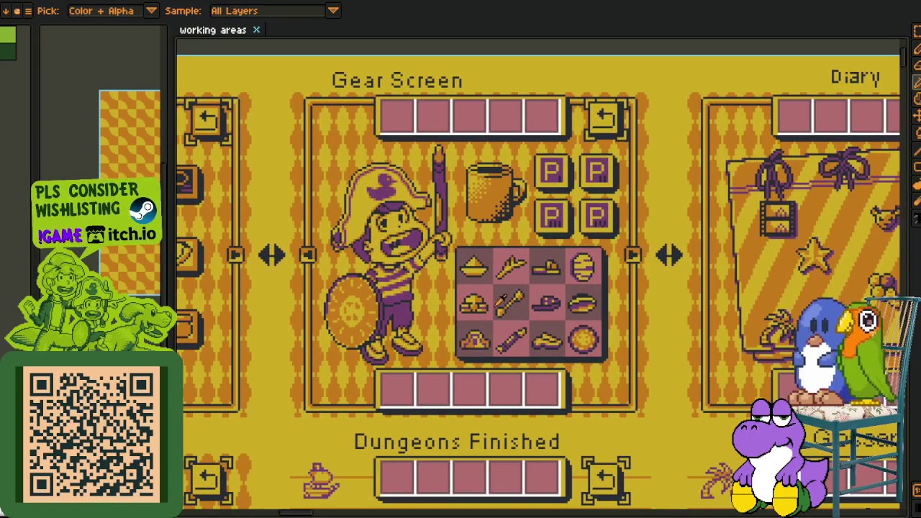
# Scroll rightward through the working areas sheet's tilesets, maps and comic panels.
pyautogui.scroll(-2, 476, 272)
pyautogui.scroll(-1, 721, 432)
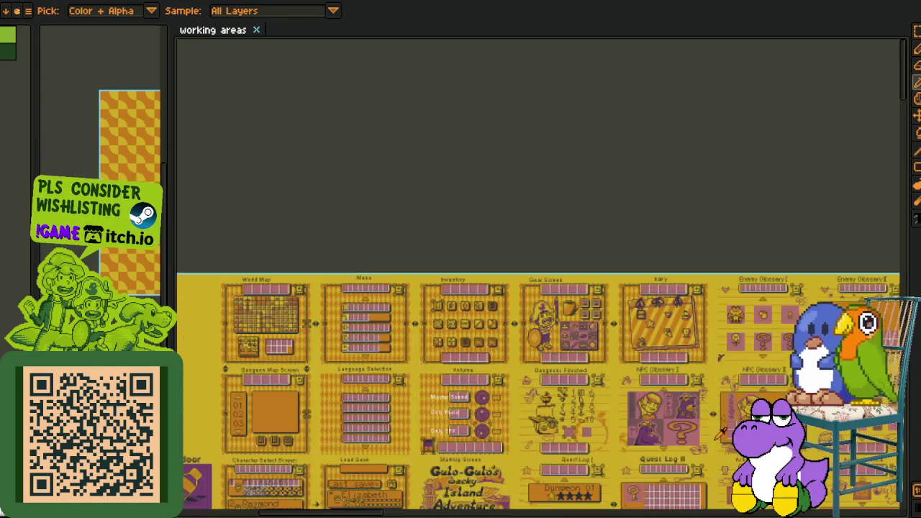
pyautogui.scroll(3, 505, 276)
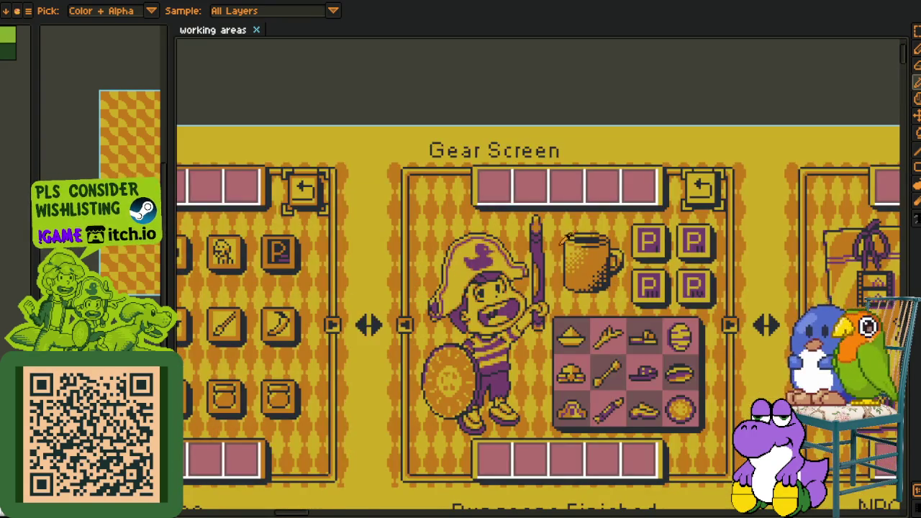
pyautogui.scroll(-3, 506, 288)
pyautogui.scroll(1, 538, 329)
pyautogui.scroll(1, 538, 329)
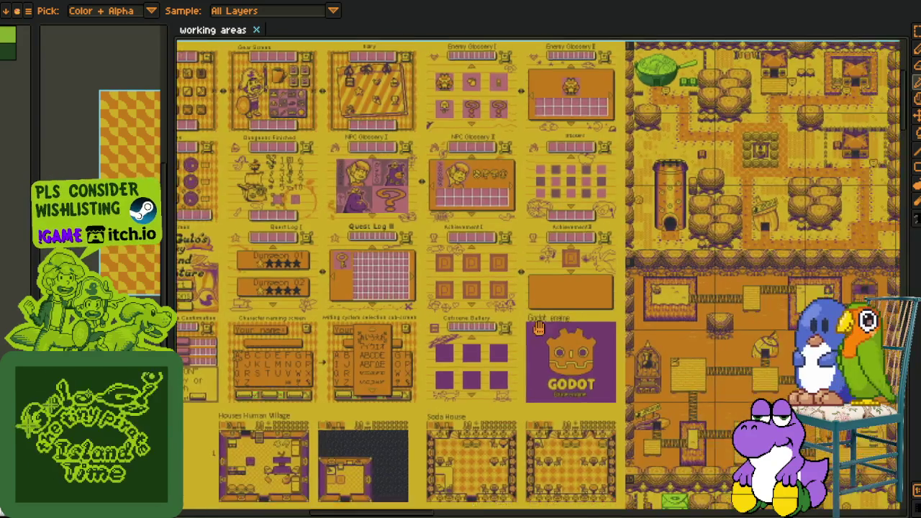
pyautogui.hscroll(5, 538, 329)
pyautogui.hscroll(3, 612, 327)
pyautogui.scroll(1, 684, 326)
pyautogui.scroll(1, 714, 325)
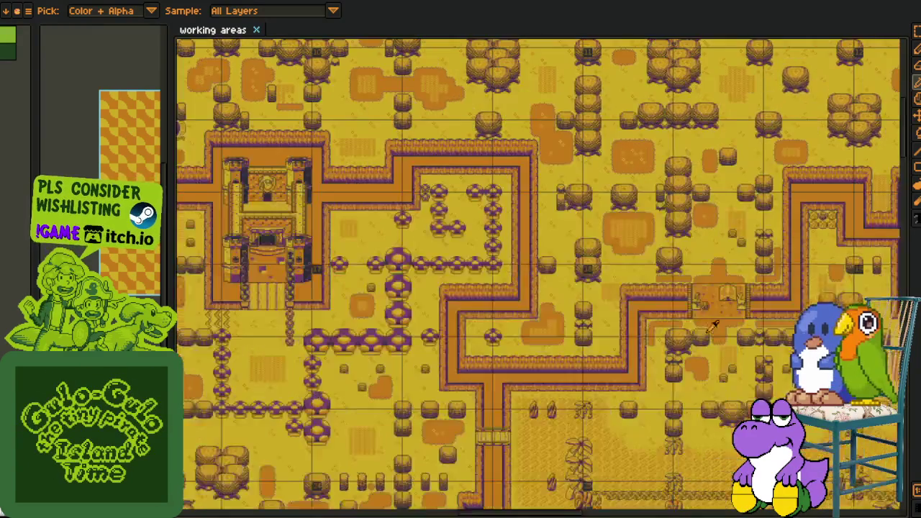
pyautogui.hscroll(2, 714, 325)
pyautogui.hscroll(3, 714, 325)
pyautogui.scroll(-2, 748, 327)
pyautogui.hscroll(2, 748, 327)
pyautogui.hscroll(2, 787, 331)
pyautogui.hscroll(2, 787, 331)
pyautogui.hscroll(5, 788, 331)
pyautogui.scroll(-1, 787, 331)
pyautogui.scroll(-3, 787, 330)
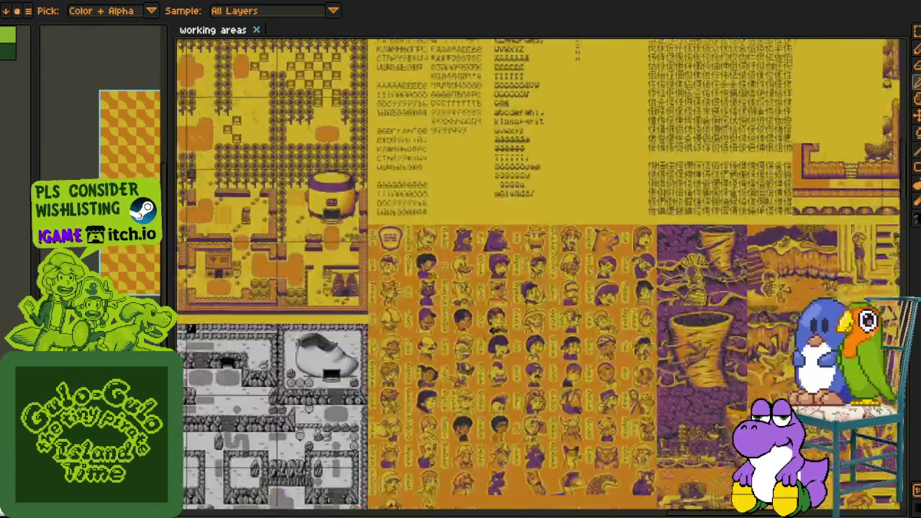
pyautogui.scroll(2, 405, 278)
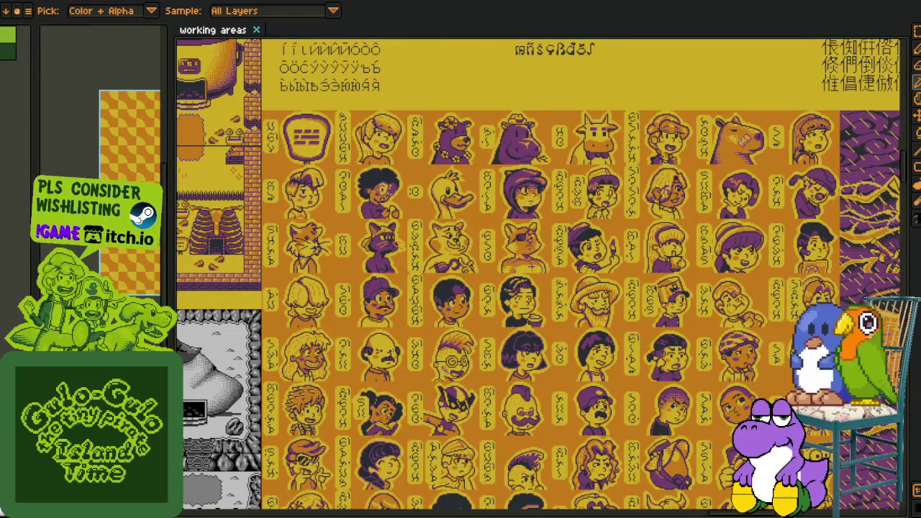
pyautogui.scroll(-1, 371, 221)
pyautogui.hscroll(1, 370, 222)
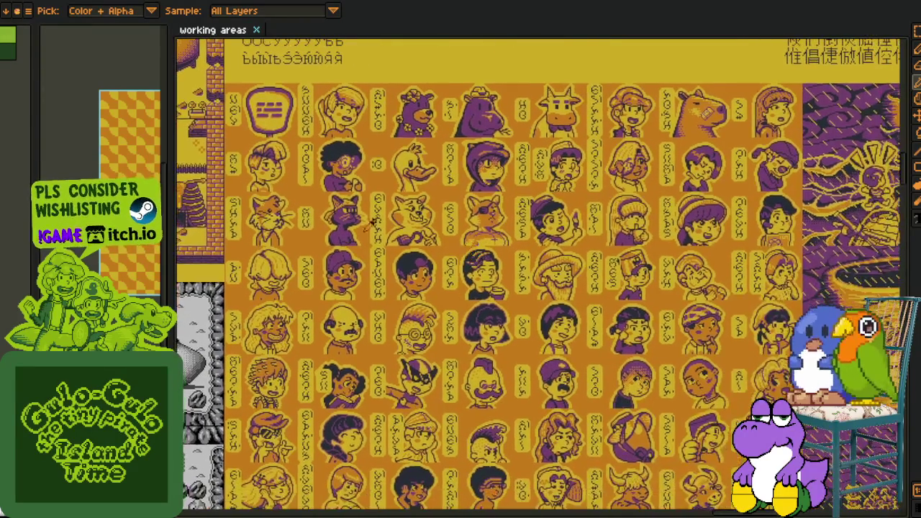
pyautogui.hscroll(1, 662, 256)
pyautogui.hscroll(6, 611, 270)
pyautogui.hscroll(2, 561, 284)
pyautogui.hscroll(5, 509, 298)
pyautogui.scroll(2, 503, 291)
pyautogui.scroll(-1, 493, 284)
pyautogui.scroll(-2, 478, 273)
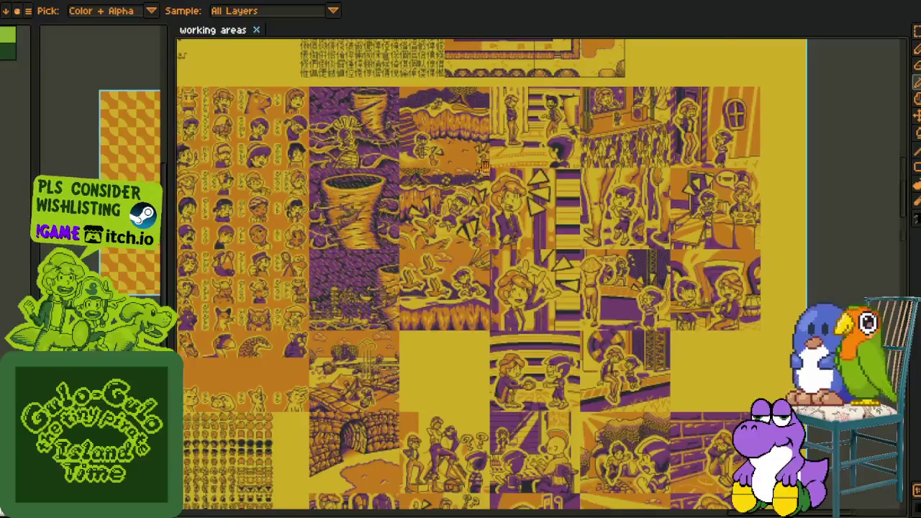
pyautogui.scroll(1, 467, 260)
pyautogui.scroll(-3, 446, 295)
pyautogui.scroll(-3, 410, 353)
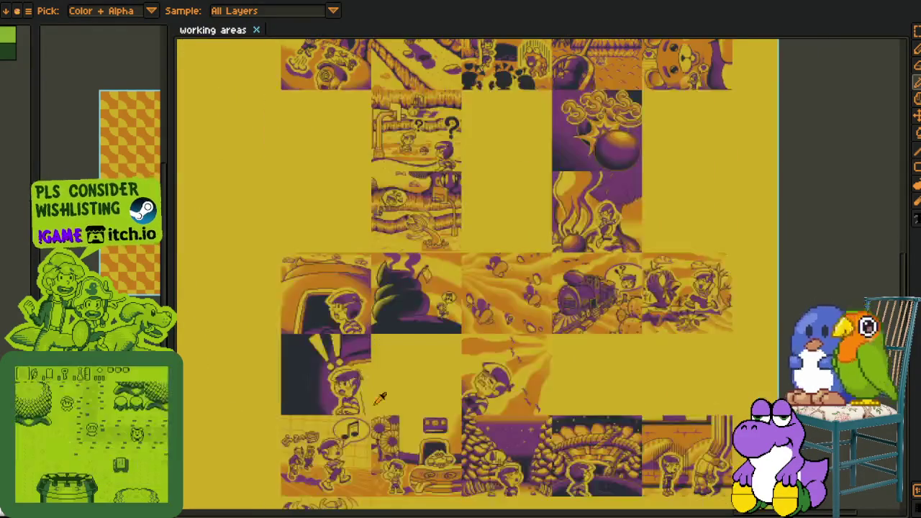
# Scroll back left across the sheet and give the tornado mockup its own pane beside it.
pyautogui.hscroll(-2, 449, 366)
pyautogui.scroll(2, 432, 324)
pyautogui.scroll(-5, 410, 281)
pyautogui.scroll(-3, 388, 237)
pyautogui.scroll(-2, 388, 237)
pyautogui.scroll(-2, 402, 287)
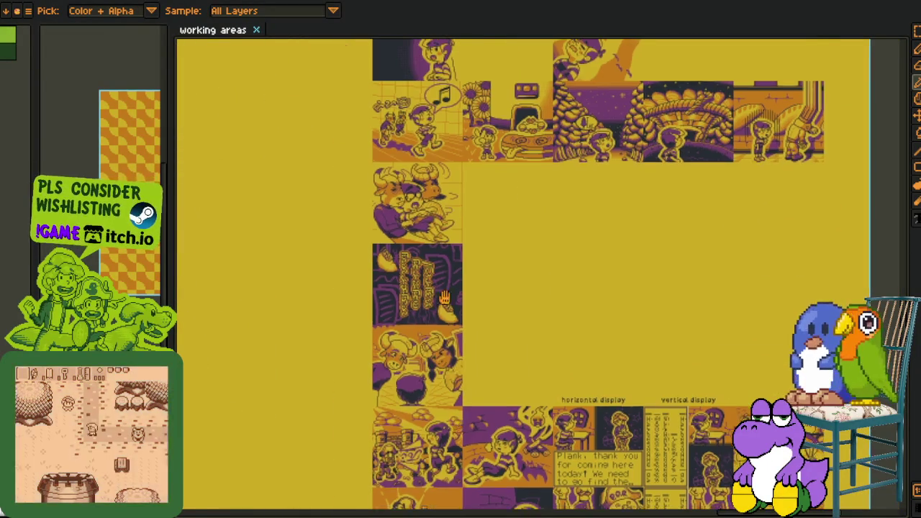
pyautogui.scroll(2, 435, 419)
pyautogui.scroll(2, 435, 420)
pyautogui.scroll(-1, 468, 324)
pyautogui.scroll(-2, 489, 273)
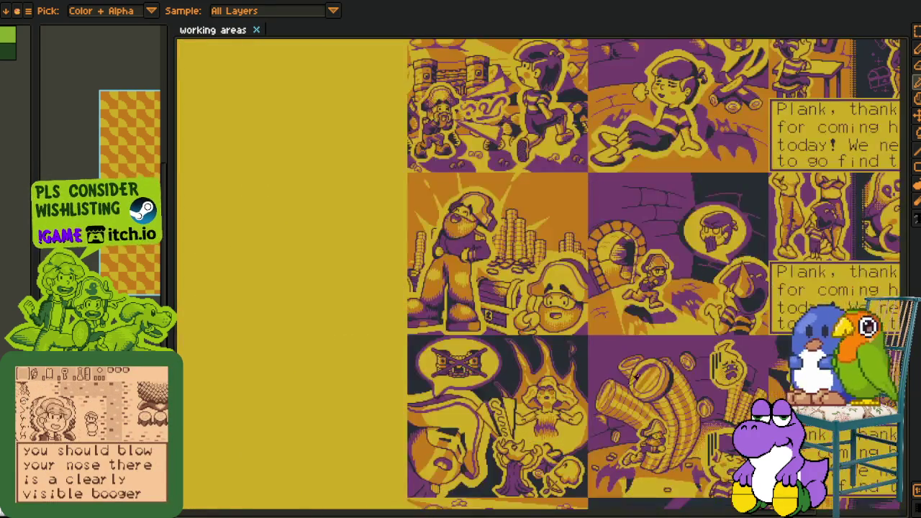
pyautogui.scroll(-1, 500, 236)
pyautogui.scroll(-2, 532, 273)
pyautogui.scroll(-1, 564, 308)
pyautogui.scroll(-1, 553, 341)
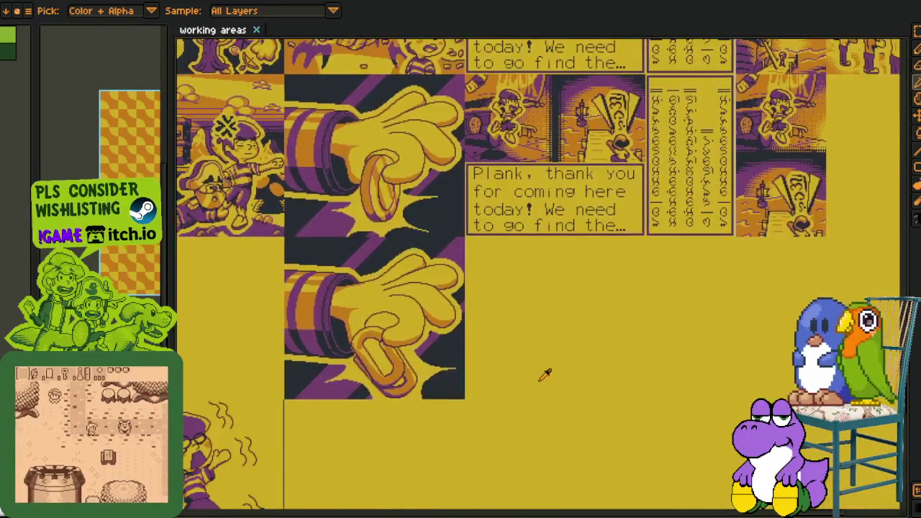
pyautogui.scroll(-2, 503, 324)
pyautogui.scroll(2, 452, 275)
pyautogui.hscroll(2, 503, 396)
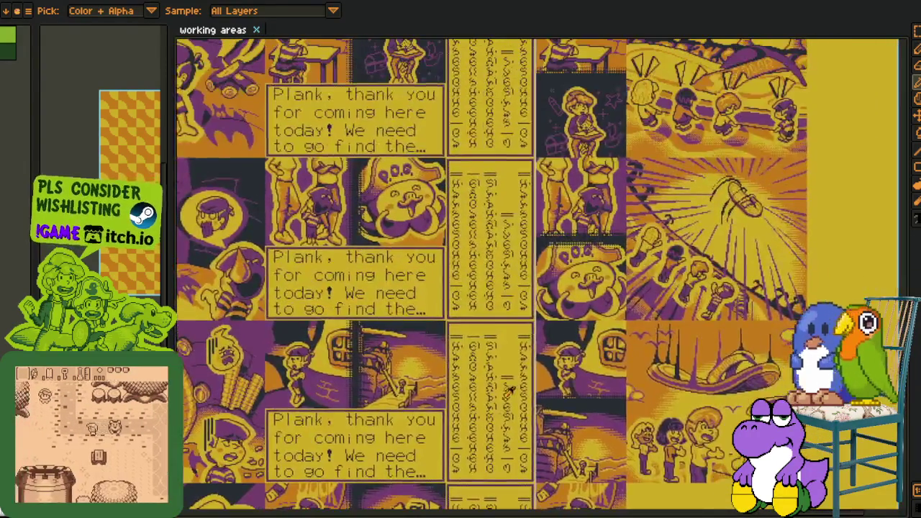
pyautogui.scroll(1, 554, 505)
pyautogui.hscroll(-2, 554, 506)
pyautogui.scroll(1, 554, 506)
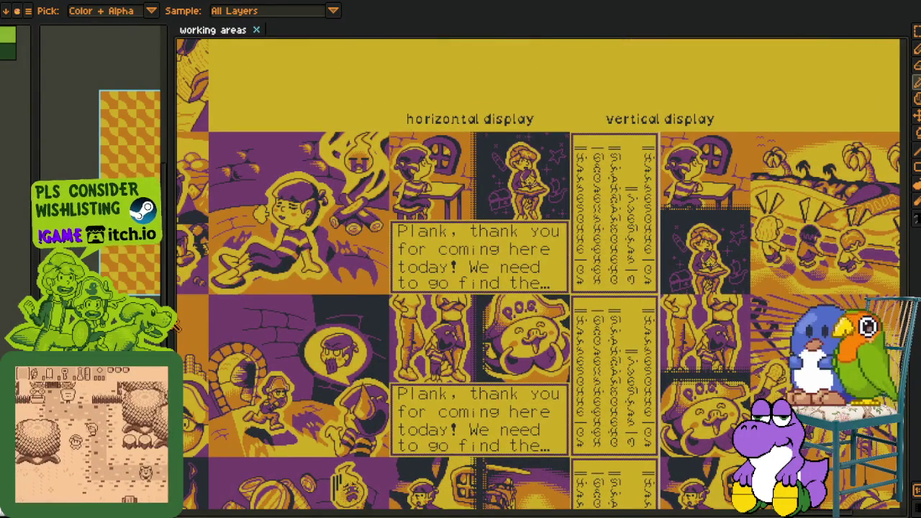
pyautogui.scroll(-2, 302, 324)
pyautogui.hscroll(-2, 302, 324)
pyautogui.scroll(-1, 374, 338)
pyautogui.hscroll(-2, 374, 338)
pyautogui.scroll(-2, 446, 352)
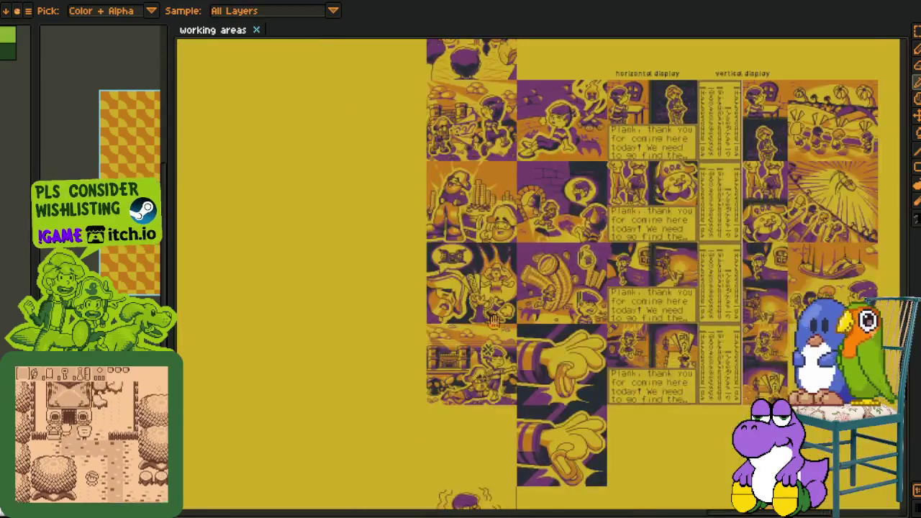
pyautogui.scroll(2, 493, 359)
pyautogui.scroll(3, 492, 359)
pyautogui.scroll(3, 479, 471)
pyautogui.scroll(1, 478, 475)
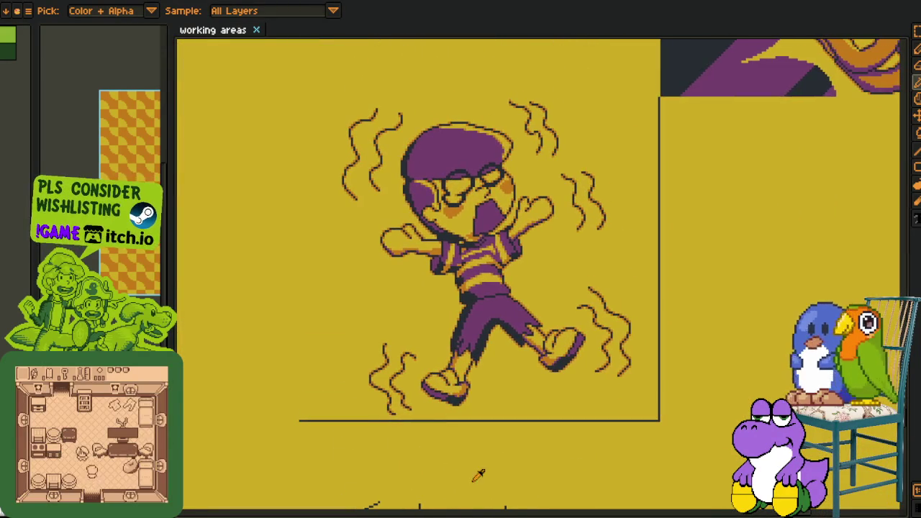
pyautogui.scroll(-5, 520, 449)
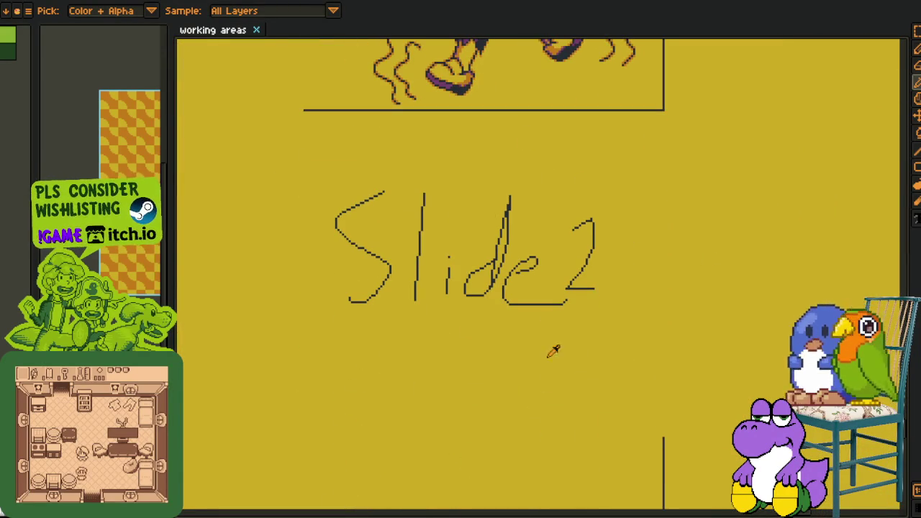
pyautogui.scroll(5, 524, 216)
pyautogui.scroll(-2, 432, 216)
pyautogui.scroll(-1, 396, 216)
pyautogui.scroll(-1, 361, 219)
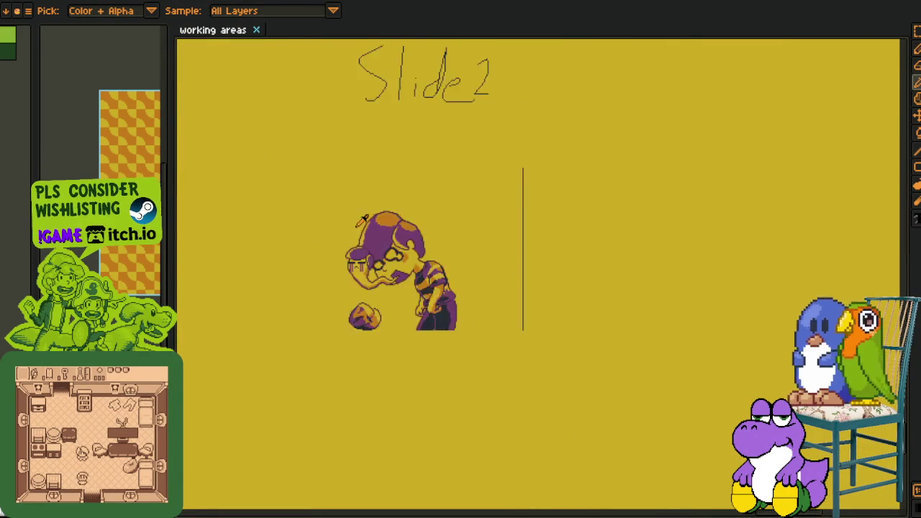
pyautogui.scroll(-2, 363, 218)
pyautogui.hscroll(-3, 444, 220)
pyautogui.hscroll(-3, 516, 242)
pyautogui.scroll(2, 516, 243)
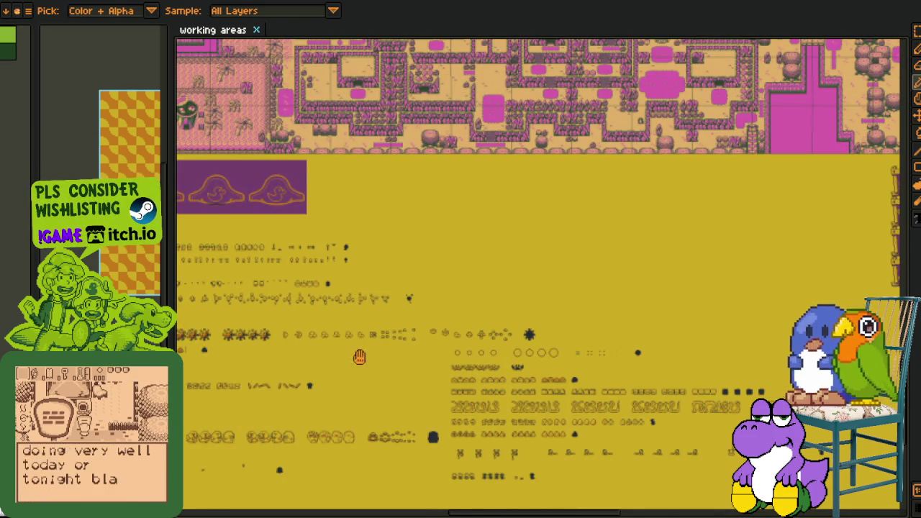
pyautogui.hscroll(-3, 359, 356)
pyautogui.hscroll(-2, 359, 357)
pyautogui.scroll(3, 359, 357)
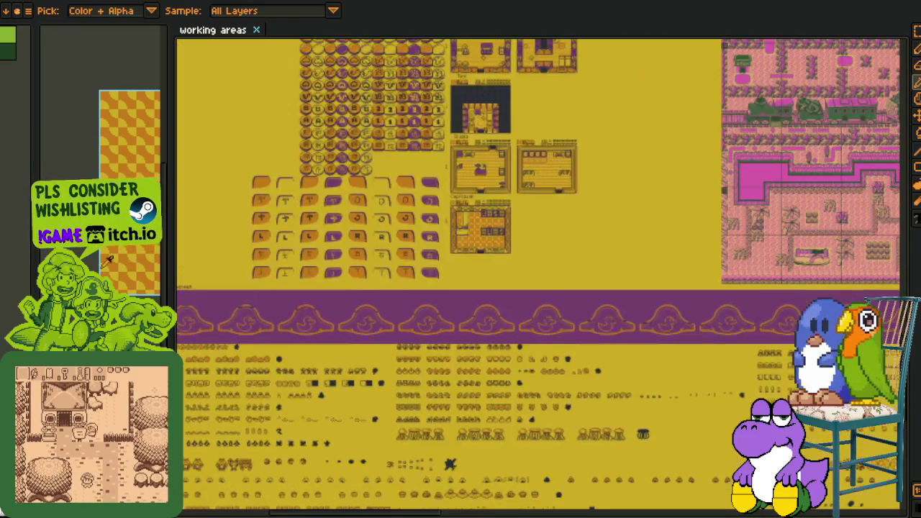
pyautogui.moveTo(251, 288); pyautogui.dragTo(619, 295)
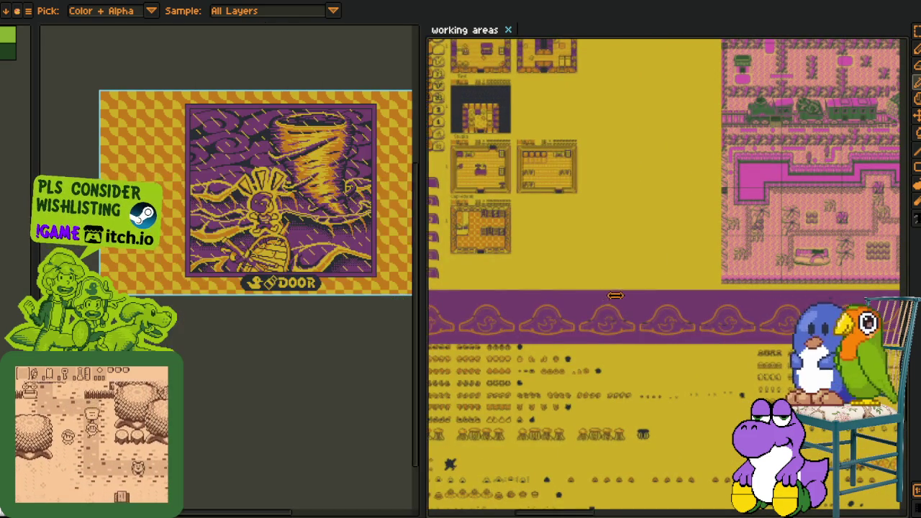
pyautogui.scroll(2, 211, 113)
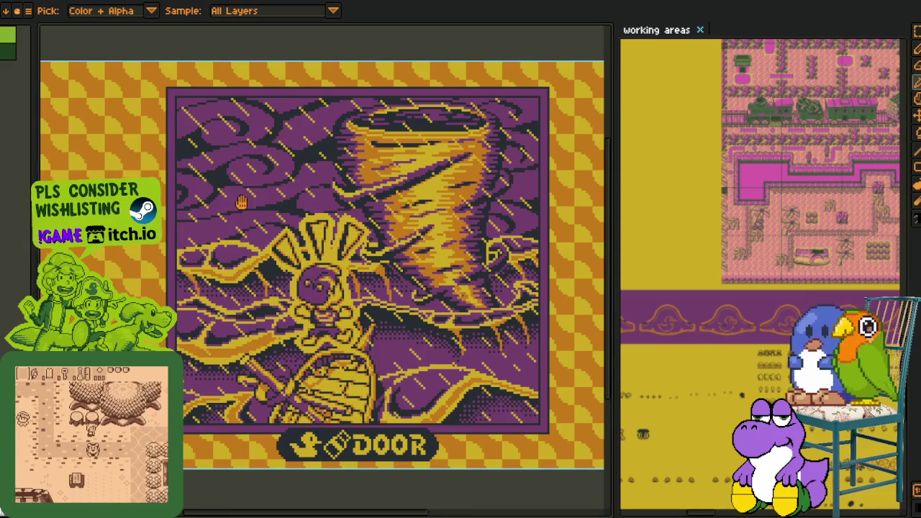
pyautogui.hscroll(2, 316, 273)
pyautogui.scroll(-1, 316, 274)
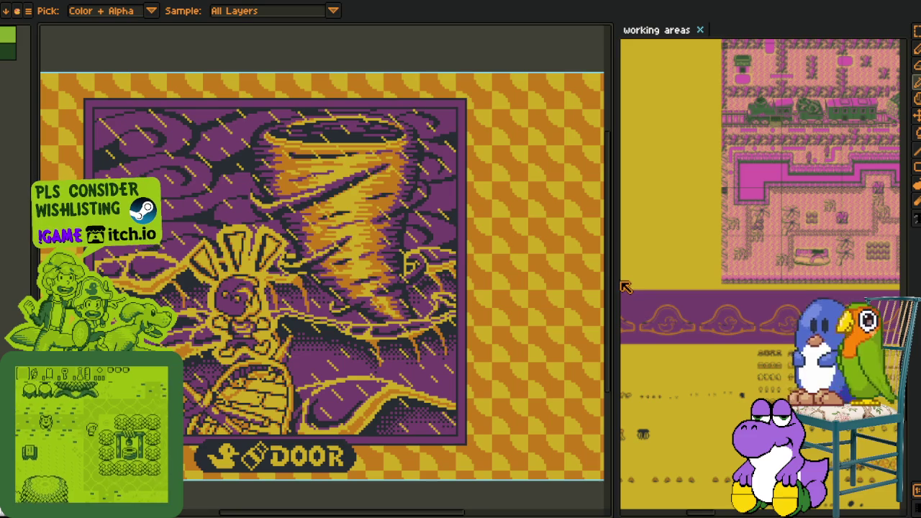
pyautogui.moveTo(612, 279); pyautogui.dragTo(455, 291)
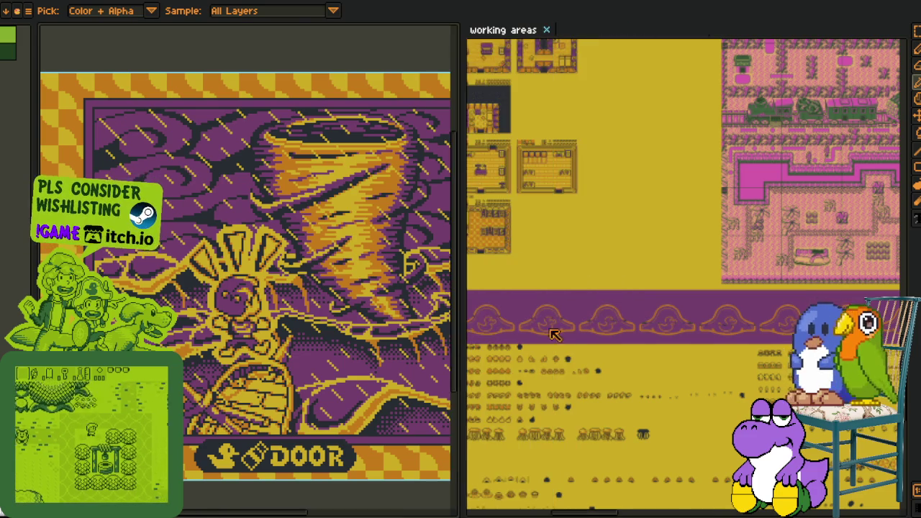
pyautogui.hscroll(-5, 612, 335)
pyautogui.moveTo(643, 310); pyautogui.dragTo(861, 316)
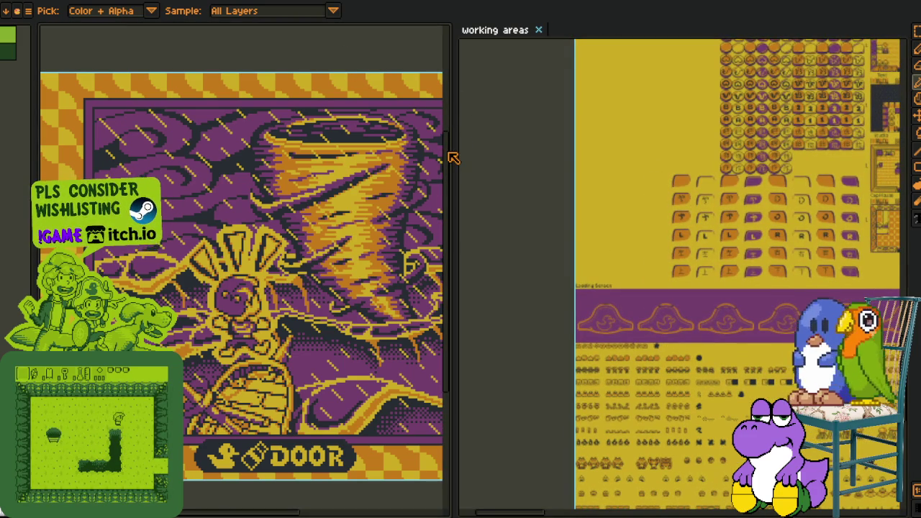
pyautogui.scroll(1, 777, 221)
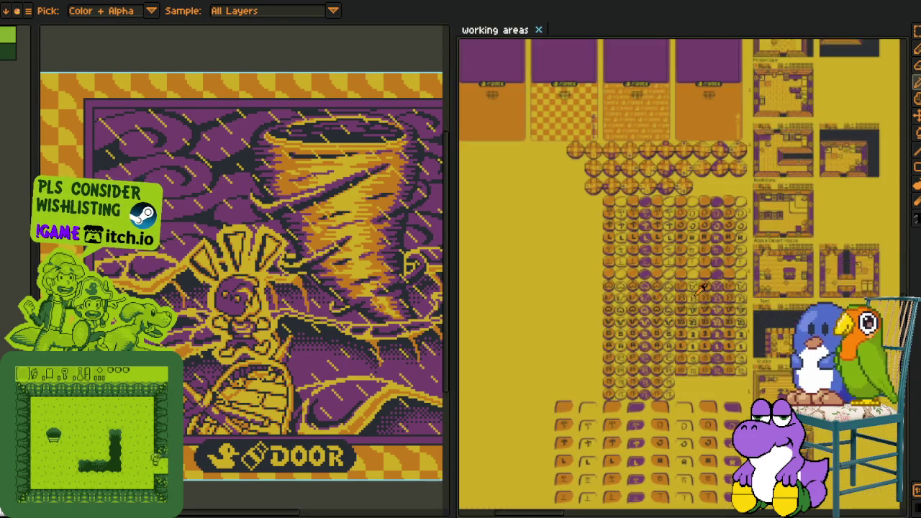
pyautogui.scroll(1, 748, 230)
pyautogui.scroll(1, 712, 241)
pyautogui.scroll(1, 668, 256)
pyautogui.scroll(-1, 669, 256)
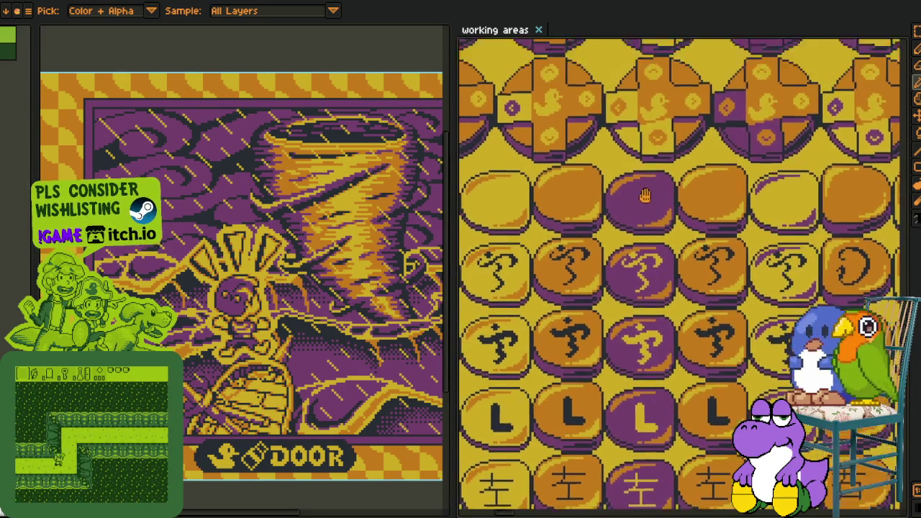
pyautogui.scroll(-1, 668, 266)
pyautogui.scroll(-1, 667, 281)
pyautogui.scroll(-1, 665, 297)
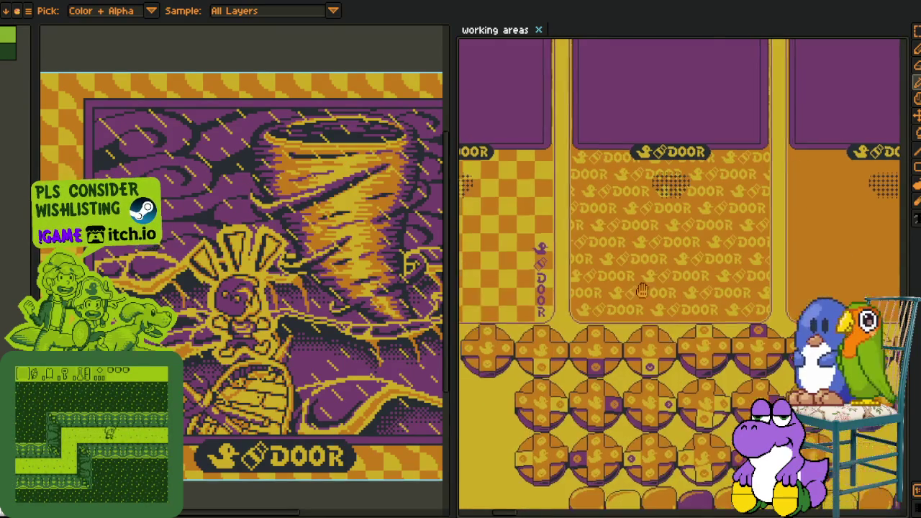
pyautogui.scroll(5, 662, 300)
pyautogui.hscroll(-3, 656, 305)
pyautogui.scroll(3, 648, 314)
pyautogui.scroll(-1, 656, 287)
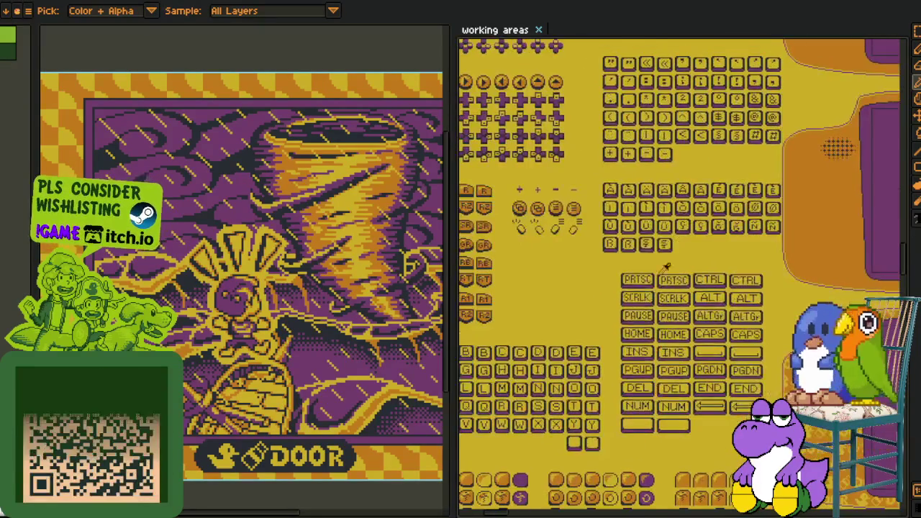
pyautogui.scroll(2, 669, 266)
pyautogui.scroll(1, 651, 302)
pyautogui.scroll(-3, 649, 342)
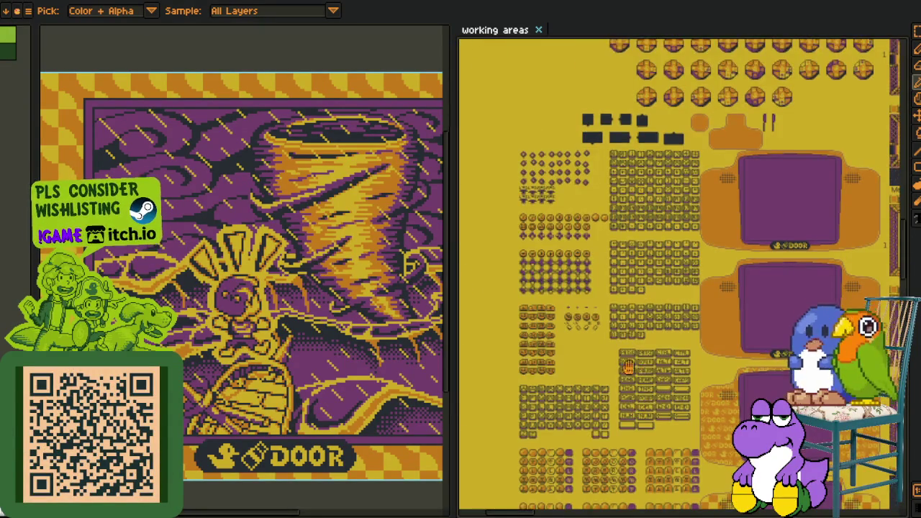
pyautogui.scroll(-4, 649, 374)
pyautogui.scroll(-3, 655, 410)
pyautogui.scroll(-8, 661, 446)
pyautogui.scroll(-3, 660, 425)
pyautogui.scroll(-3, 656, 388)
pyautogui.scroll(-3, 651, 352)
pyautogui.scroll(-3, 647, 314)
pyautogui.scroll(-3, 646, 314)
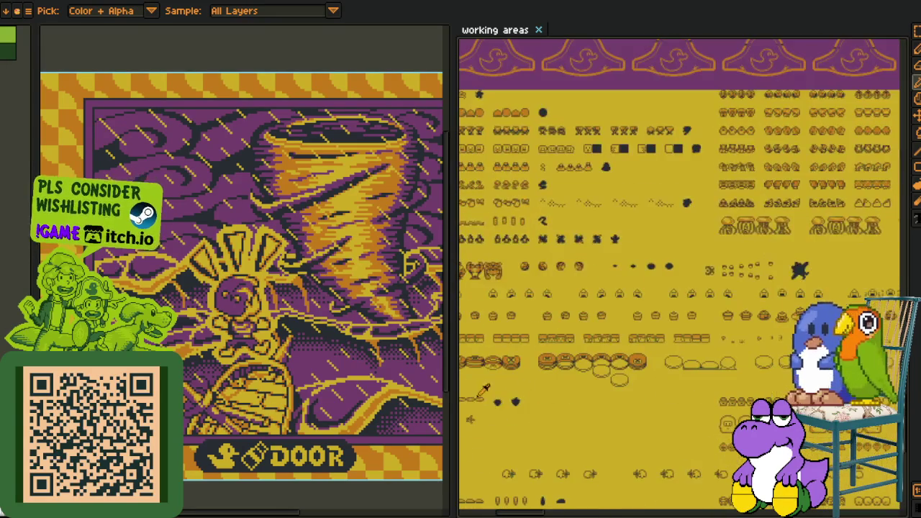
pyautogui.scroll(6, 641, 237)
pyautogui.scroll(1, 647, 266)
pyautogui.scroll(2, 655, 295)
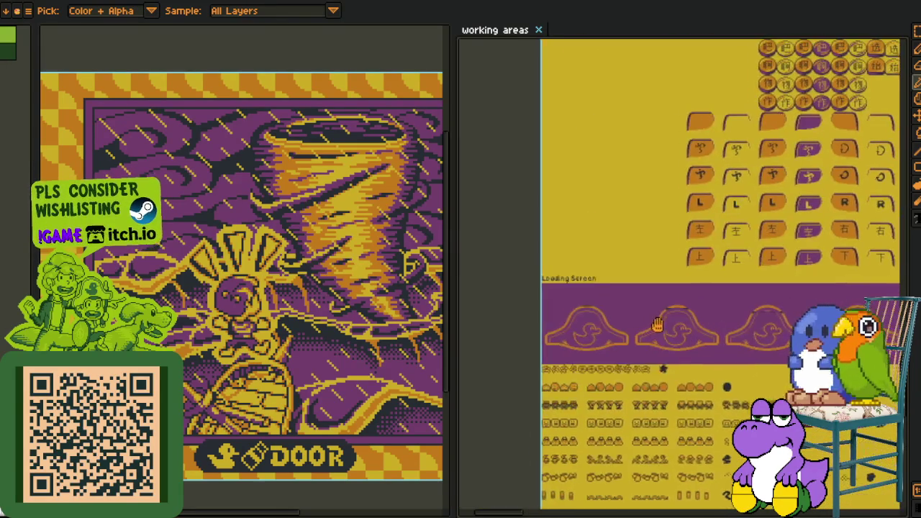
pyautogui.scroll(3, 663, 320)
pyautogui.scroll(-2, 664, 320)
pyautogui.scroll(-1, 676, 316)
pyautogui.scroll(-2, 698, 314)
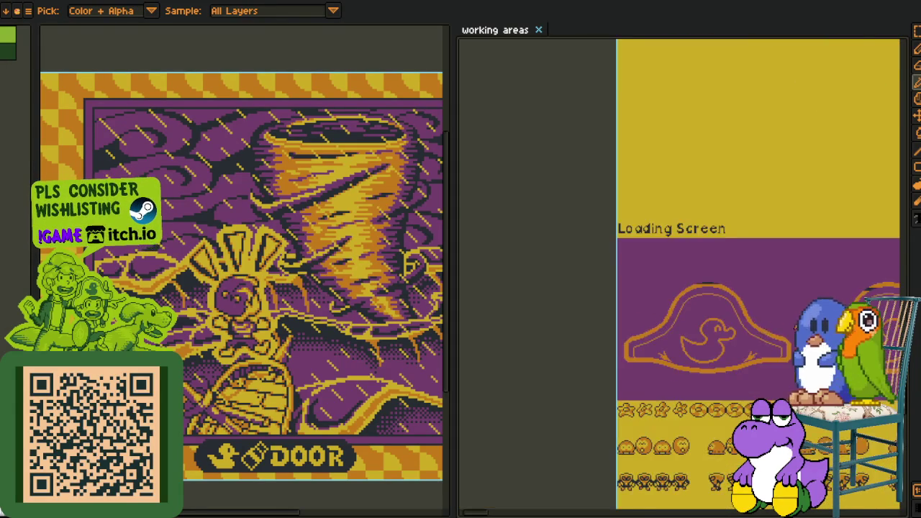
pyautogui.scroll(-1, 717, 311)
pyautogui.hscroll(3, 702, 308)
pyautogui.hscroll(3, 672, 303)
pyautogui.hscroll(3, 640, 297)
pyautogui.hscroll(3, 608, 291)
pyautogui.hscroll(3, 607, 292)
pyautogui.hscroll(3, 589, 299)
pyautogui.scroll(1, 575, 306)
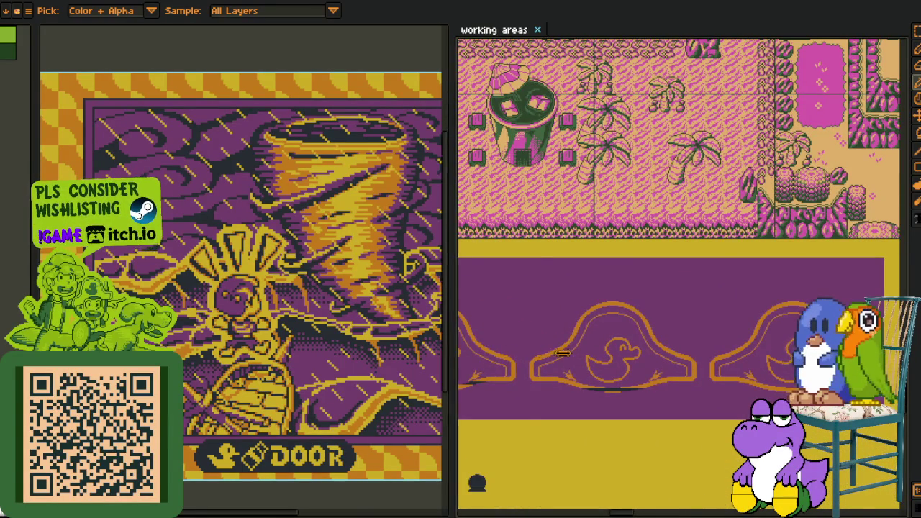
pyautogui.moveTo(452, 351); pyautogui.dragTo(573, 351)
pyautogui.scroll(-1, 704, 209)
pyautogui.scroll(-2, 703, 208)
pyautogui.scroll(2, 705, 237)
pyautogui.scroll(2, 707, 288)
pyautogui.scroll(4, 711, 355)
pyautogui.scroll(3, 701, 349)
pyautogui.scroll(3, 687, 338)
pyautogui.scroll(3, 673, 329)
pyautogui.scroll(3, 658, 320)
pyautogui.scroll(2, 652, 317)
pyautogui.scroll(2, 683, 280)
pyautogui.scroll(2, 719, 237)
pyautogui.scroll(2, 762, 194)
pyautogui.scroll(2, 777, 183)
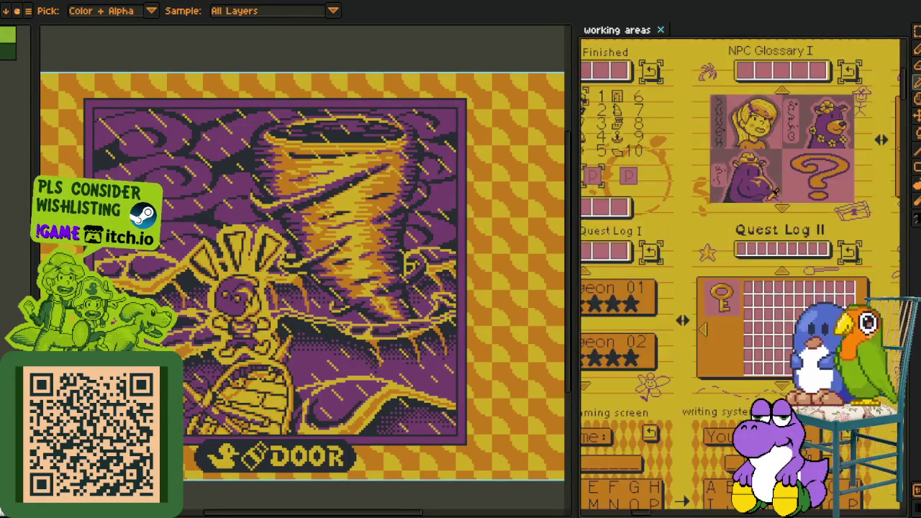
pyautogui.scroll(2, 769, 208)
pyautogui.scroll(2, 748, 252)
pyautogui.scroll(2, 759, 269)
pyautogui.scroll(-1, 758, 270)
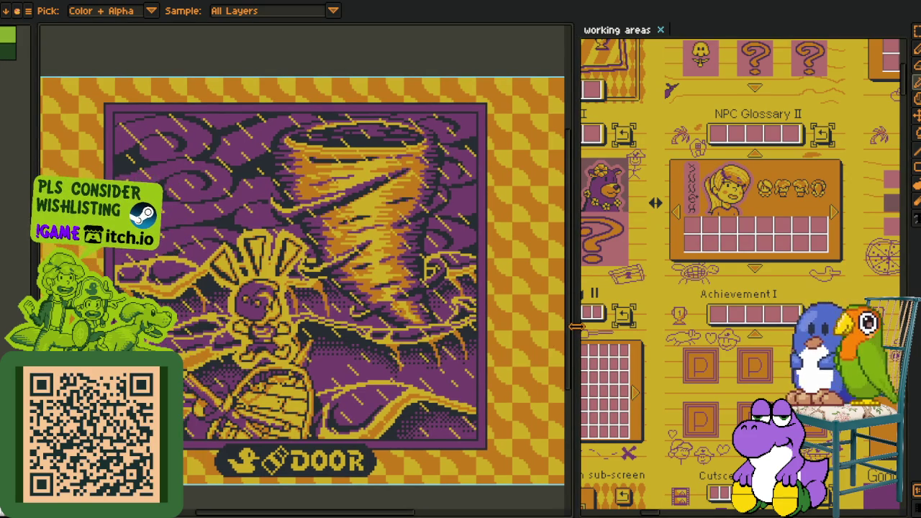
pyautogui.moveTo(575, 327); pyautogui.dragTo(582, 327)
pyautogui.moveTo(655, 202); pyautogui.dragTo(691, 202)
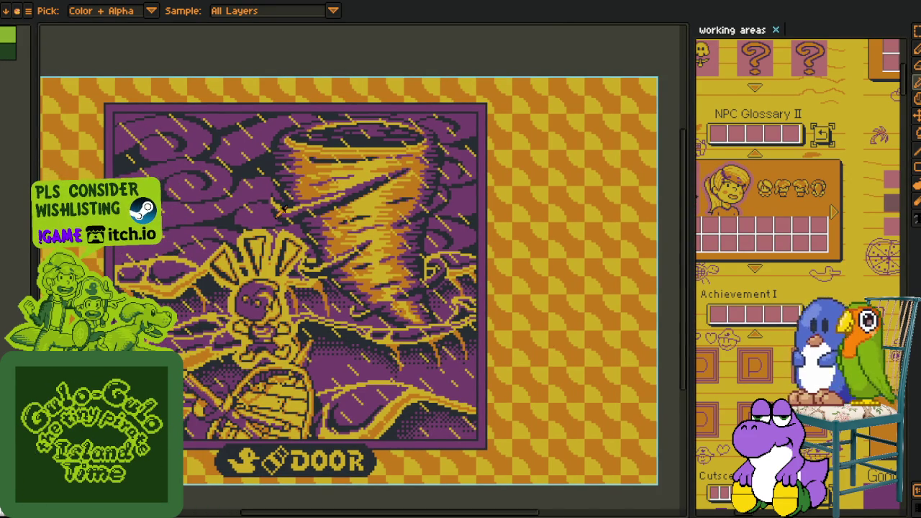
pyautogui.scroll(-1, 201, 115)
pyautogui.scroll(1, 180, 112)
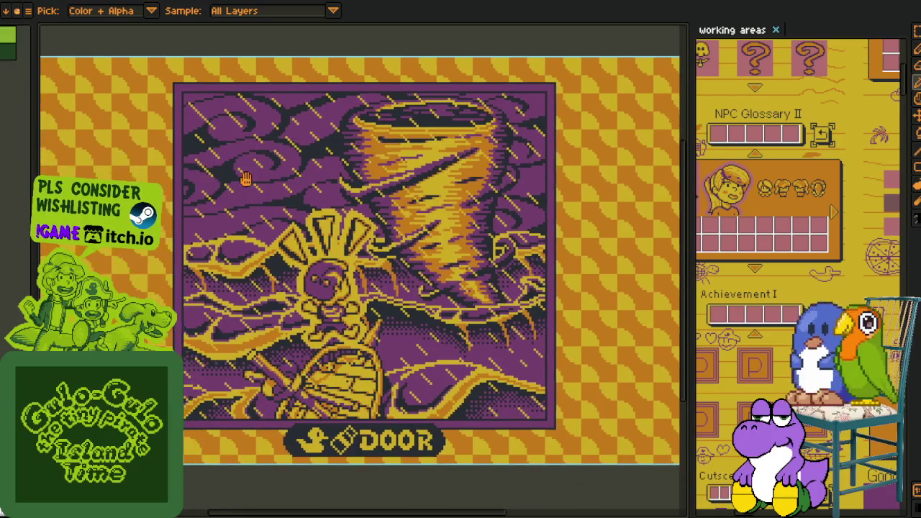
pyautogui.scroll(-1, 246, 121)
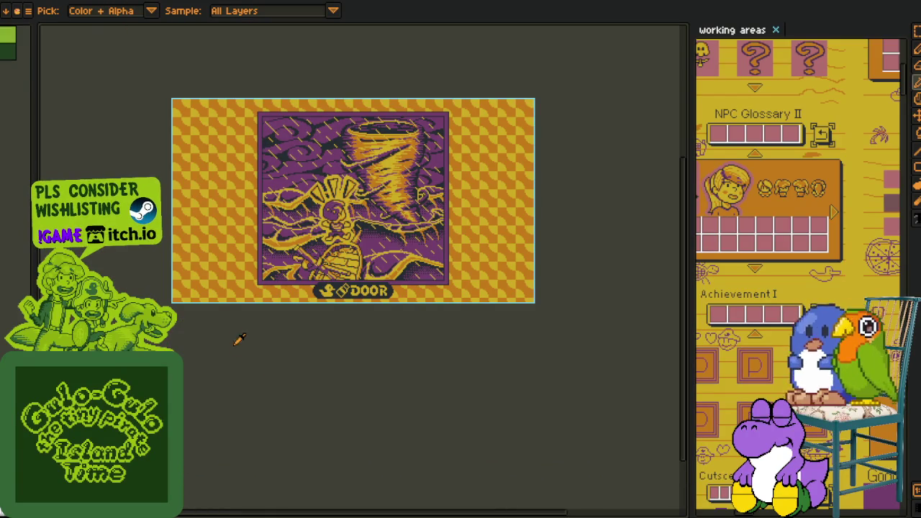
# Show the timeline and export the DOOR mockup frames as a sprite sheet.
pyautogui.press('Tab')
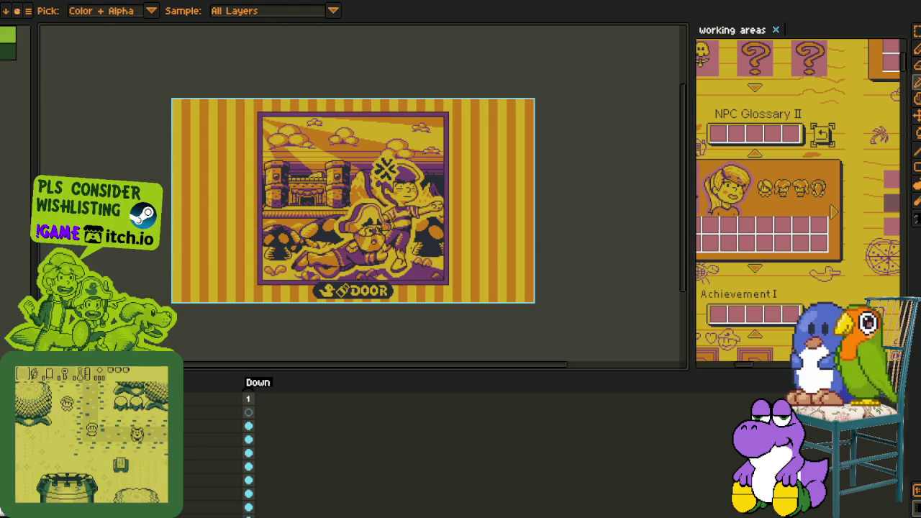
pyautogui.hotkey('alt', 'f')
pyautogui.click(155, 96)
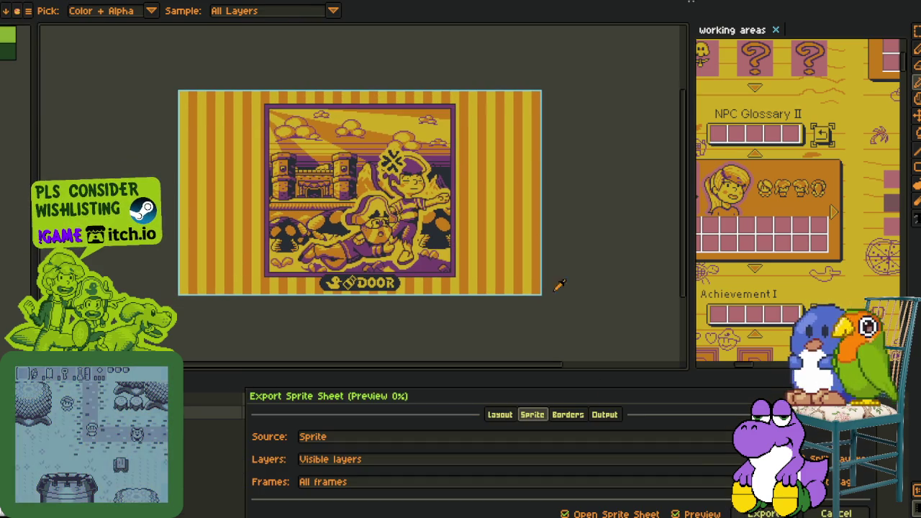
pyautogui.click(764, 513)
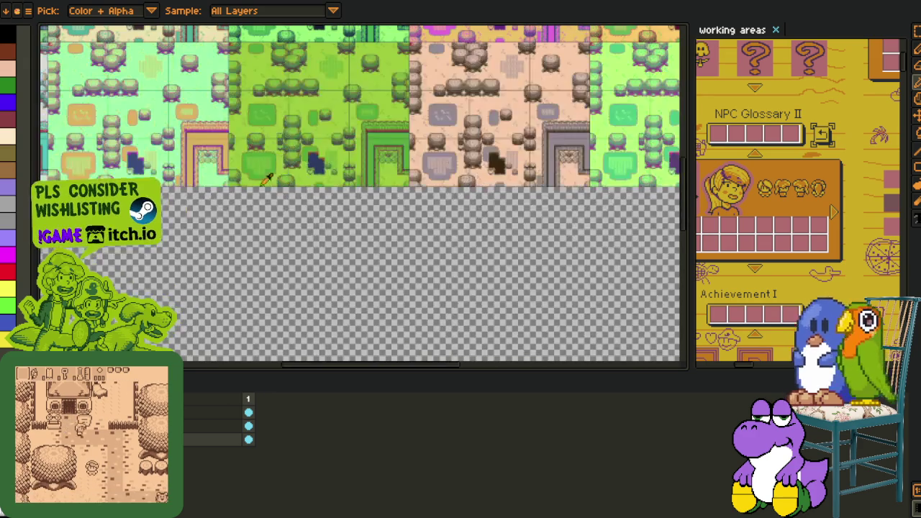
# Pan across the palette-swapped tile variants, then return to the DOOR mockup sprite.
pyautogui.scroll(2, 280, 230)
pyautogui.scroll(1, 484, 295)
pyautogui.scroll(5, 484, 295)
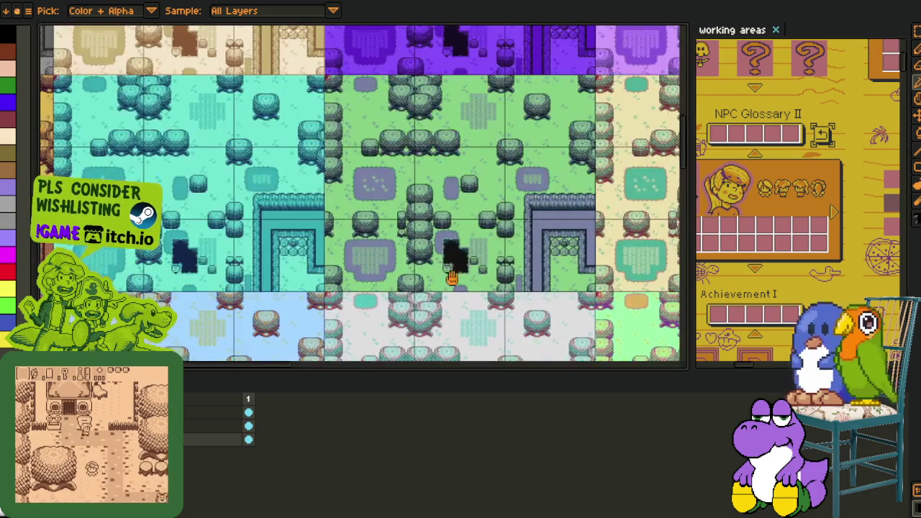
pyautogui.hscroll(-5, 432, 331)
pyautogui.hscroll(3, 388, 331)
pyautogui.hscroll(3, 403, 302)
pyautogui.hscroll(3, 417, 281)
pyautogui.hscroll(2, 426, 270)
pyautogui.scroll(-2, 497, 267)
pyautogui.hscroll(3, 497, 267)
pyautogui.hscroll(3, 331, 197)
pyautogui.scroll(-2, 382, 211)
pyautogui.hscroll(3, 382, 212)
pyautogui.hscroll(2, 538, 300)
pyautogui.scroll(-2, 538, 301)
pyautogui.hscroll(2, 538, 301)
pyautogui.scroll(-2, 504, 297)
pyautogui.scroll(-2, 467, 293)
pyautogui.hscroll(1, 468, 293)
pyautogui.scroll(-2, 421, 290)
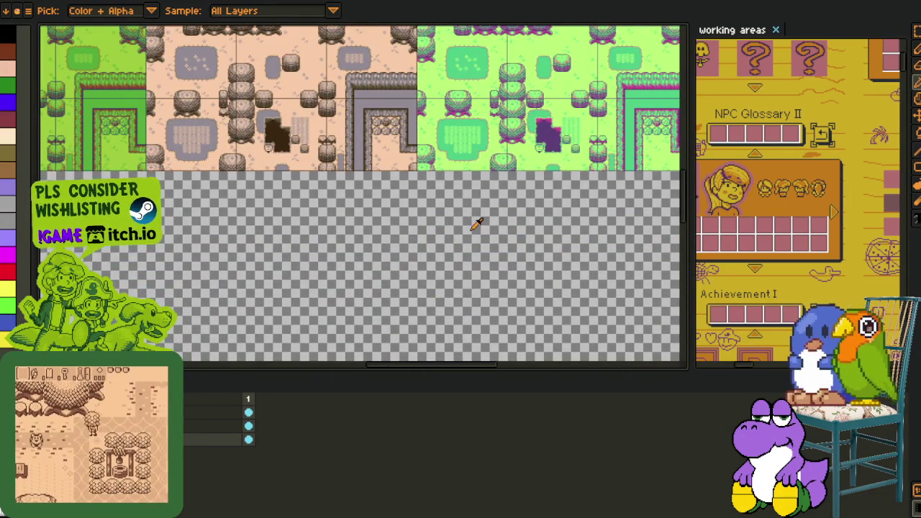
pyautogui.scroll(2, 431, 269)
pyautogui.hscroll(3, 467, 266)
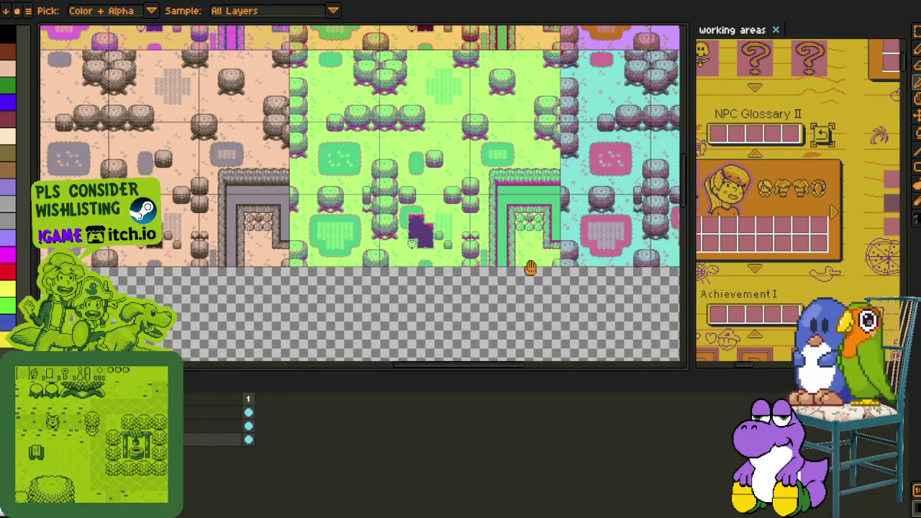
pyautogui.moveTo(530, 267); pyautogui.dragTo(368, 311)
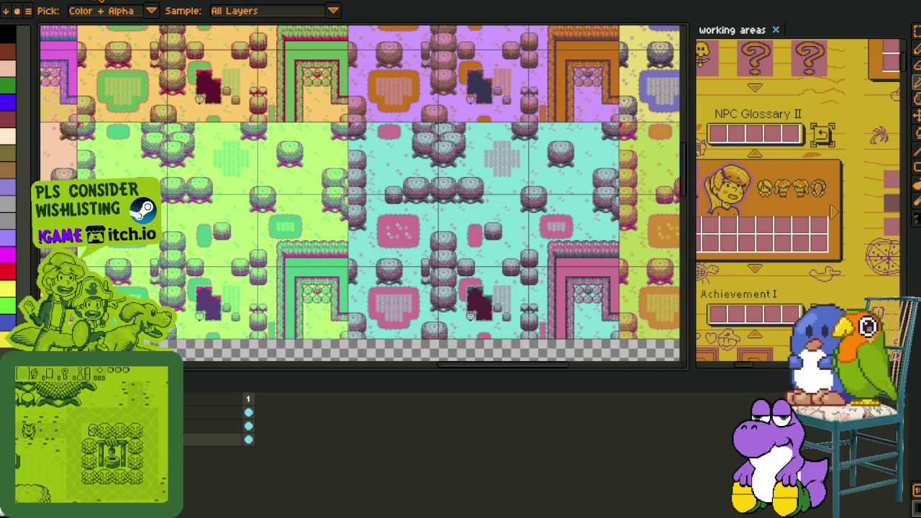
pyautogui.hotkey('ctrl', 'Tab')
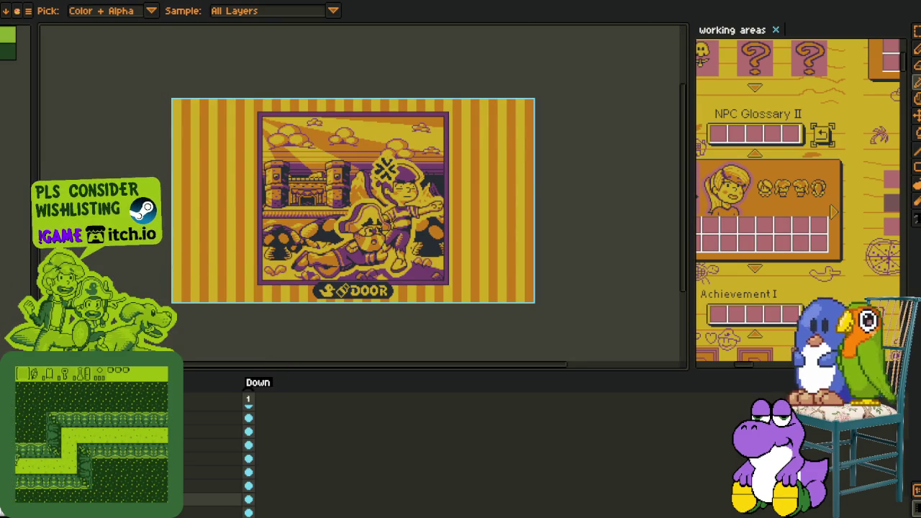
# Flip the DOOR mockup canvas horizontally, then undo the flip.
pyautogui.scroll(1, 216, 288)
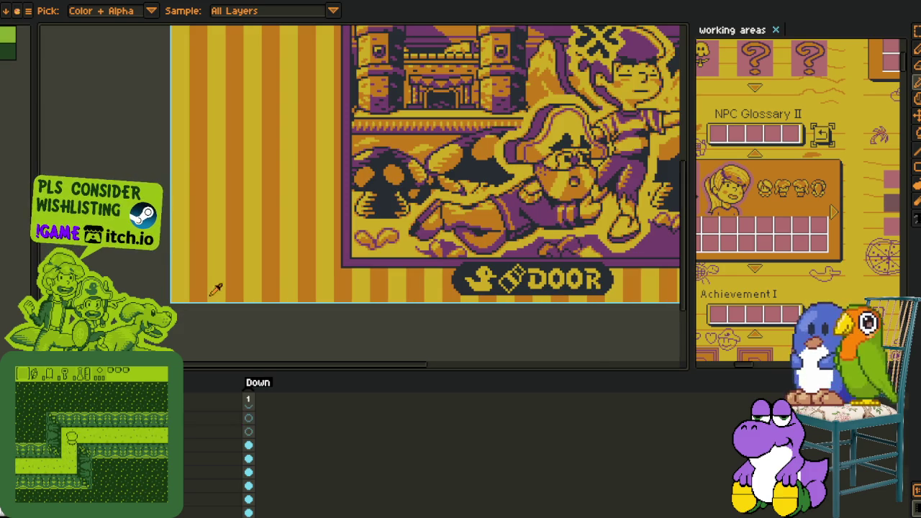
pyautogui.scroll(1, 258, 288)
pyautogui.scroll(-2, 258, 288)
pyautogui.scroll(-1, 402, 259)
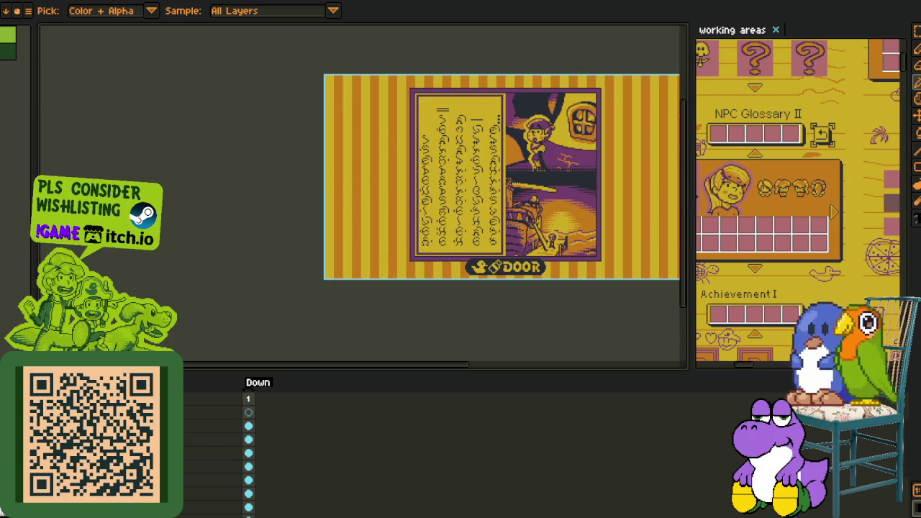
pyautogui.moveTo(415, 223); pyautogui.dragTo(286, 289)
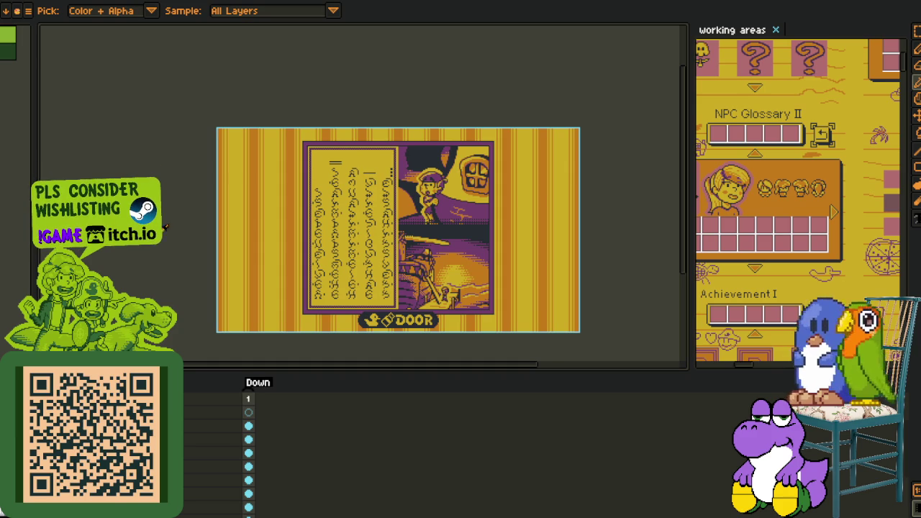
pyautogui.click(43, 1)
pyautogui.moveTo(72, 76)
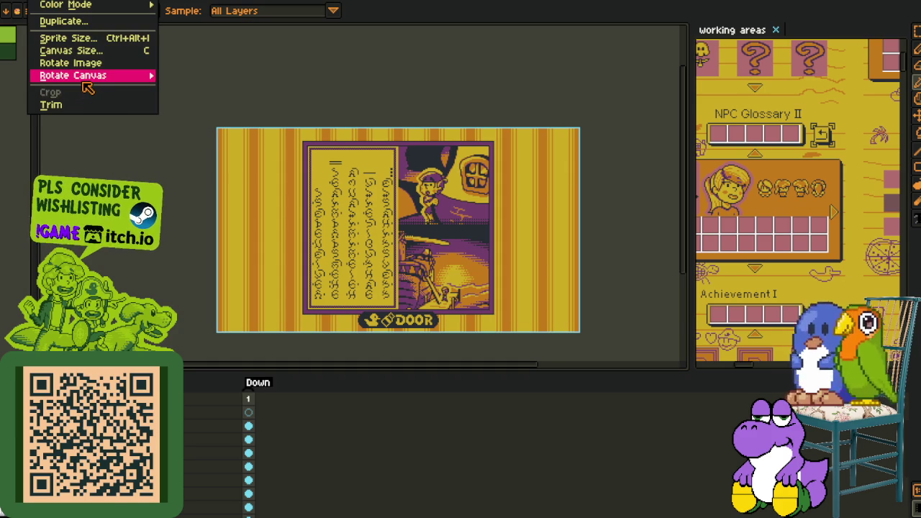
pyautogui.click(210, 119)
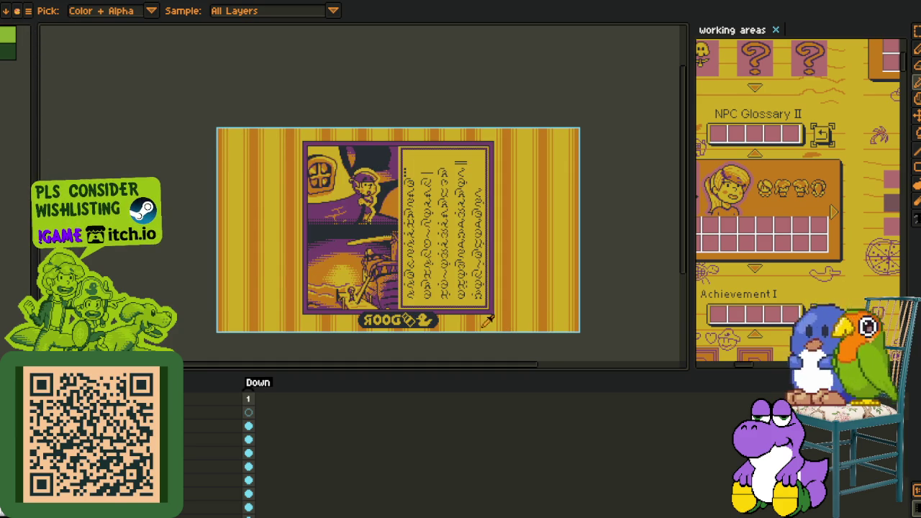
pyautogui.hotkey('ctrl', 'z')
# Export the DOOR mockup as a sprite sheet with the default settings.
pyautogui.click(43, 0)
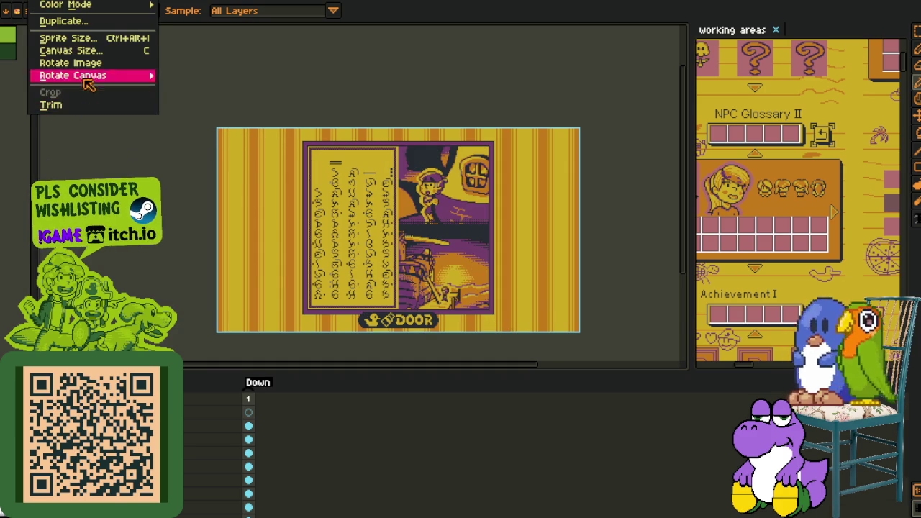
pyautogui.click(185, 99)
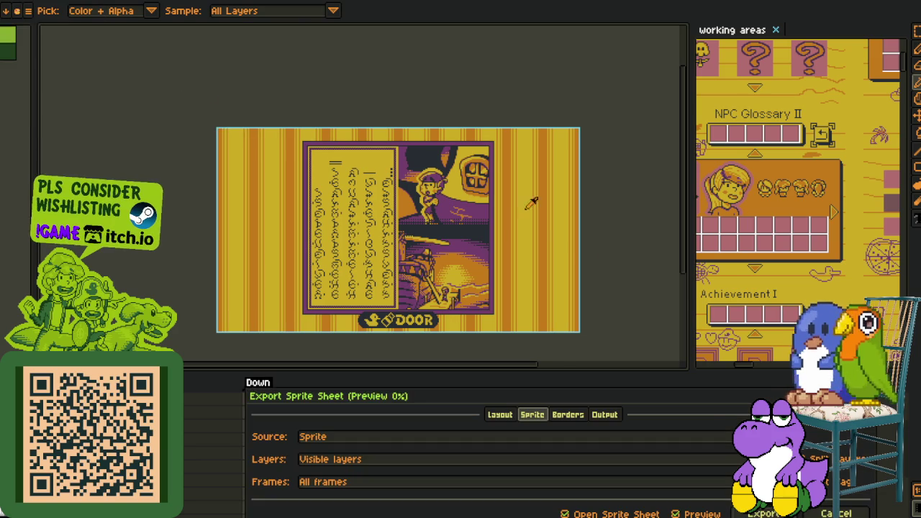
pyautogui.press('Return')
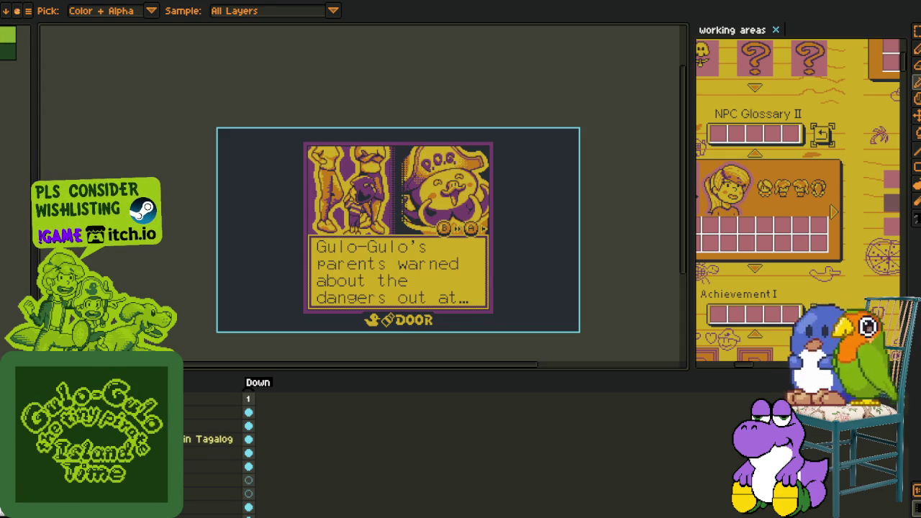
# Step the Gulo-Gulo frame's border background to the orange checkered pattern.
pyautogui.scroll(-1, 215, 446)
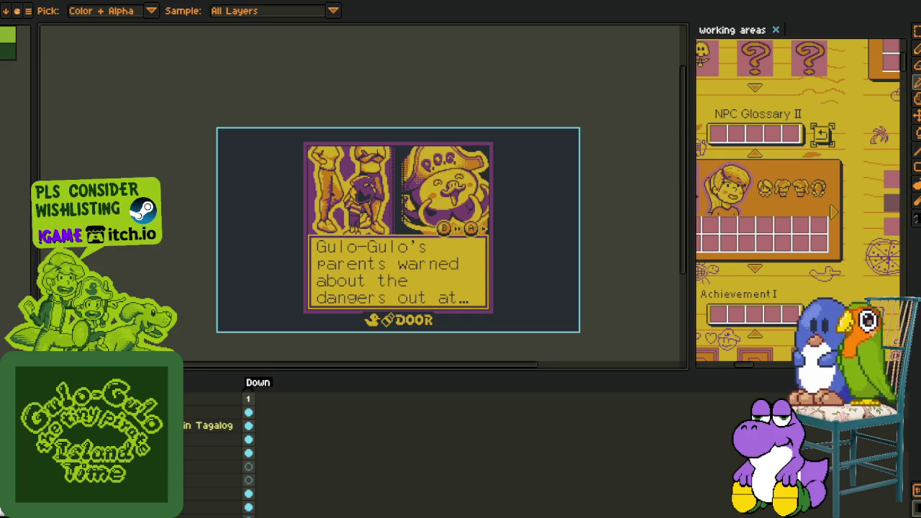
pyautogui.scroll(1, 216, 446)
pyautogui.scroll(2, 215, 446)
pyautogui.scroll(1, 216, 446)
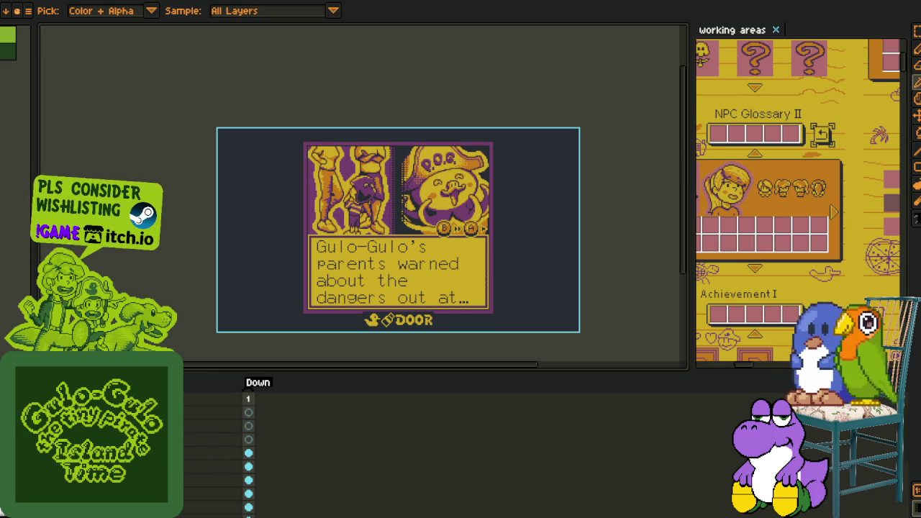
pyautogui.hotkey('ctrl', 'z')
pyautogui.hotkey('ctrl', 'z')
pyautogui.hotkey('ctrl', 'z')
pyautogui.hotkey('ctrl', 'z')
pyautogui.hotkey('ctrl', 'z')
pyautogui.hotkey('ctrl', 'z')
pyautogui.hotkey('ctrl', 'z')
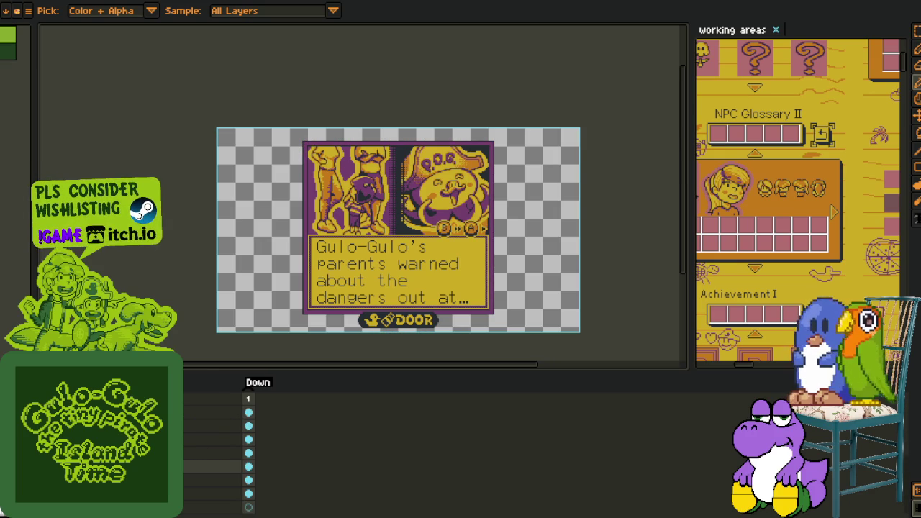
pyautogui.hotkey('ctrl', 'z')
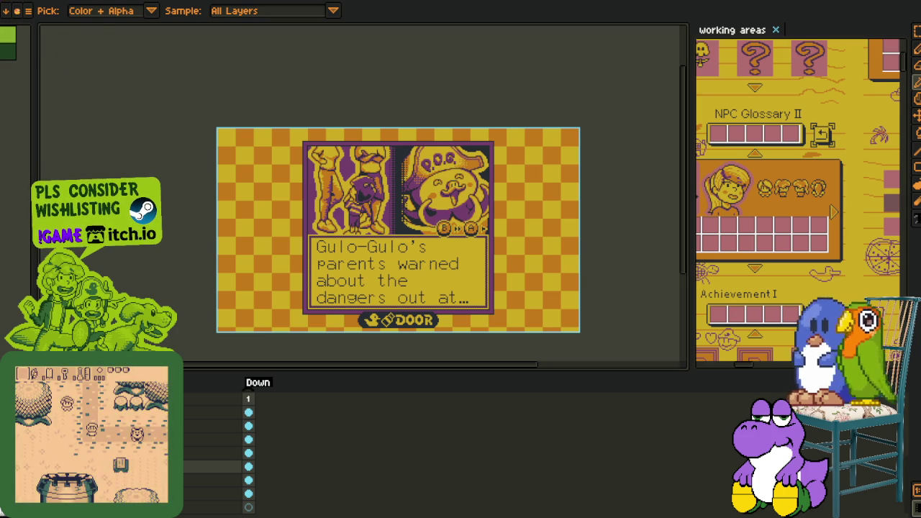
# Export the checkered Gulo-Gulo frame as a sprite sheet and move to the next document.
pyautogui.click(7, 1)
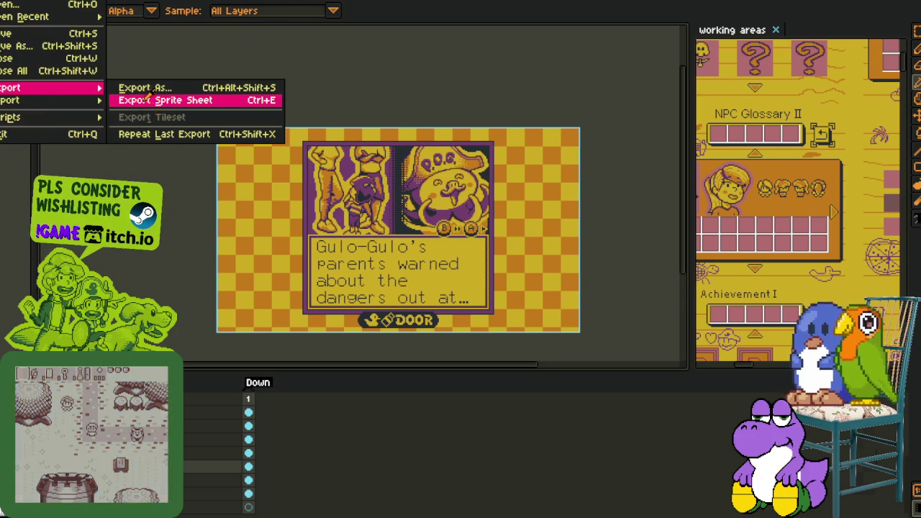
pyautogui.click(146, 99)
pyautogui.press('Return')
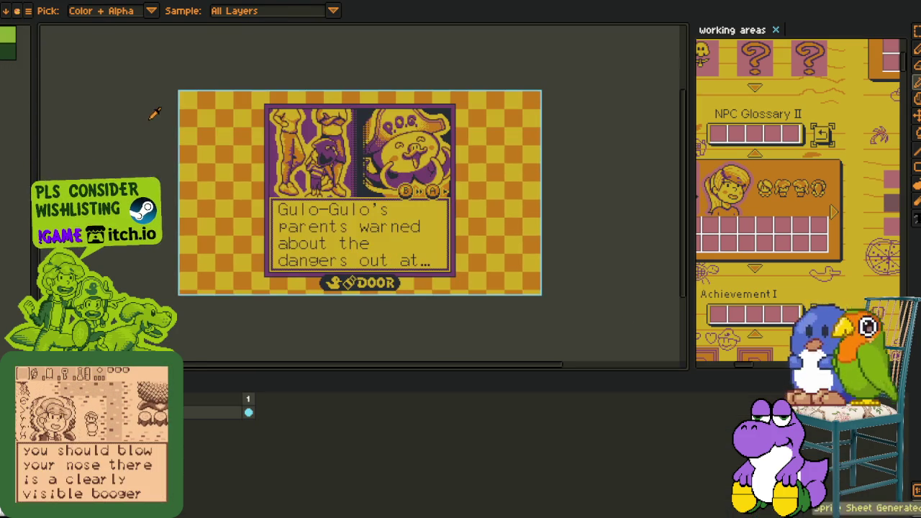
pyautogui.hotkey('ctrl', 'Tab')
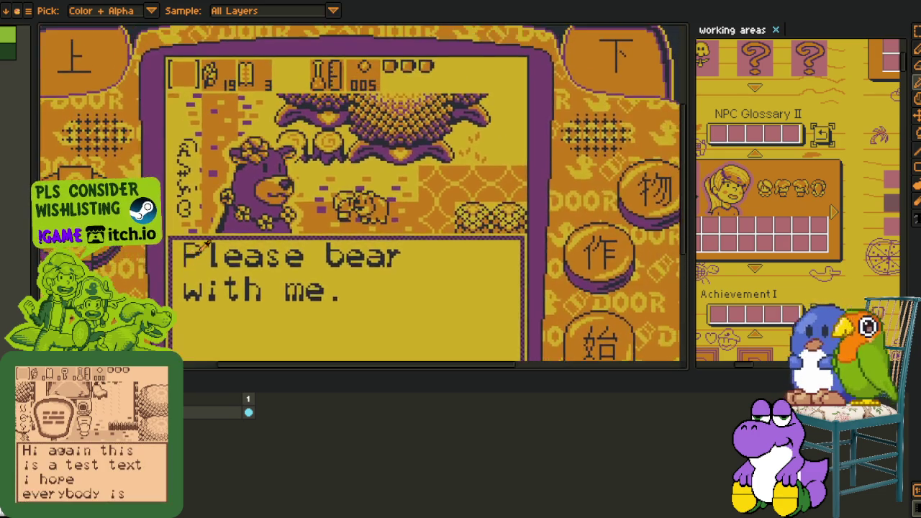
# Cycle through the poop-house, polka-dot, tornado, castle and tilemap documents to the clock-room mock-up.
pyautogui.scroll(-2, 204, 246)
pyautogui.hotkey('ctrl', 'Tab')
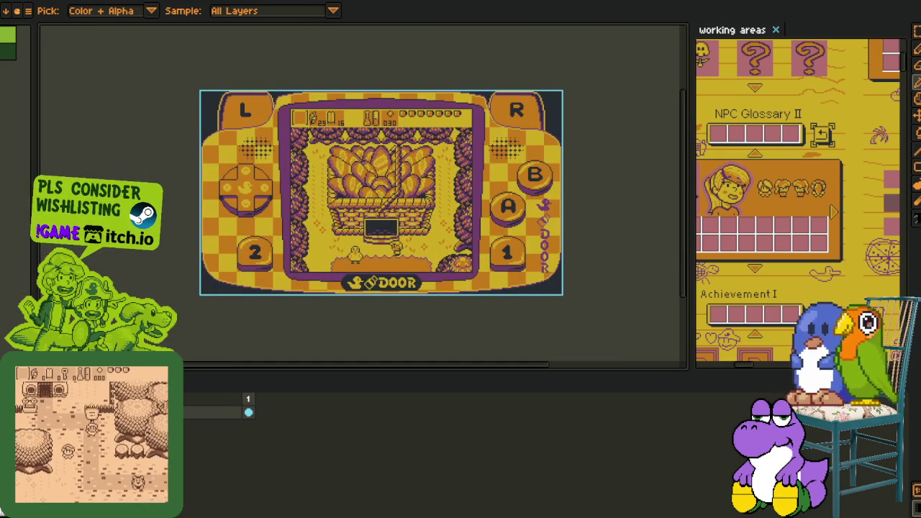
pyautogui.hotkey('ctrl', 'Tab')
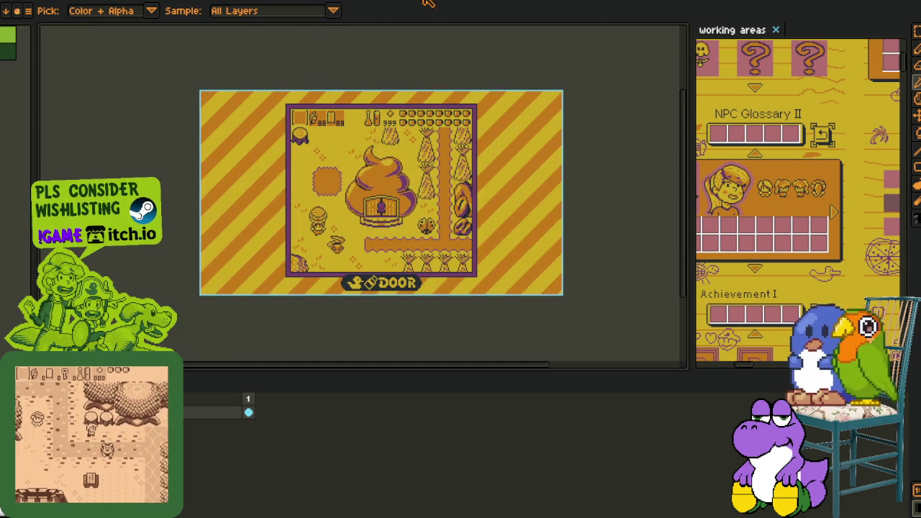
pyautogui.hotkey('ctrl', 'Tab')
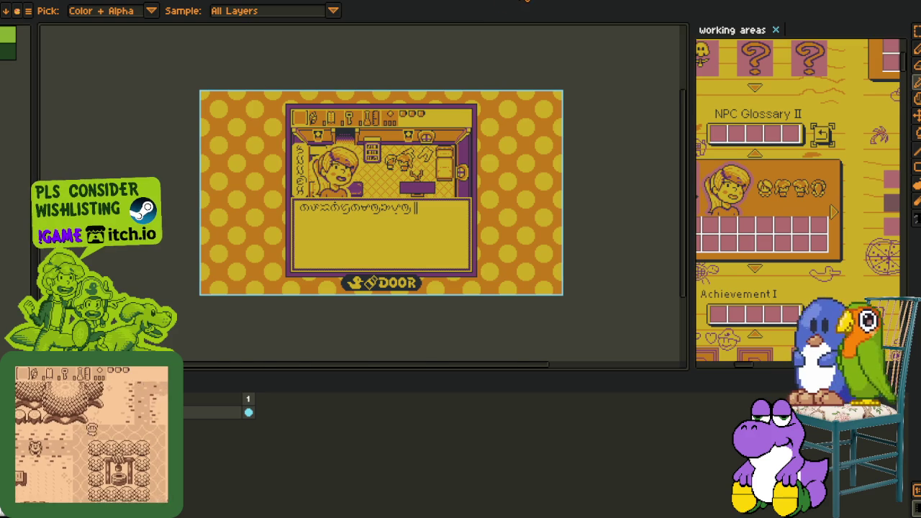
pyautogui.hotkey('ctrl', 'Tab')
pyautogui.hotkey('ctrl', 'Tab')
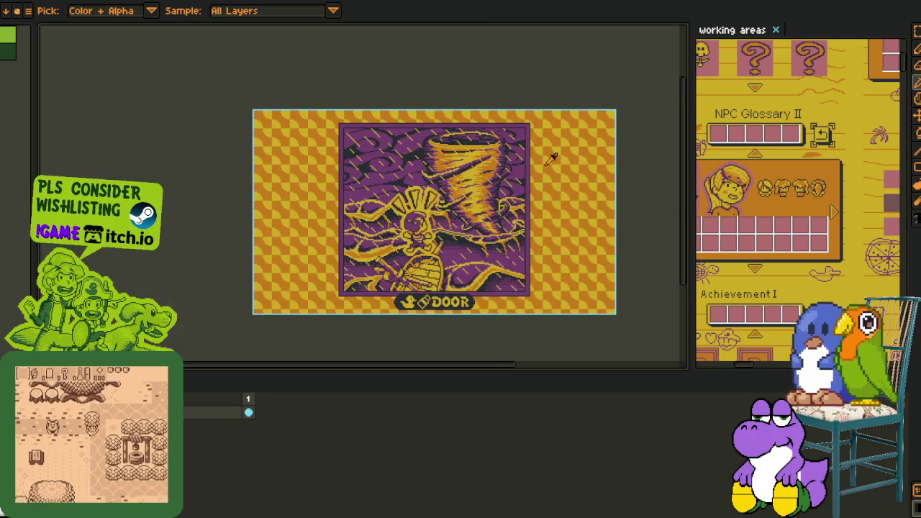
pyautogui.hotkey('ctrl', 'Tab')
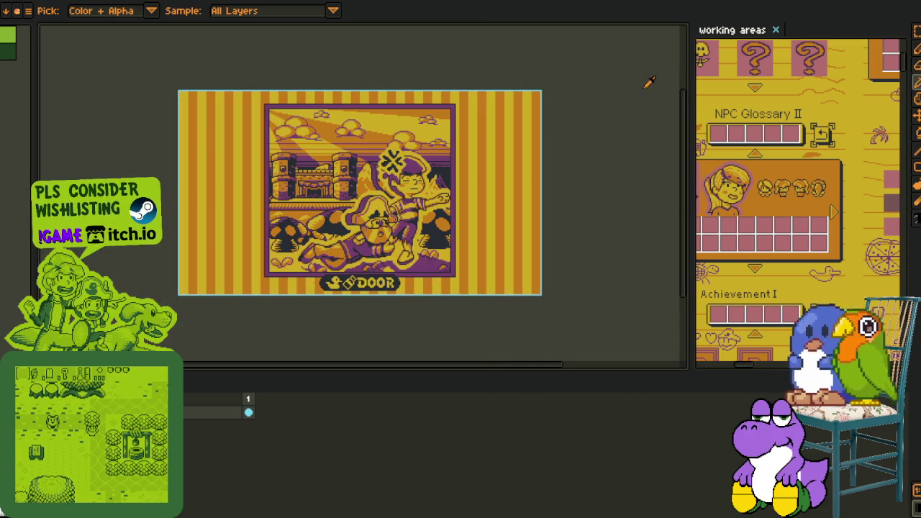
pyautogui.hotkey('ctrl', 'Tab')
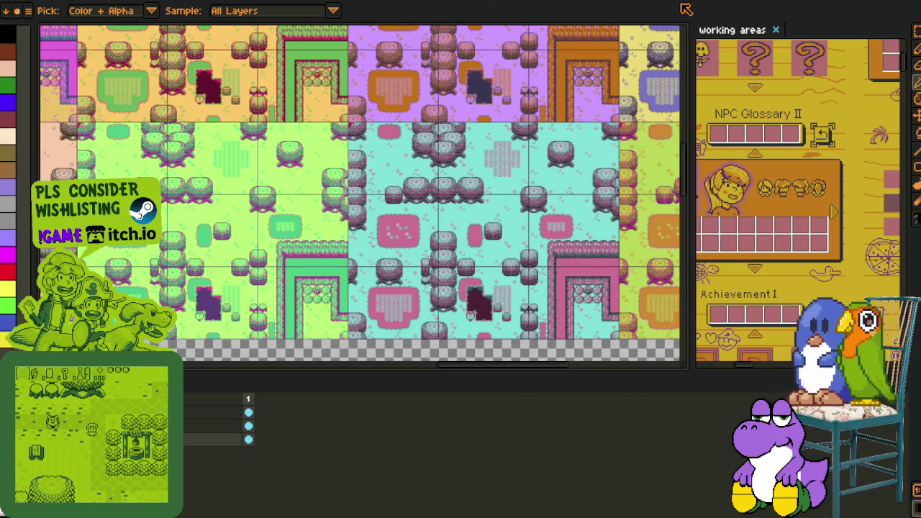
pyautogui.hotkey('ctrl', 'Tab')
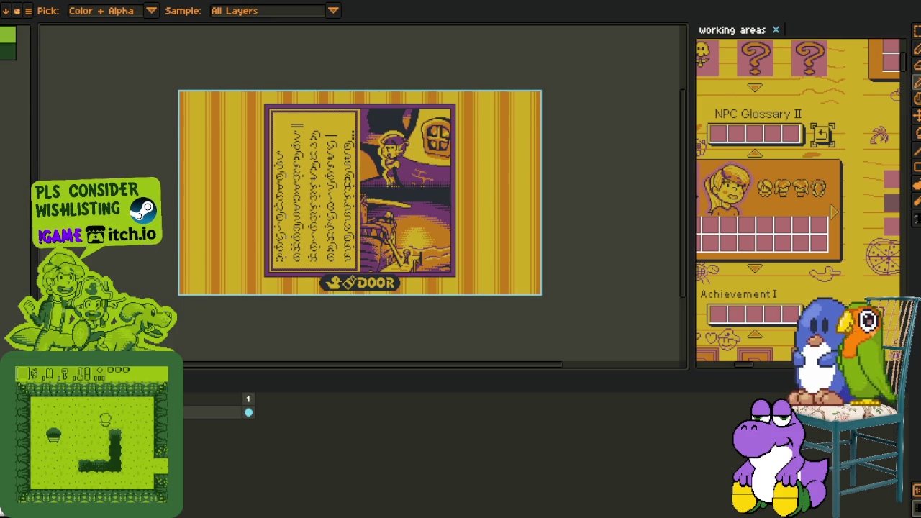
pyautogui.hotkey('ctrl', 'Tab')
pyautogui.hotkey('ctrl', 'Tab')
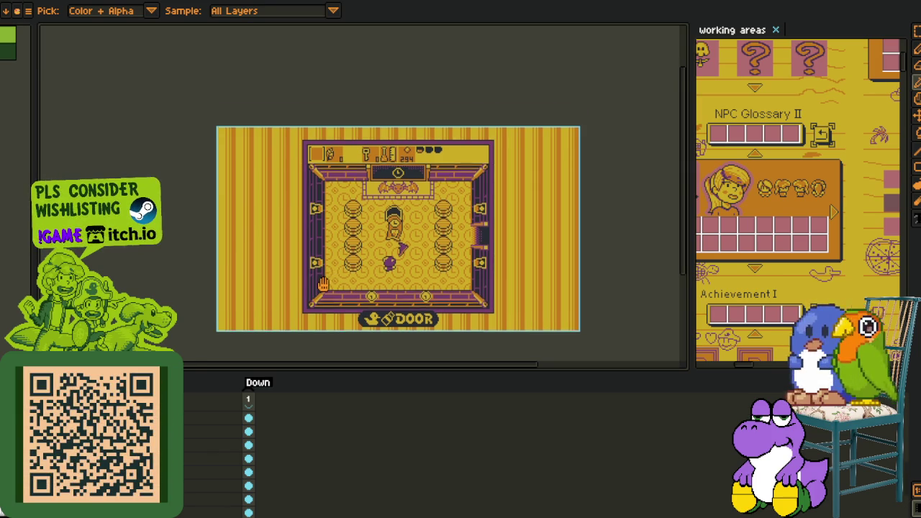
pyautogui.moveTo(331, 277); pyautogui.dragTo(316, 260)
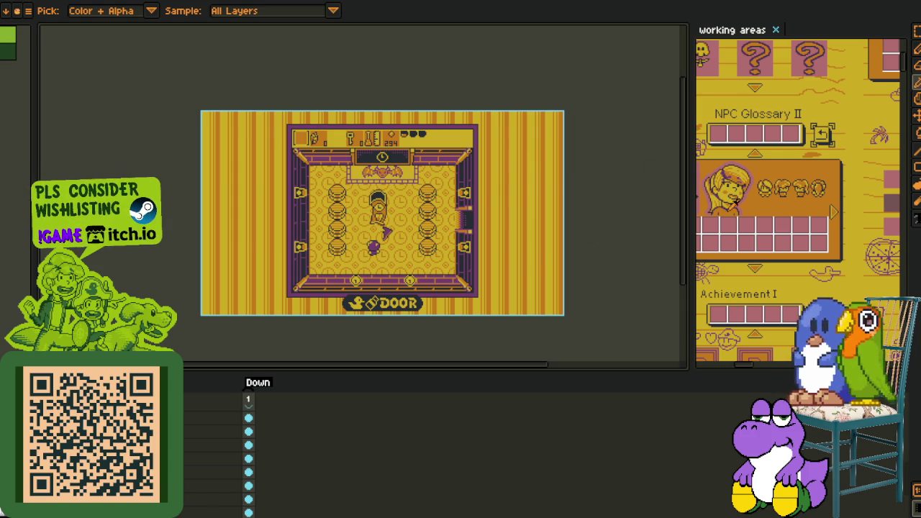
pyautogui.scroll(-3, 725, 231)
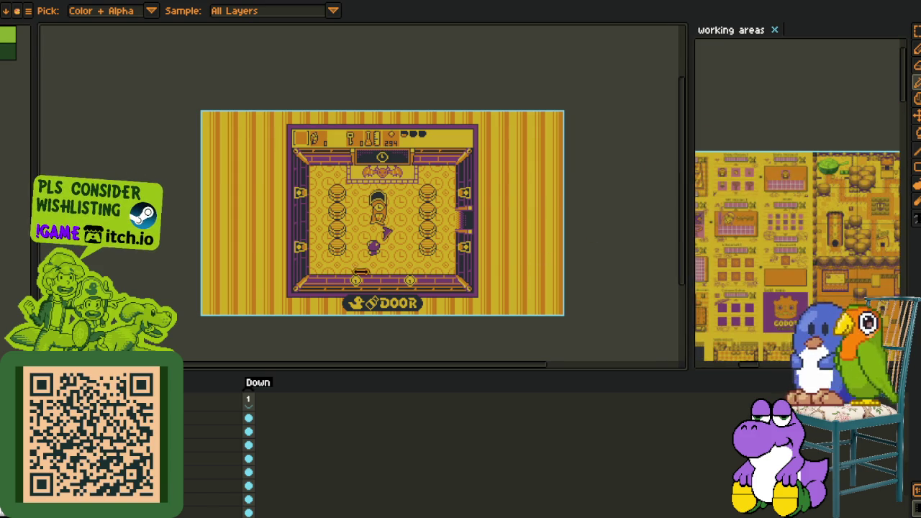
pyautogui.moveTo(691, 246); pyautogui.dragTo(335, 274)
pyautogui.scroll(5, 575, 216)
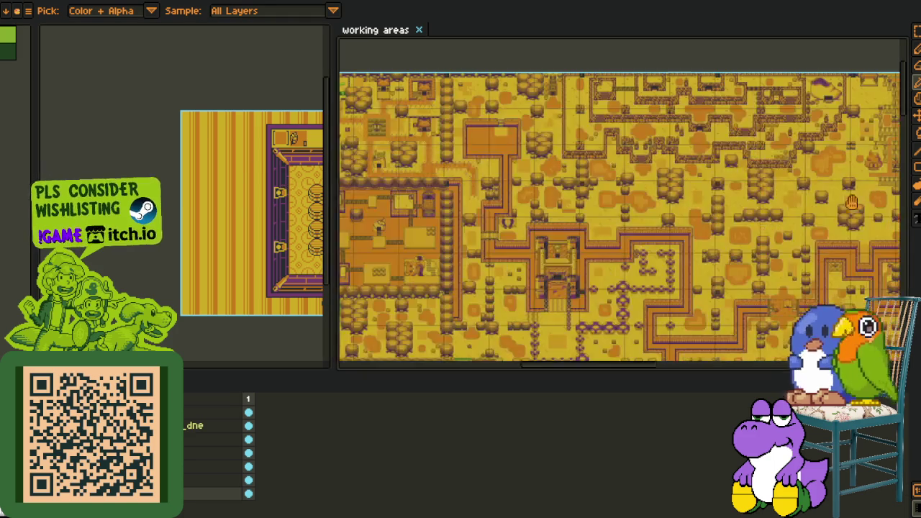
pyautogui.moveTo(576, 209)
pyautogui.mouseDown()
pyautogui.moveTo(533, 198)
pyautogui.moveTo(496, 173)
pyautogui.mouseUp()
pyautogui.scroll(-2, 533, 198)
pyautogui.scroll(3, 495, 266)
pyautogui.scroll(-1, 495, 266)
pyautogui.moveTo(495, 266)
pyautogui.mouseDown()
pyautogui.moveTo(457, 130)
pyautogui.moveTo(484, 150)
pyautogui.mouseUp()
pyautogui.scroll(2, 456, 130)
pyautogui.scroll(1, 456, 129)
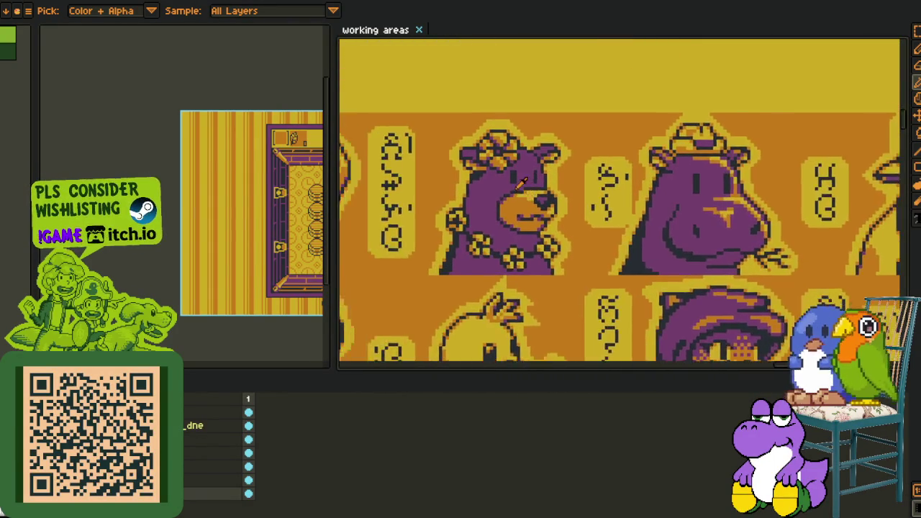
pyautogui.scroll(1, 414, 84)
pyautogui.scroll(-2, 520, 160)
pyautogui.scroll(-1, 520, 160)
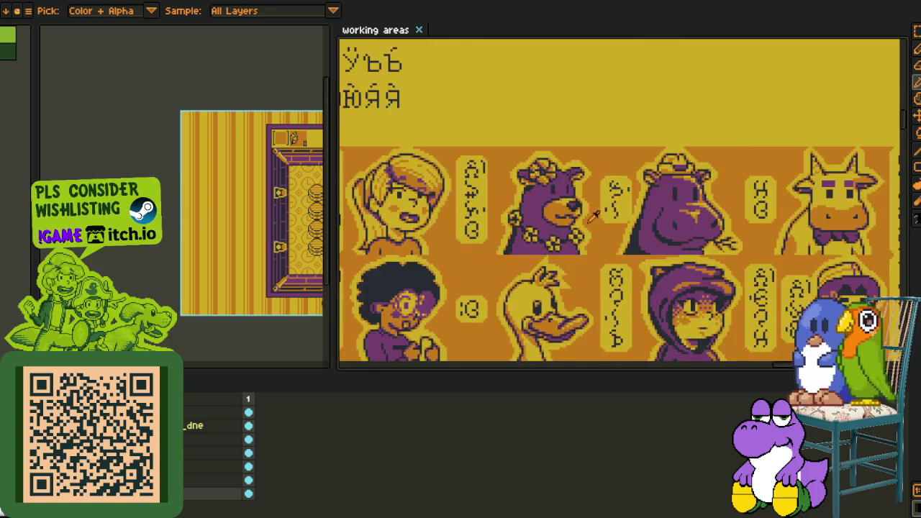
pyautogui.scroll(-1, 520, 160)
pyautogui.scroll(1, 625, 177)
pyautogui.scroll(-2, 626, 176)
pyautogui.scroll(-1, 626, 176)
pyautogui.moveTo(626, 177)
pyautogui.mouseDown()
pyautogui.moveTo(571, 240)
pyautogui.moveTo(566, 183)
pyautogui.moveTo(520, 190)
pyautogui.mouseUp()
pyautogui.scroll(2, 571, 239)
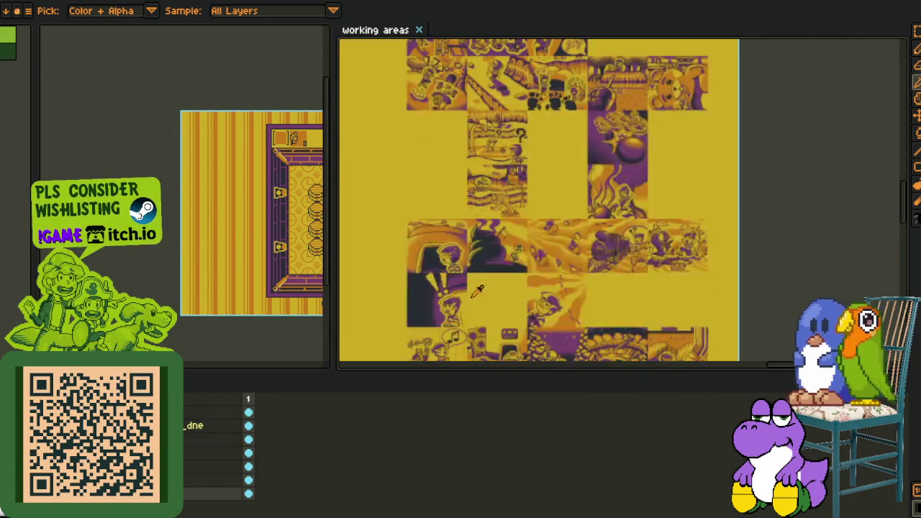
pyautogui.scroll(3, 520, 190)
pyautogui.scroll(1, 513, 185)
pyautogui.scroll(3, 513, 185)
pyautogui.scroll(-1, 502, 174)
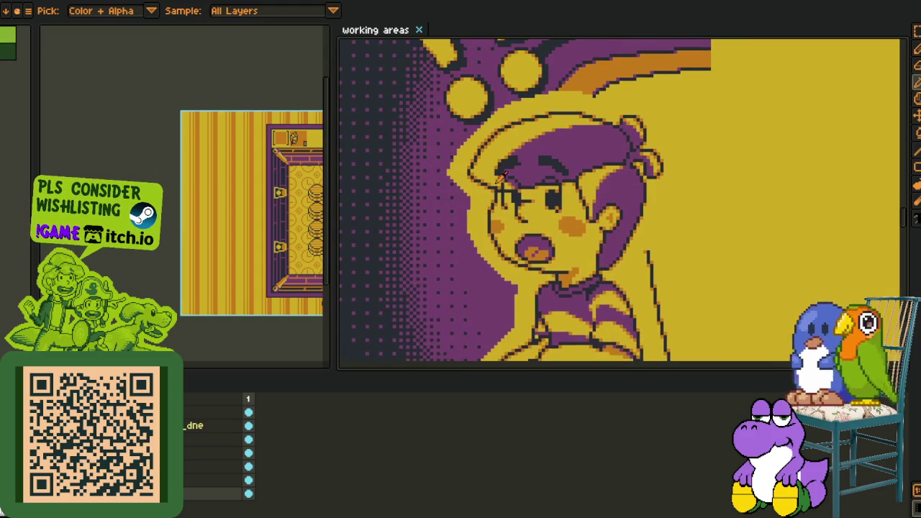
pyautogui.scroll(-1, 486, 263)
pyautogui.scroll(-2, 486, 264)
pyautogui.scroll(1, 581, 136)
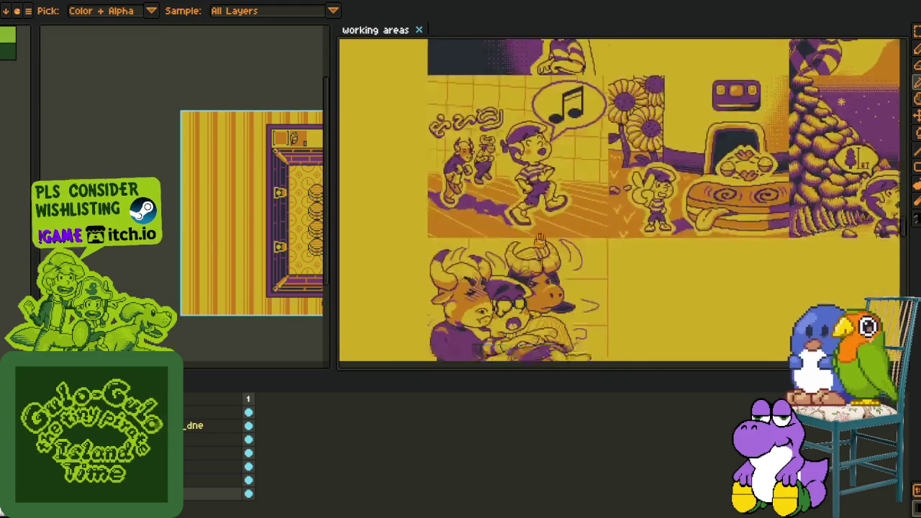
pyautogui.scroll(2, 581, 137)
pyautogui.moveTo(579, 136); pyautogui.dragTo(532, 280)
pyautogui.scroll(3, 533, 279)
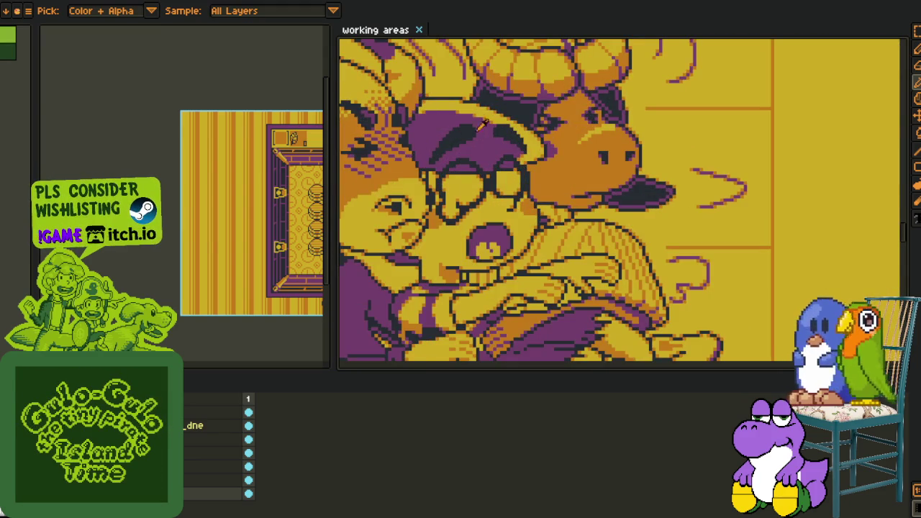
pyautogui.scroll(-3, 533, 279)
pyautogui.scroll(-5, 580, 302)
pyautogui.scroll(-5, 580, 302)
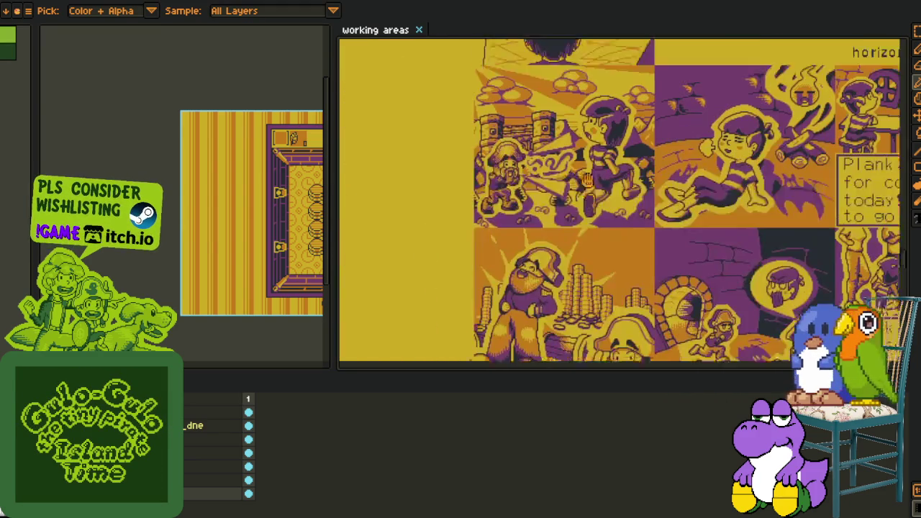
pyautogui.scroll(-3, 579, 302)
pyautogui.scroll(-3, 580, 302)
pyautogui.scroll(2, 531, 213)
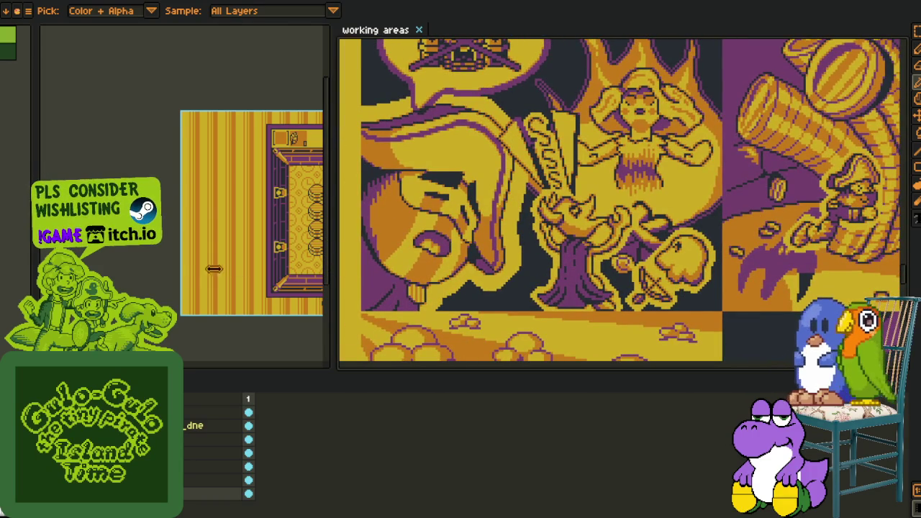
# Narrow the left pane and pan through the comic panels to the airship and kids panel.
pyautogui.moveTo(333, 265); pyautogui.dragTo(211, 265)
pyautogui.moveTo(608, 230); pyautogui.dragTo(471, 266)
pyautogui.scroll(-3, 471, 266)
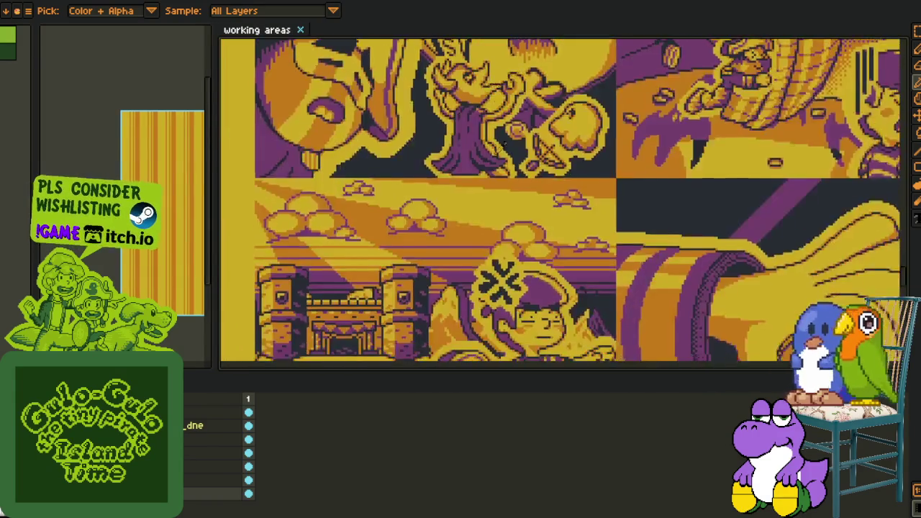
pyautogui.scroll(-3, 471, 265)
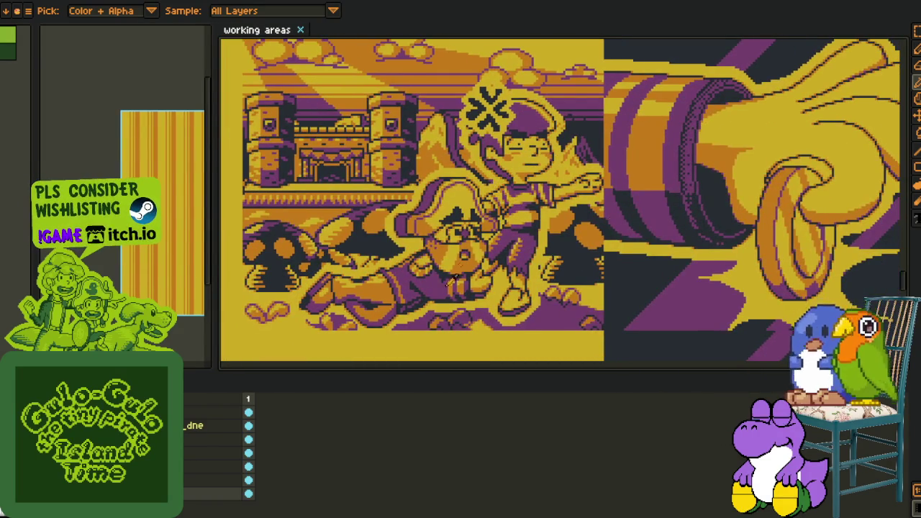
pyautogui.scroll(-2, 650, 211)
pyautogui.moveTo(650, 211); pyautogui.dragTo(597, 346)
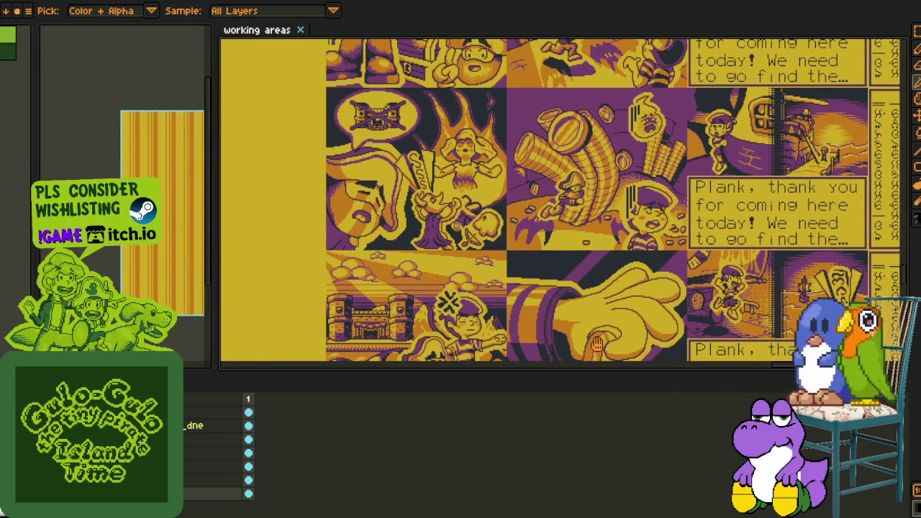
pyautogui.scroll(2, 314, 156)
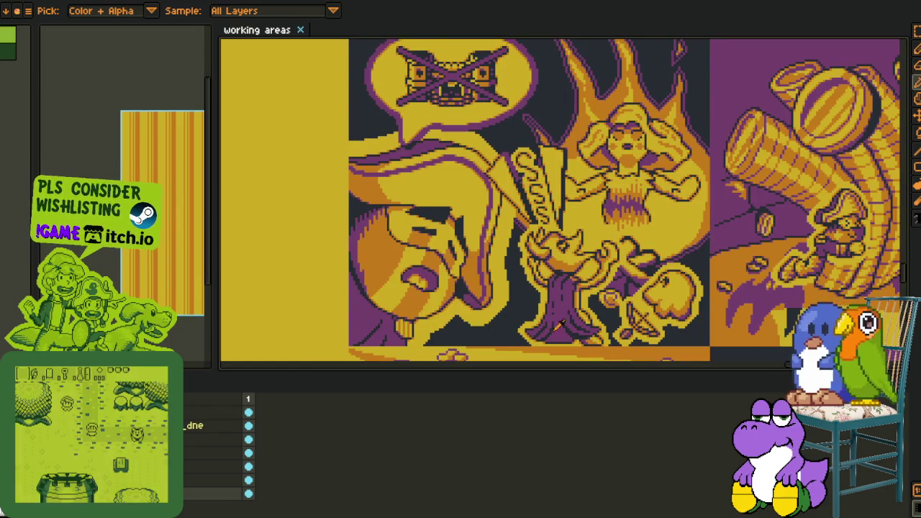
pyautogui.moveTo(638, 203); pyautogui.dragTo(563, 227)
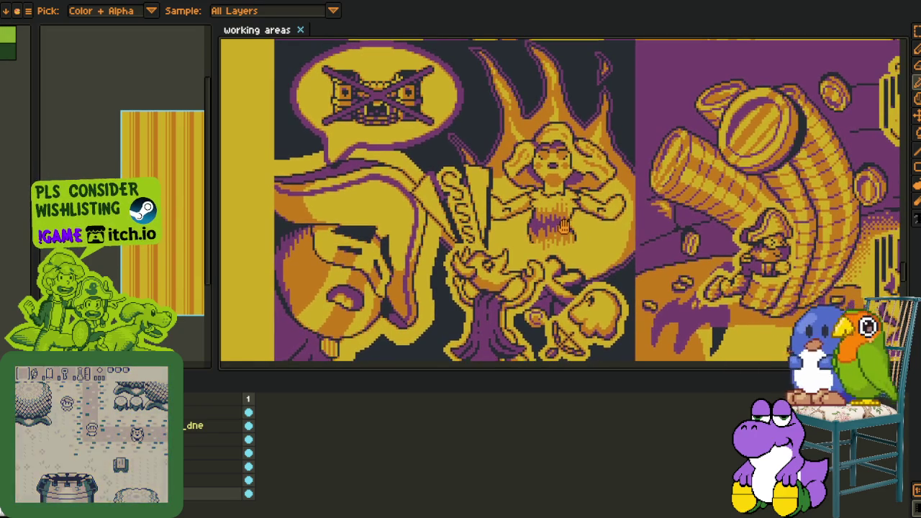
pyautogui.scroll(-2, 583, 206)
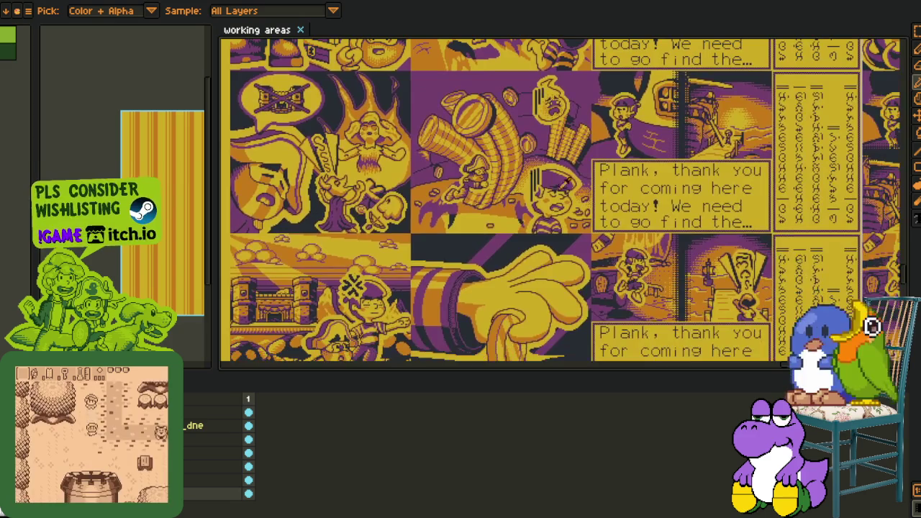
pyautogui.moveTo(686, 232); pyautogui.dragTo(525, 188)
pyautogui.scroll(2, 697, 214)
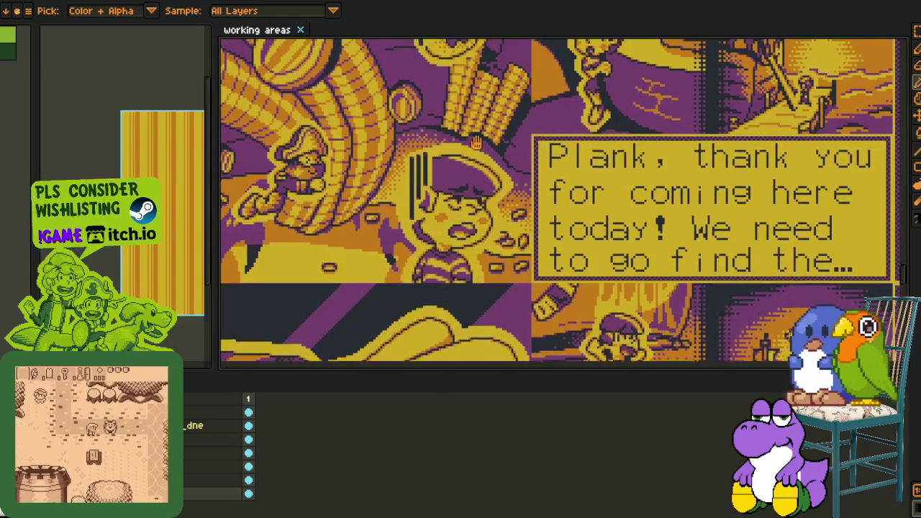
pyautogui.scroll(-1, 493, 209)
pyautogui.scroll(-1, 493, 208)
pyautogui.moveTo(866, 314)
pyautogui.mouseDown()
pyautogui.moveTo(578, 282)
pyautogui.moveTo(347, 283)
pyautogui.mouseUp()
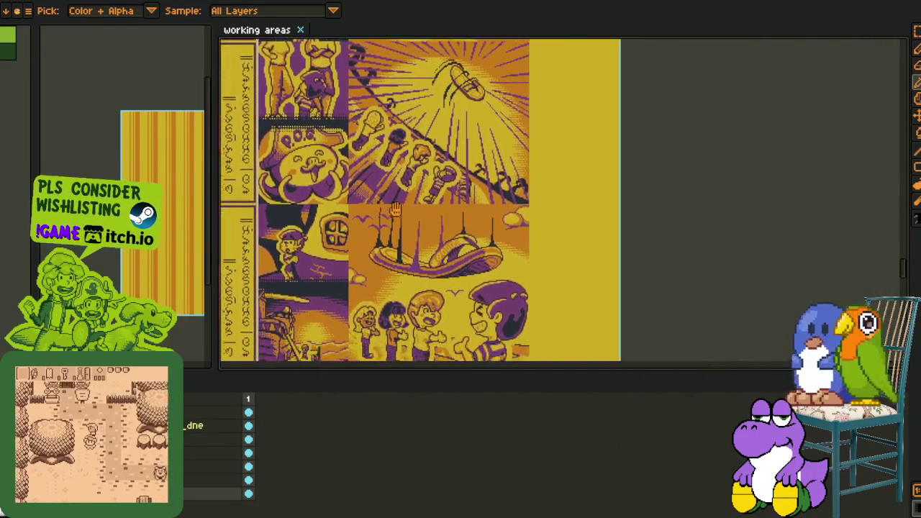
pyautogui.scroll(1, 527, 258)
pyautogui.moveTo(296, 259); pyautogui.dragTo(297, 151)
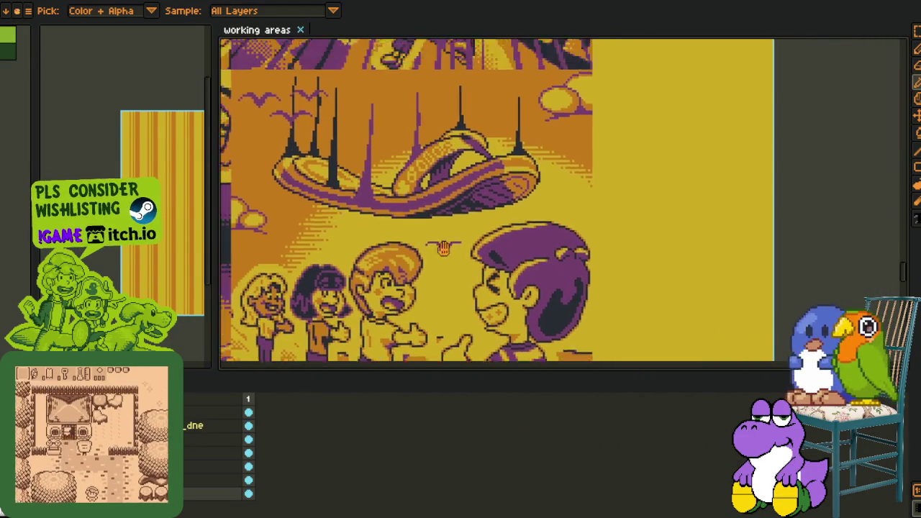
pyautogui.scroll(5, 423, 284)
pyautogui.scroll(-5, 538, 174)
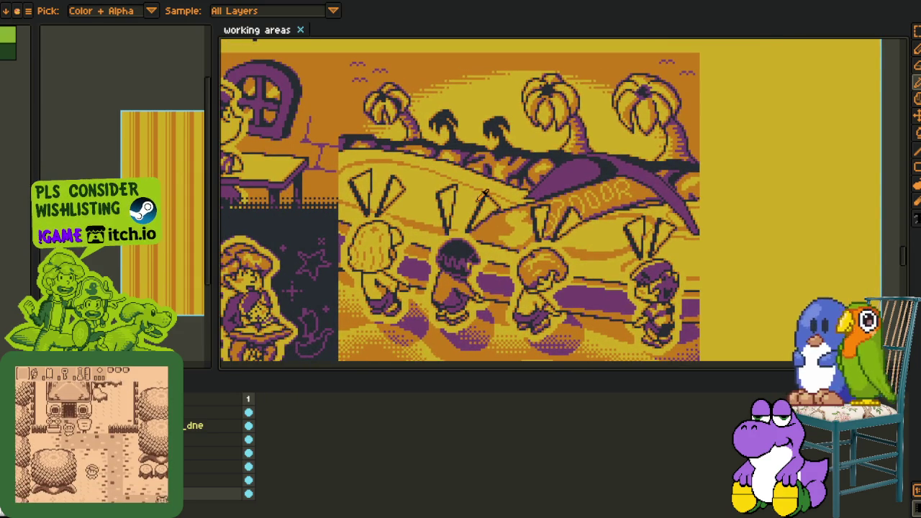
pyautogui.scroll(-3, 483, 178)
pyautogui.scroll(2, 219, 134)
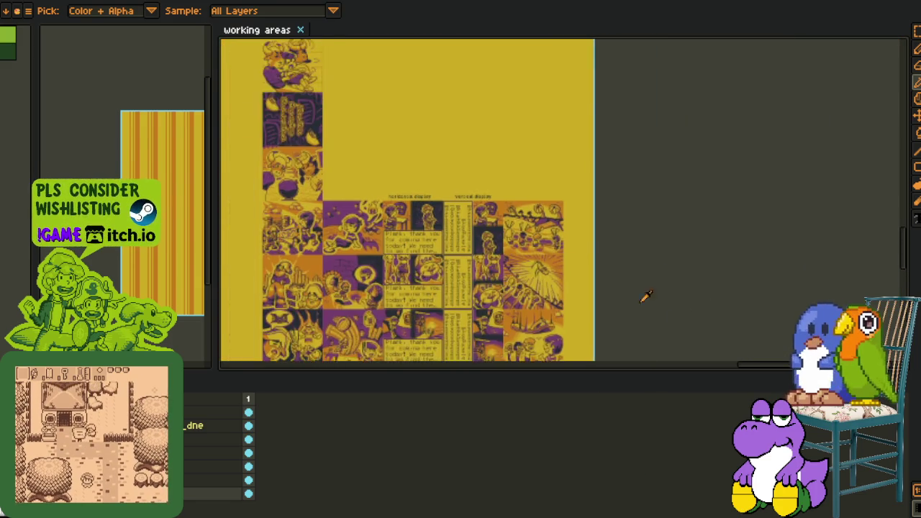
# Pan over the yellow tilemap's palm-tree and pot-tower areas, then widen the room mockup pane.
pyautogui.moveTo(646, 296)
pyautogui.mouseDown()
pyautogui.moveTo(436, 267)
pyautogui.moveTo(432, 185)
pyautogui.mouseUp()
pyautogui.scroll(2, 401, 195)
pyautogui.scroll(2, 409, 306)
pyautogui.moveTo(409, 306); pyautogui.dragTo(419, 466)
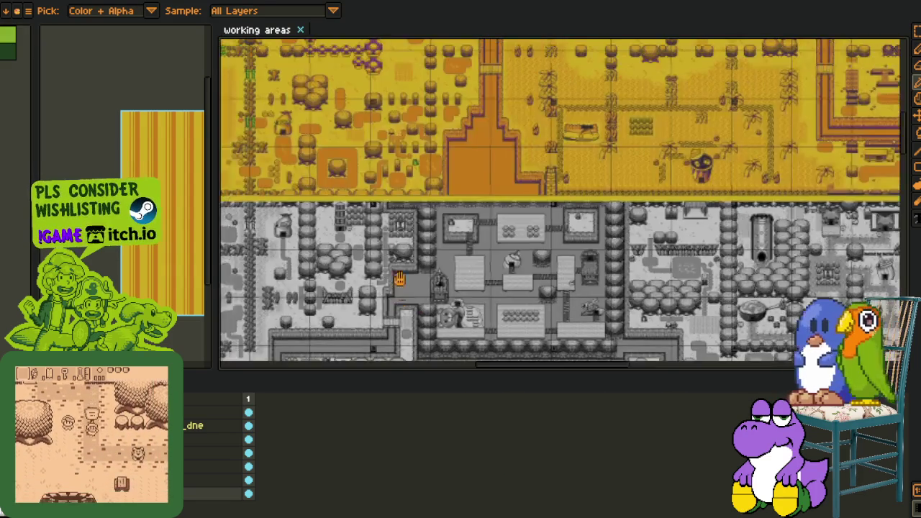
pyautogui.scroll(2, 450, 179)
pyautogui.scroll(2, 448, 180)
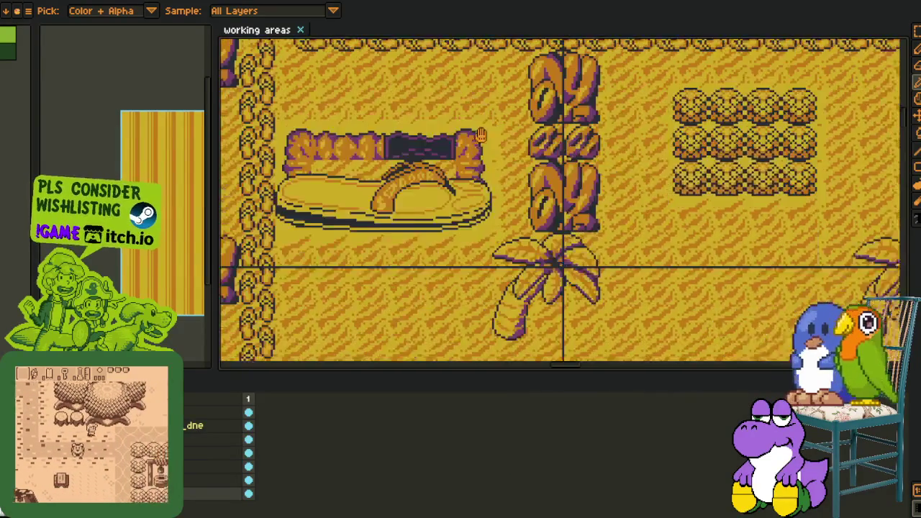
pyautogui.scroll(1, 448, 180)
pyautogui.moveTo(313, 209)
pyautogui.mouseDown()
pyautogui.moveTo(234, 43)
pyautogui.moveTo(417, 29)
pyautogui.mouseUp()
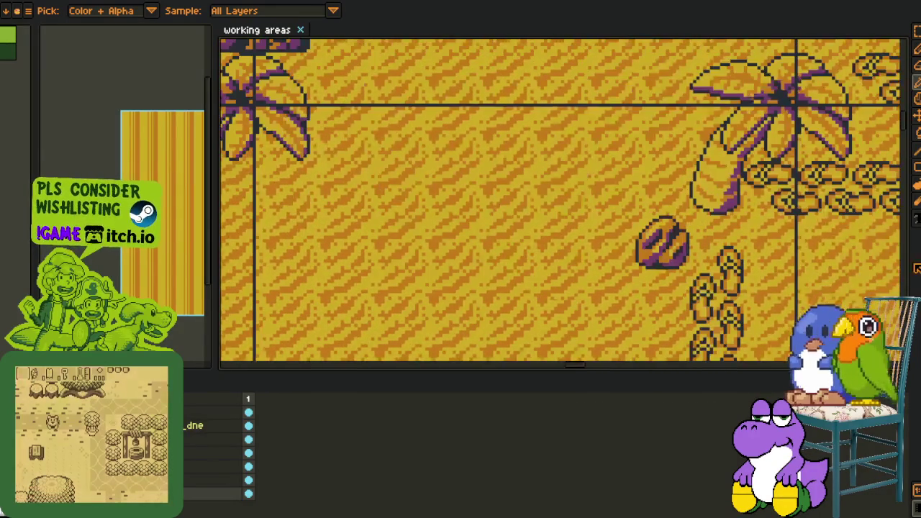
pyautogui.moveTo(807, 89); pyautogui.dragTo(606, 211)
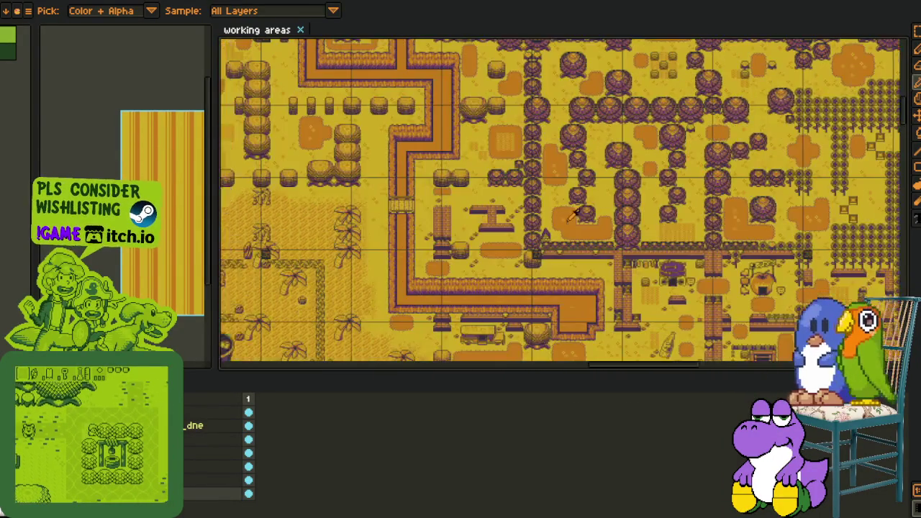
pyautogui.moveTo(557, 256); pyautogui.dragTo(545, 257)
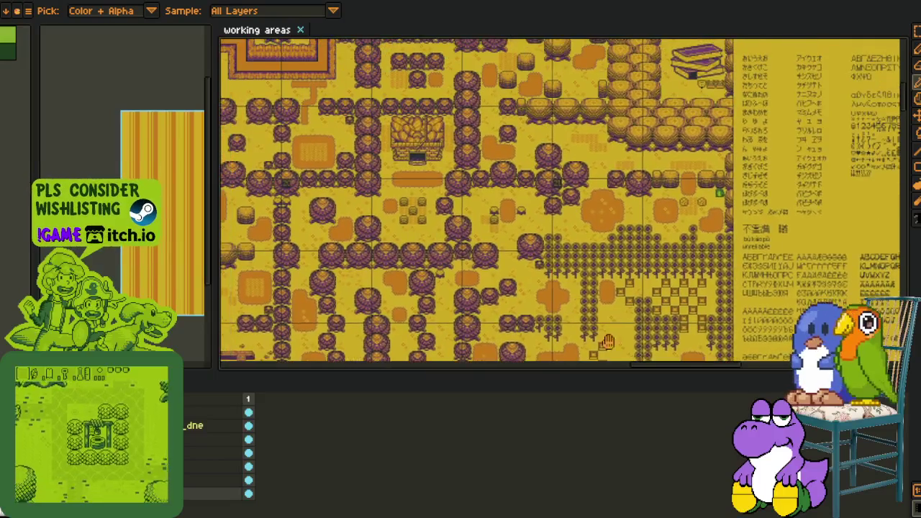
pyautogui.moveTo(608, 342); pyautogui.dragTo(824, 399)
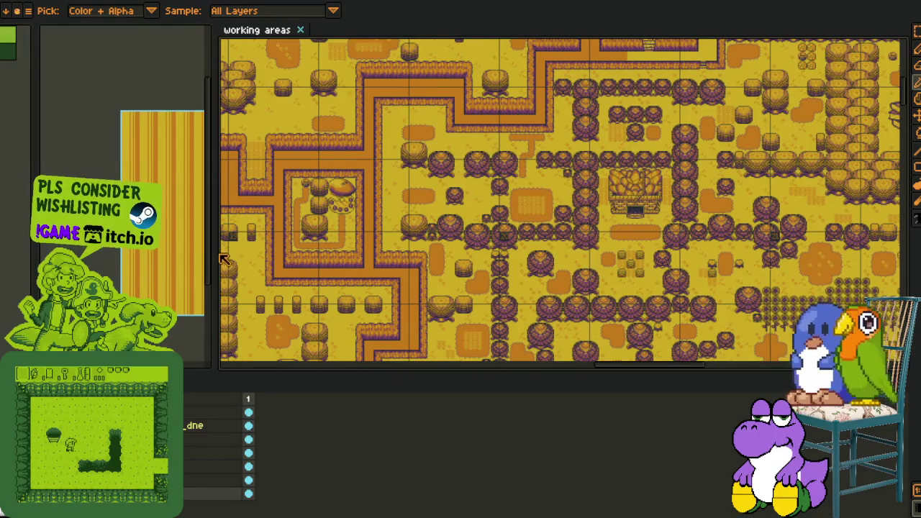
pyautogui.moveTo(213, 260); pyautogui.dragTo(505, 261)
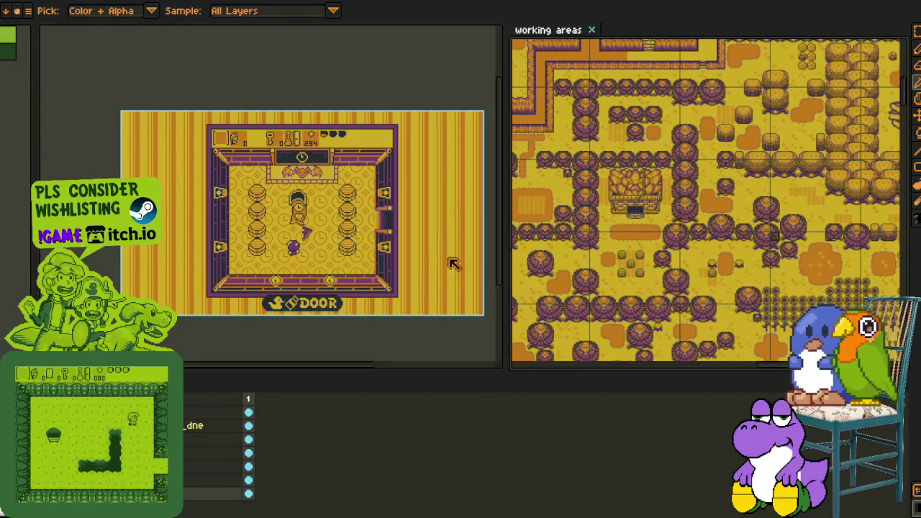
# Export the room mockup as overlay_landscape_design_2.png, accepting the PNG warning.
pyautogui.moveTo(271, 253); pyautogui.dragTo(223, 259)
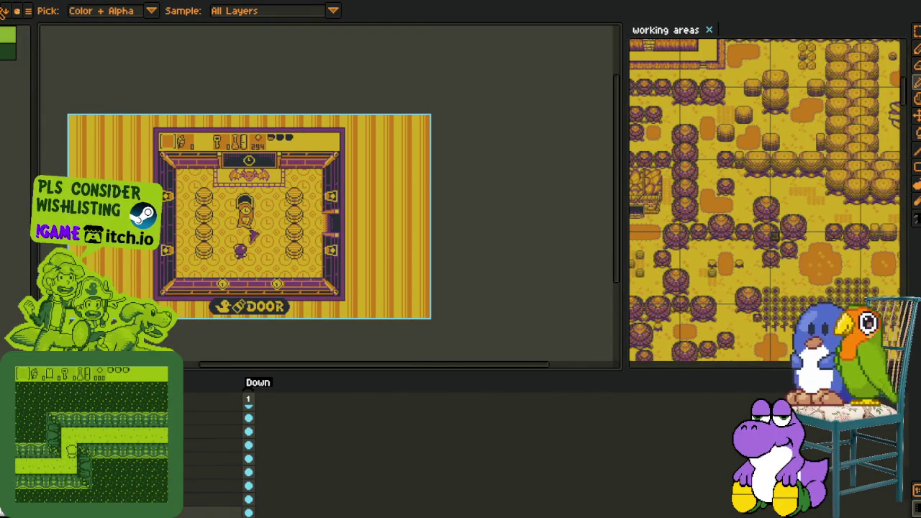
pyautogui.click(3, 13)
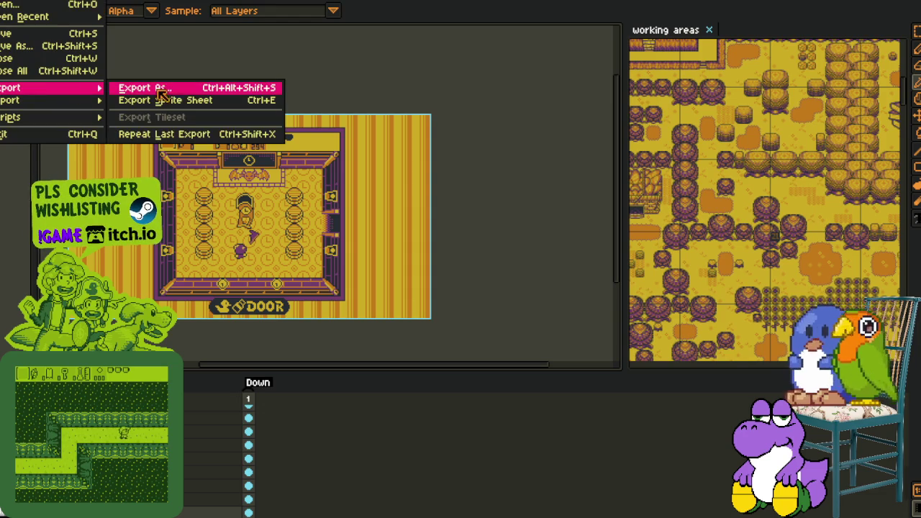
pyautogui.moveTo(29, 88)
pyautogui.click(173, 88)
pyautogui.click(741, 456)
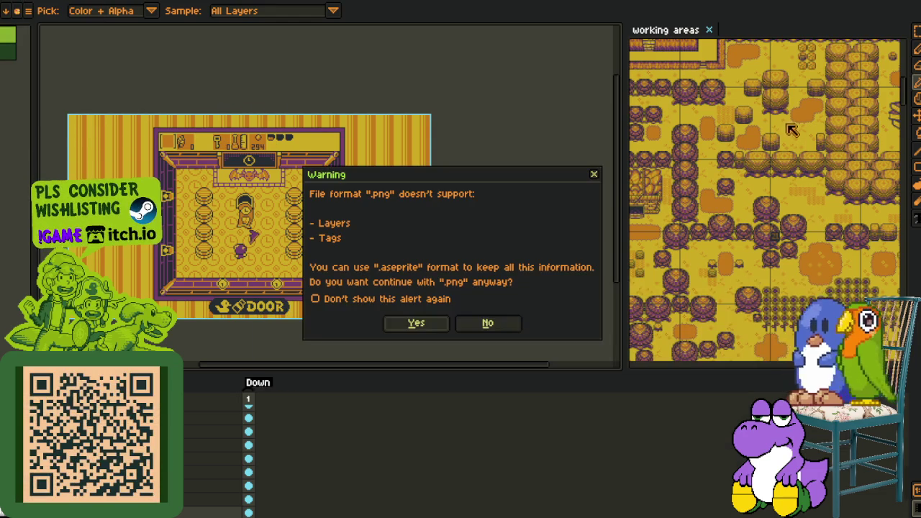
pyautogui.click(594, 175)
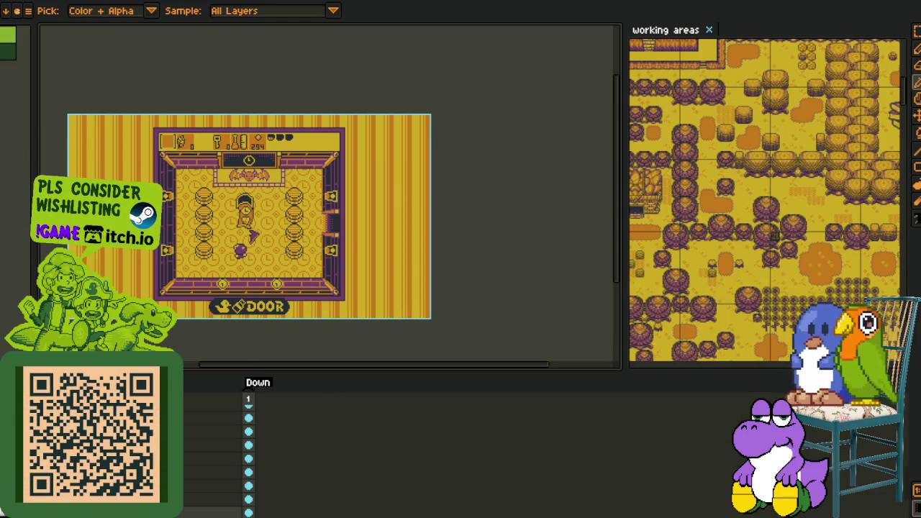
# Switch to the animated room mockup and export it as a sprite sheet.
pyautogui.click(751, 3)
pyautogui.click(817, 1)
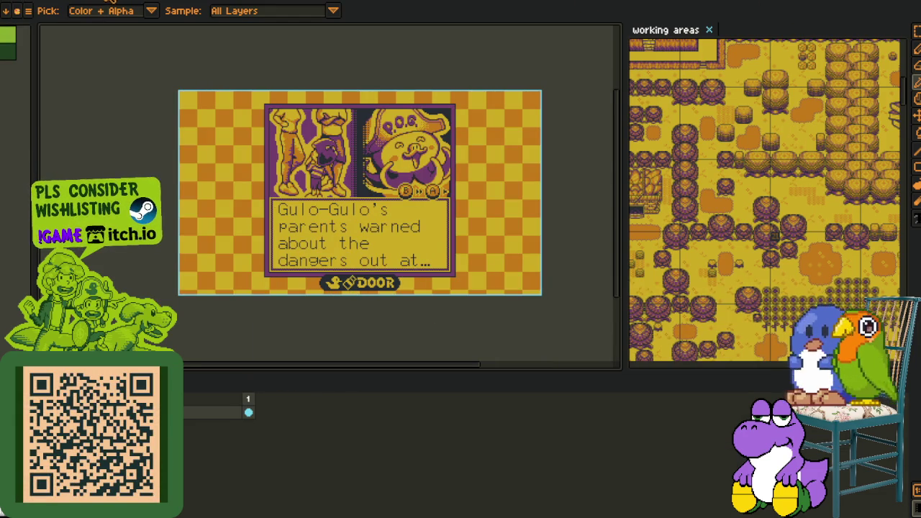
pyautogui.click(26, 3)
pyautogui.click(28, 10)
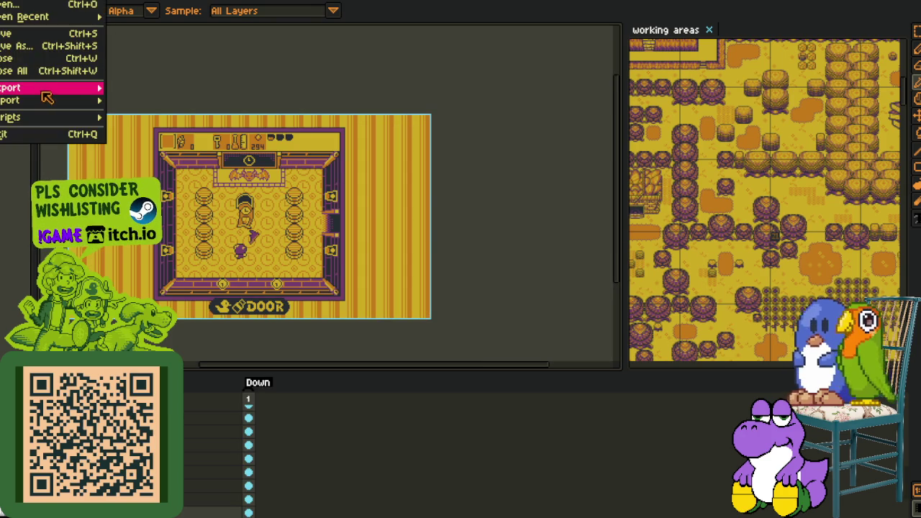
pyautogui.click(143, 99)
pyautogui.click(766, 514)
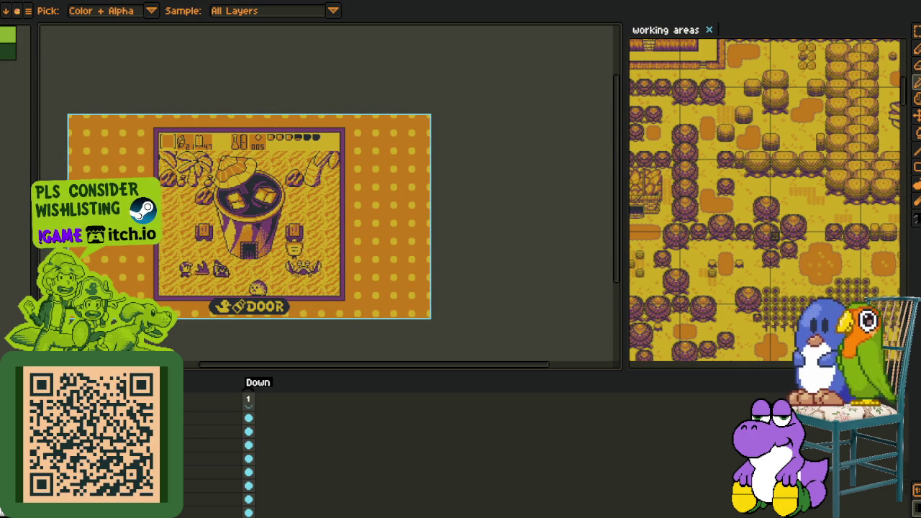
# Try exporting the pot-tower mockup as PNG, answering No to the format warning.
pyautogui.scroll(2, 138, 264)
pyautogui.scroll(-2, 185, 271)
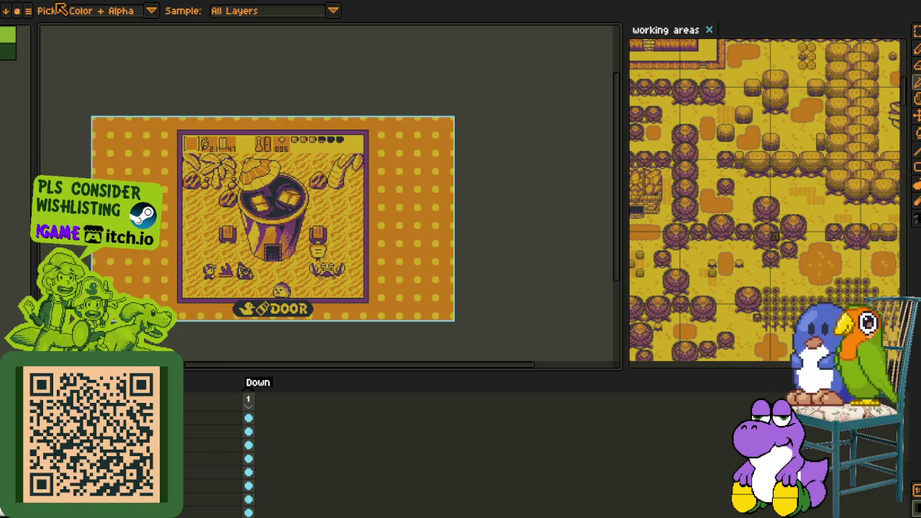
pyautogui.click(14, 0)
pyautogui.moveTo(29, 87)
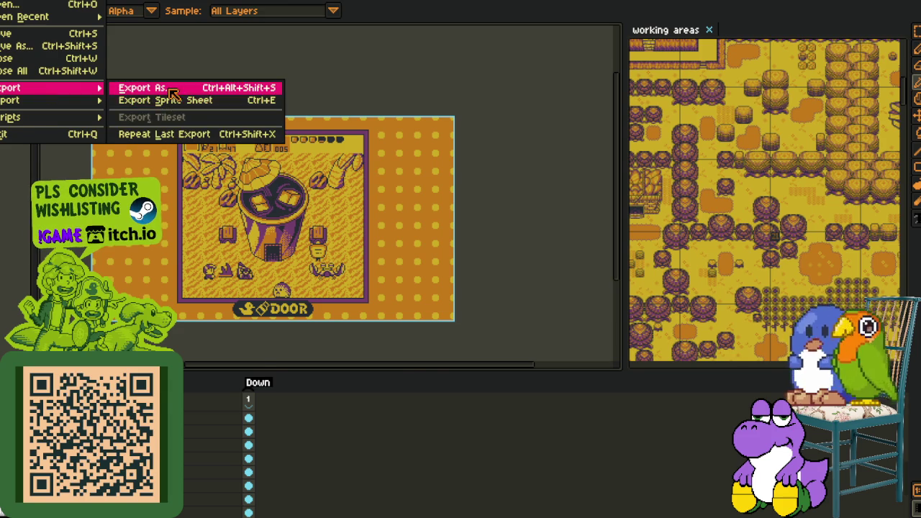
pyautogui.click(174, 94)
pyautogui.click(741, 456)
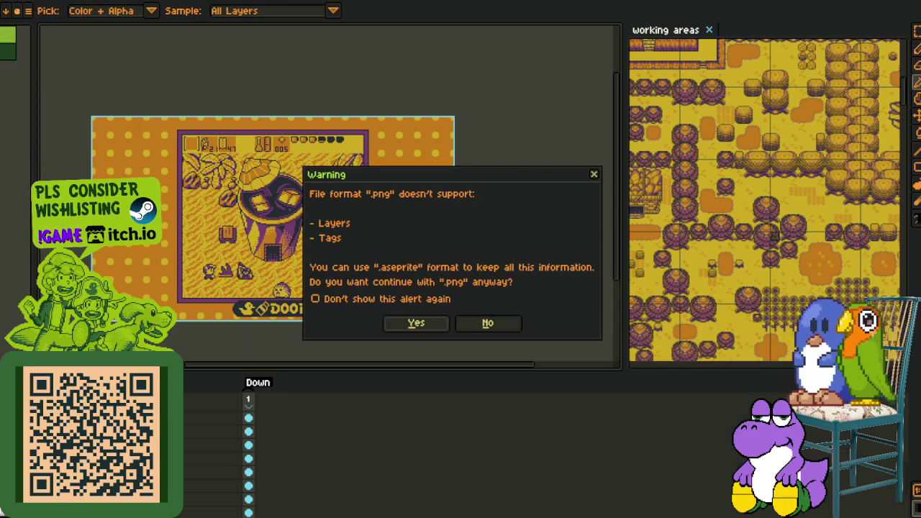
pyautogui.click(509, 331)
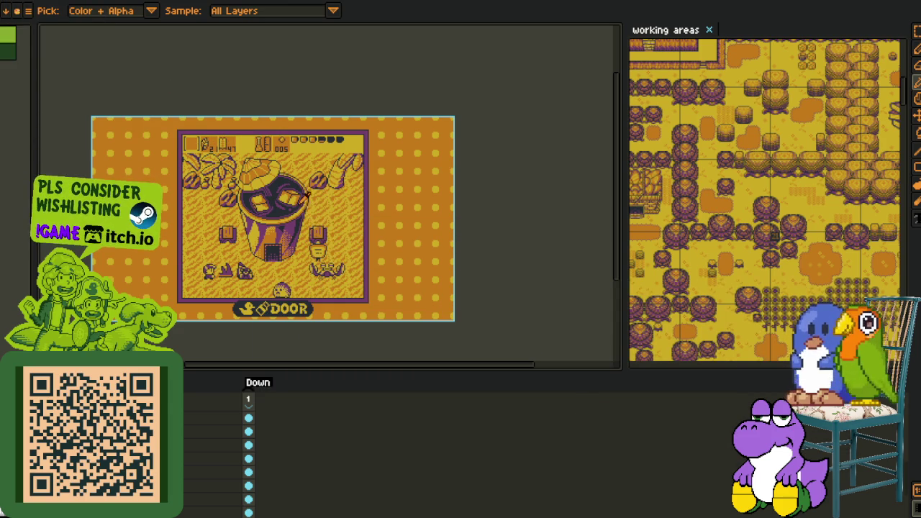
# Export the orange polka-dot DOOR screen as a sprite sheet.
pyautogui.click(11, 1)
pyautogui.moveTo(43, 87)
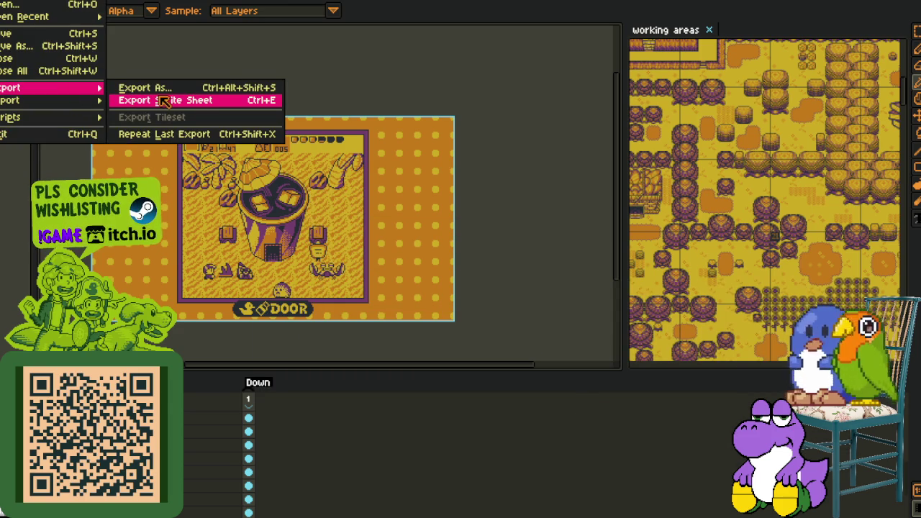
pyautogui.click(166, 100)
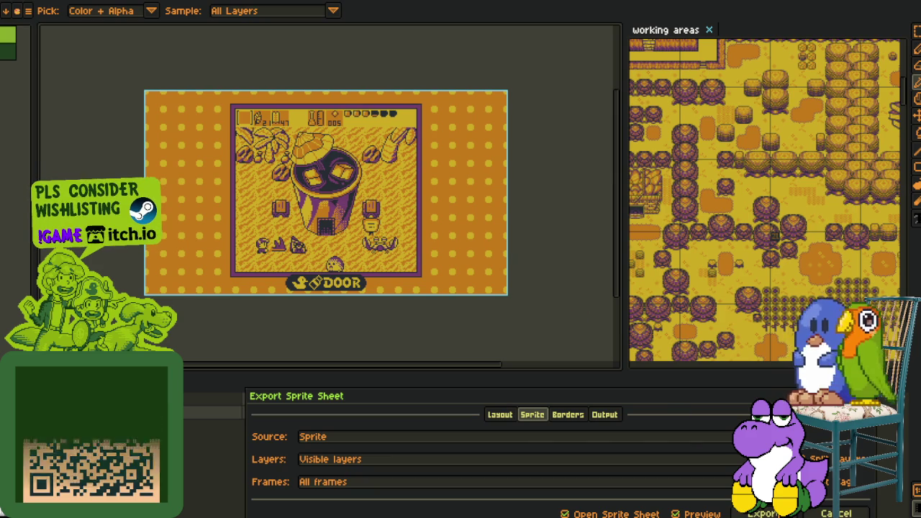
pyautogui.press('Return')
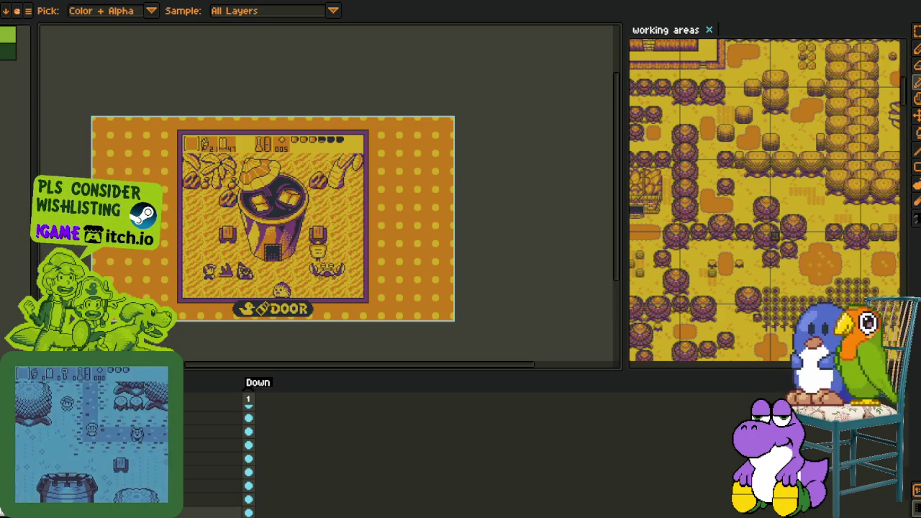
pyautogui.scroll(2, 82, 136)
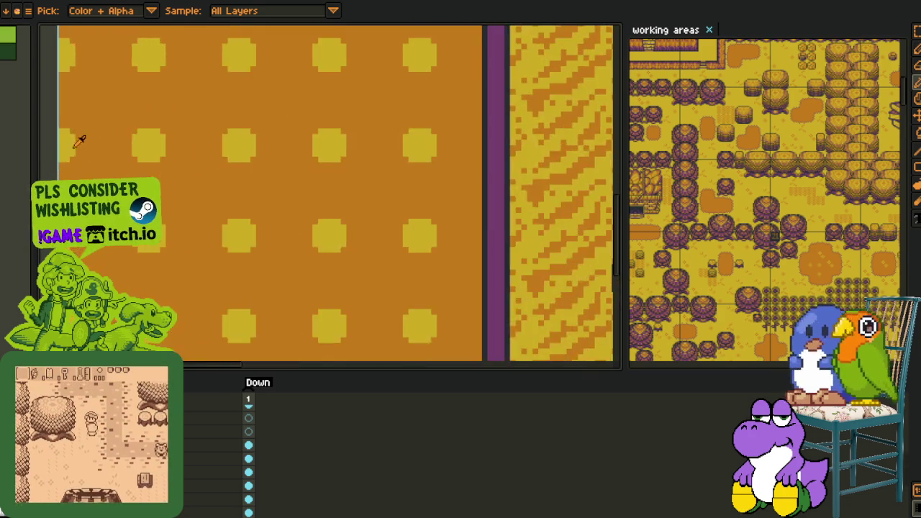
# Switch to and centre the 'Please bear with me.' console mockup, then open File > Export.
pyautogui.scroll(-1, 82, 137)
pyautogui.scroll(-3, 87, 112)
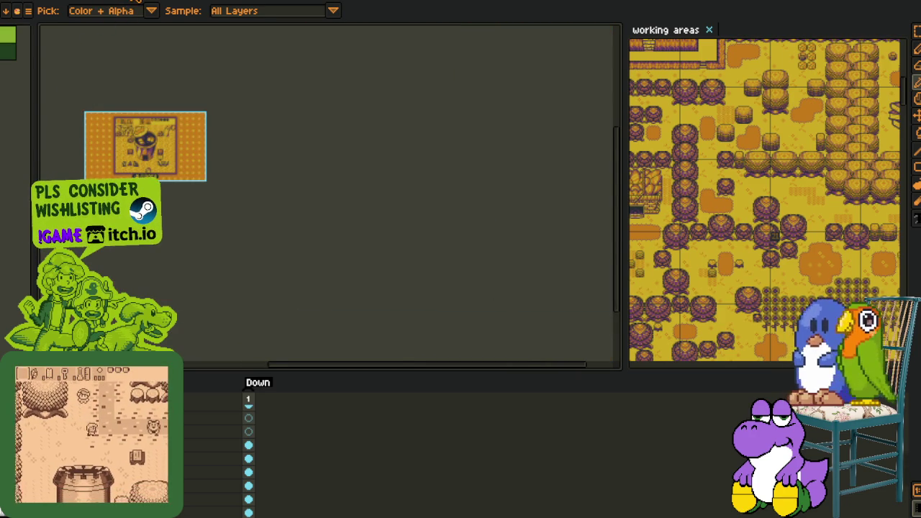
pyautogui.scroll(2, 79, 101)
pyautogui.press('Tab')
pyautogui.moveTo(275, 285); pyautogui.dragTo(342, 347)
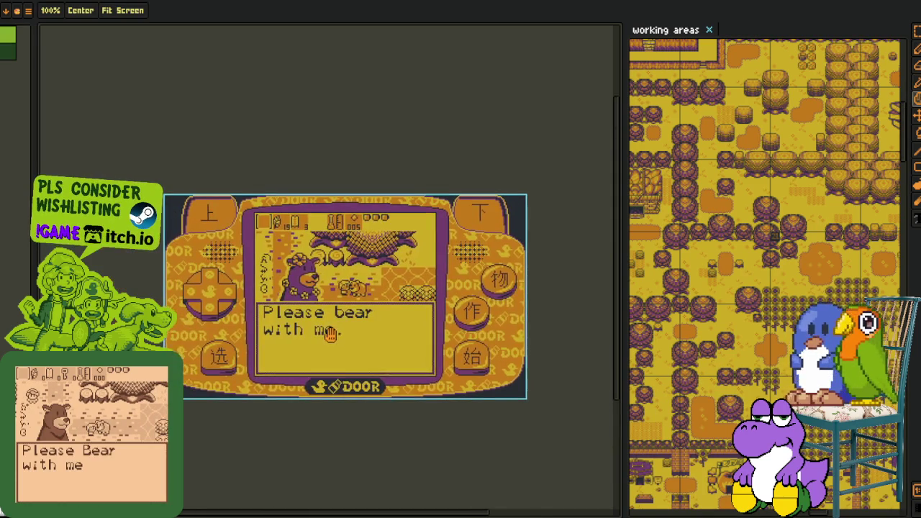
pyautogui.scroll(1, 329, 318)
pyautogui.scroll(-1, 329, 317)
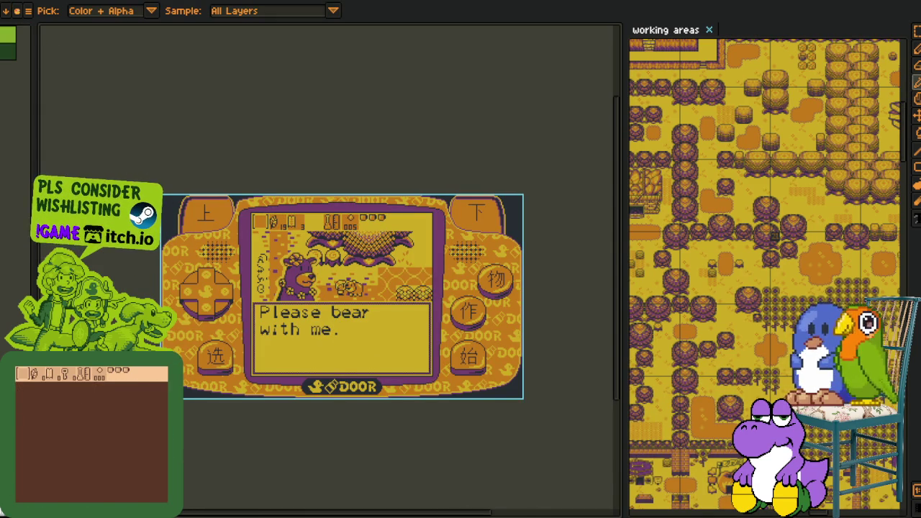
pyautogui.click(16, 11)
pyautogui.moveTo(43, 87)
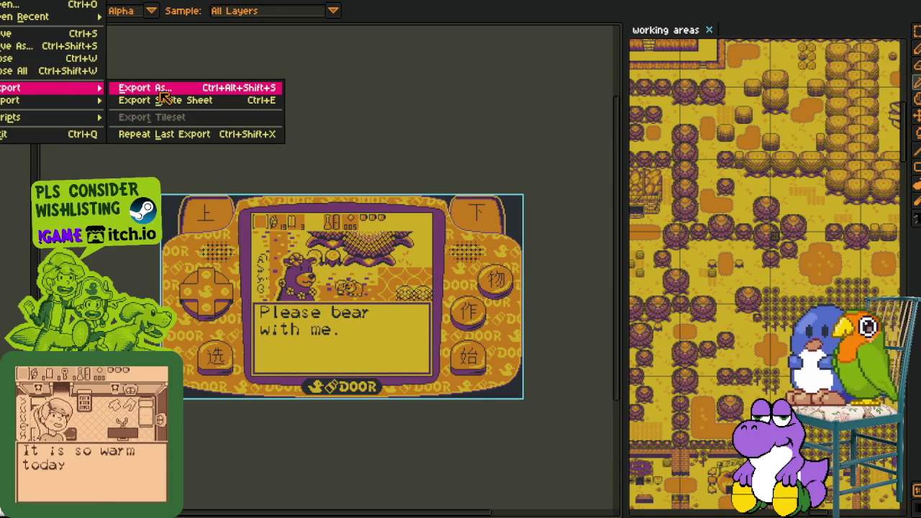
# Export the bear mockup as demo_screenshot_001.png.
pyautogui.click(162, 92)
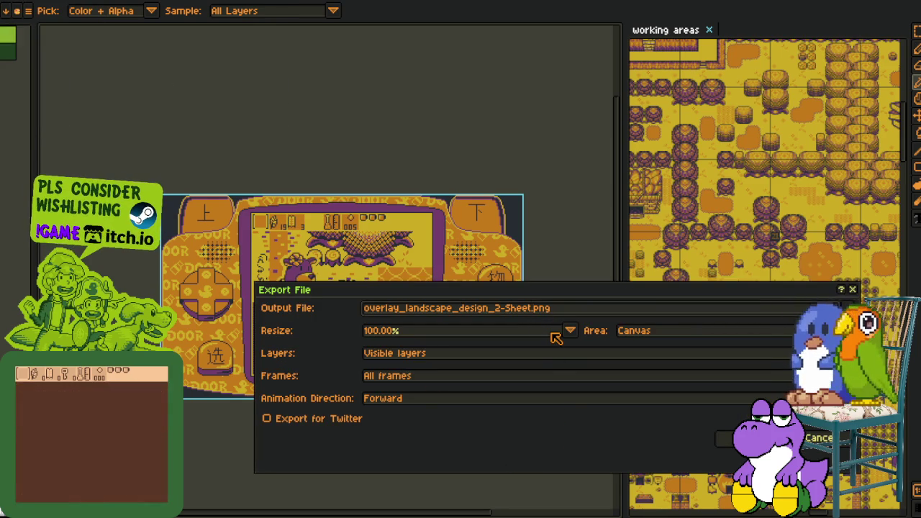
pyautogui.write('scn_')
pyautogui.press('BackSpace')
pyautogui.press('BackSpace')
pyautogui.press('BackSpace')
pyautogui.press('BackSpace')
pyautogui.press('BackSpace')
pyautogui.press('BackSpace')
pyautogui.press('BackSpace')
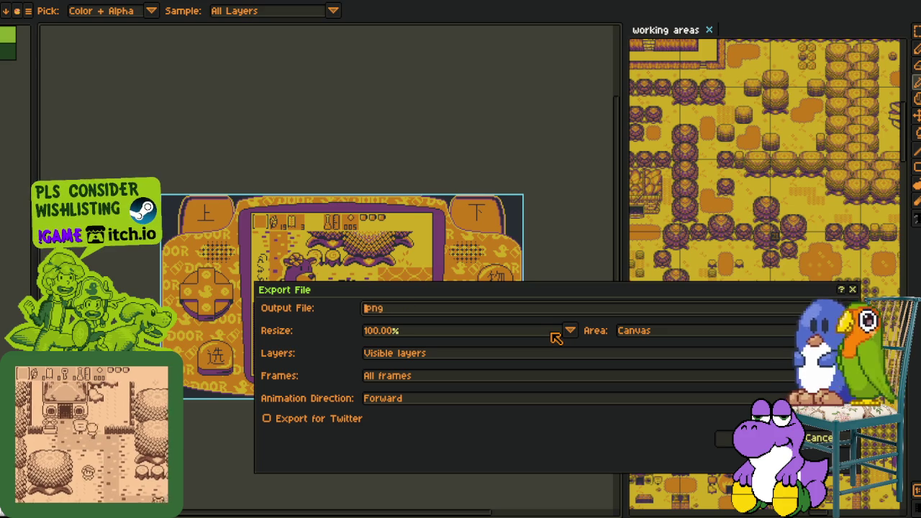
pyautogui.write('demo_screenshot')
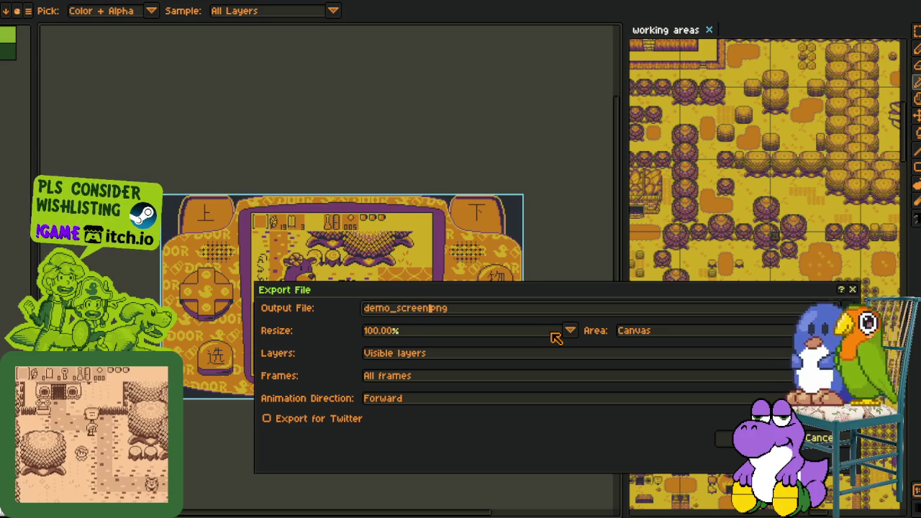
pyautogui.write('_001')
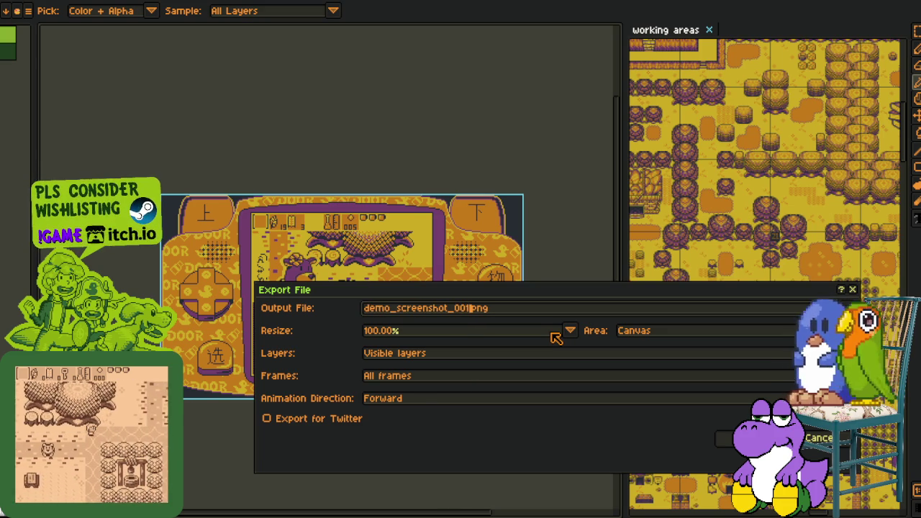
pyautogui.press('Return')
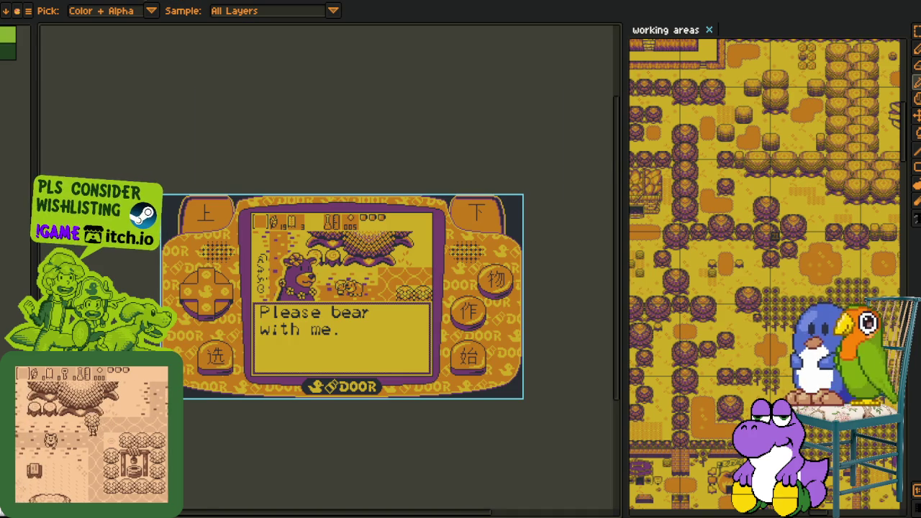
# Export the next L/R console mockup as demo_screenshot_002.png.
pyautogui.hotkey('ctrl', 'Tab')
pyautogui.hotkey('alt', 'f')
pyautogui.press('Down')
pyautogui.press('Down')
pyautogui.press('Down')
pyautogui.press('Right')
pyautogui.press('Return')
pyautogui.click(532, 310)
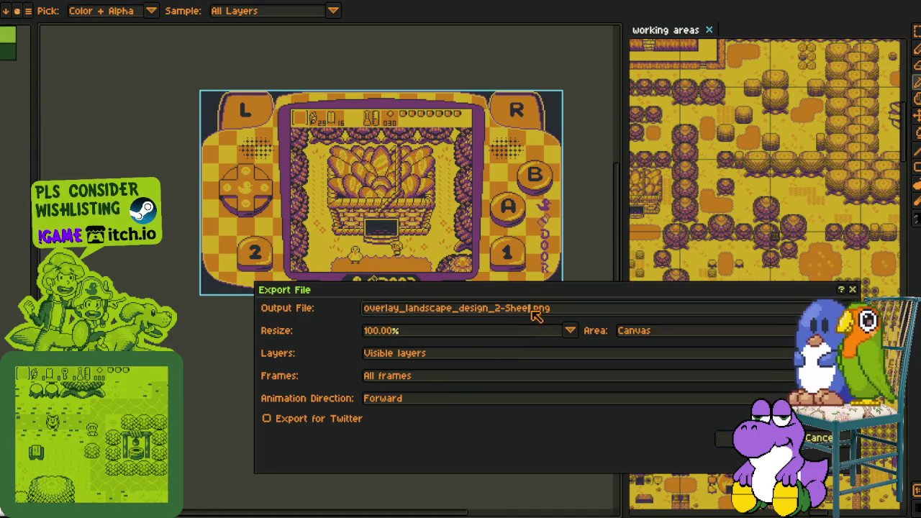
pyautogui.write('demo_screenshot_002')
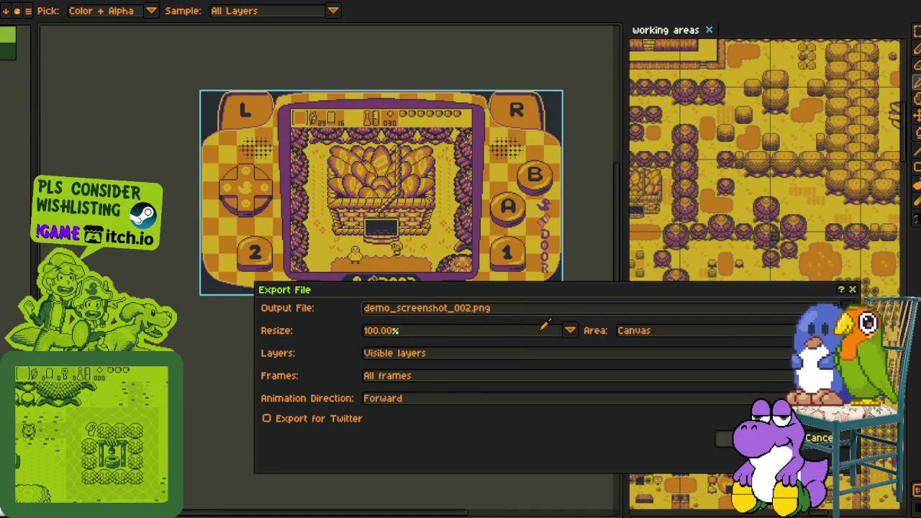
pyautogui.press('Return')
pyautogui.click(28, 11)
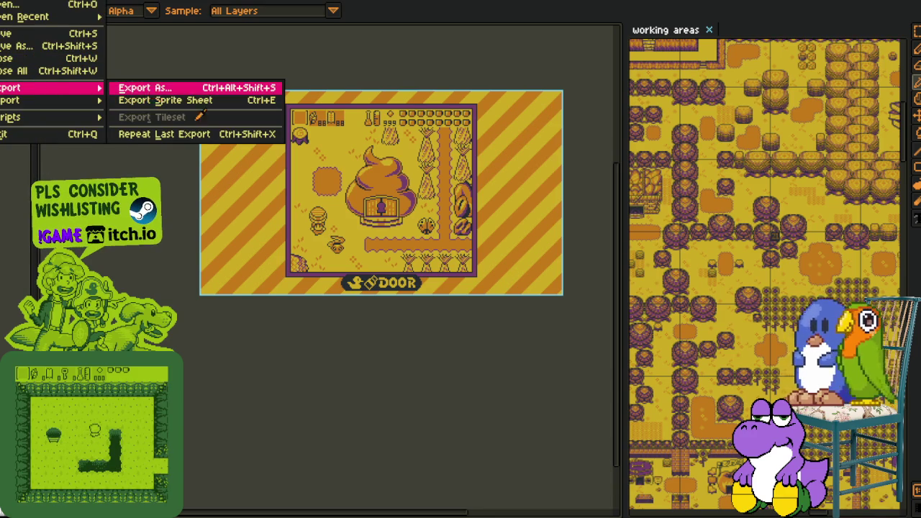
# Export the striped-background screen as demo_screenshot_003.
pyautogui.moveTo(43, 87)
pyautogui.click(154, 89)
pyautogui.doubleClick(533, 309)
pyautogui.write('demo_screenshot_003')
pyautogui.press('Return')
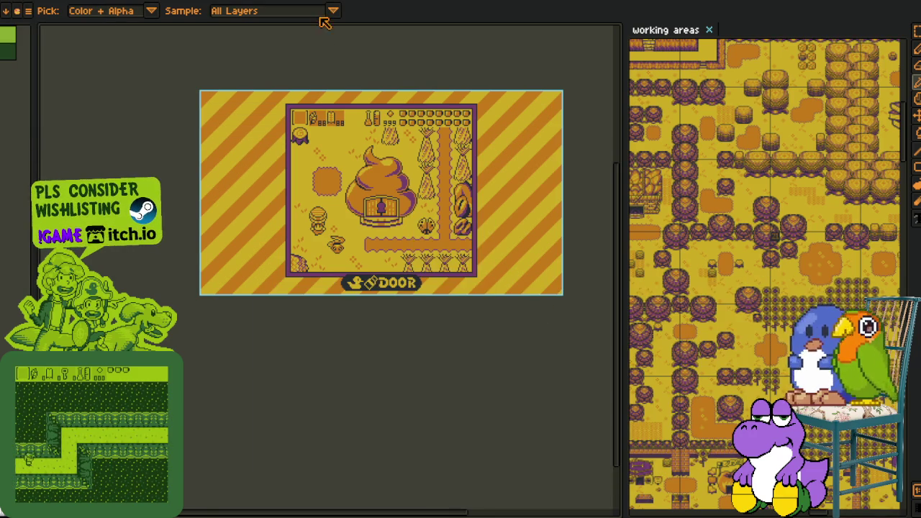
# Export the polka-dot shop screen under the name game_screenshot_09.
pyautogui.click(28, 11)
pyautogui.moveTo(29, 88)
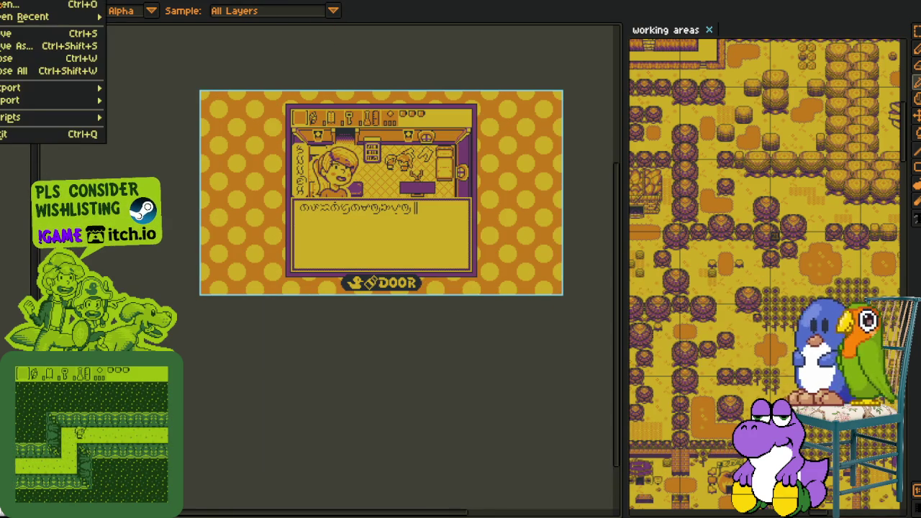
pyautogui.click(166, 98)
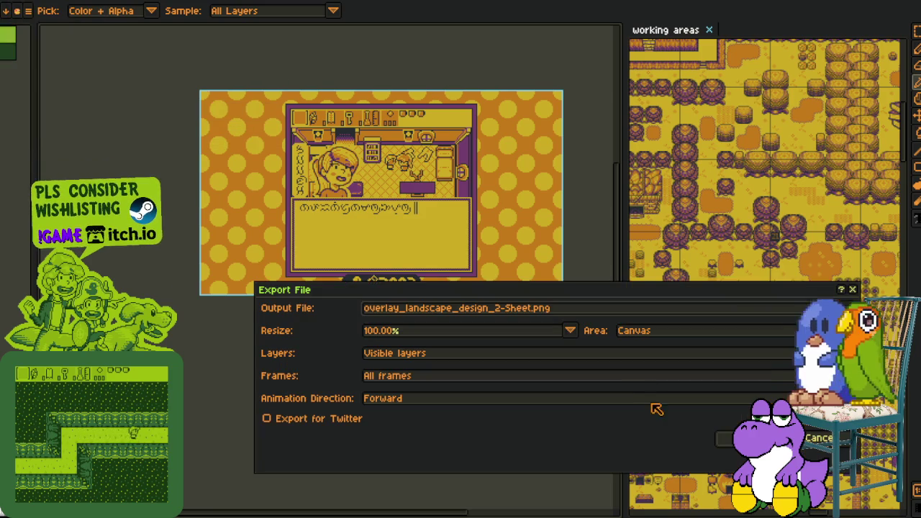
pyautogui.doubleClick(536, 311)
pyautogui.write('game_screenshot_09')
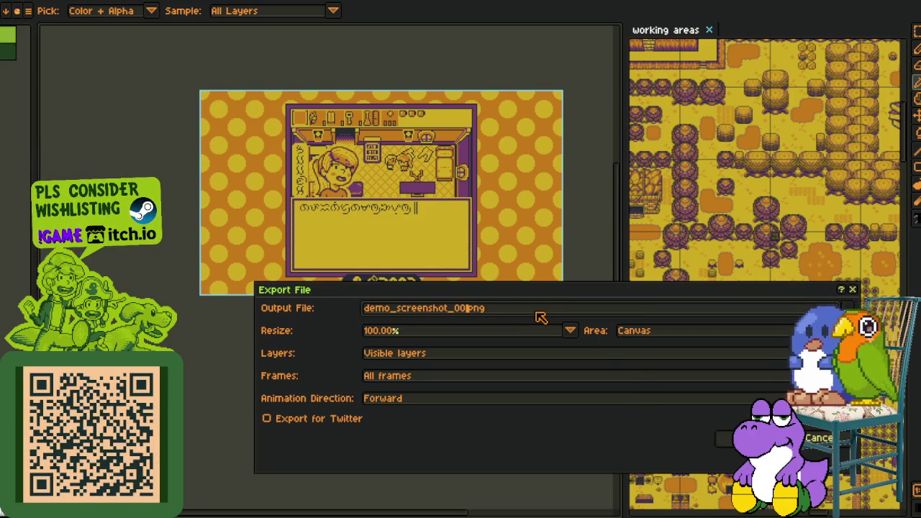
pyautogui.press('Return')
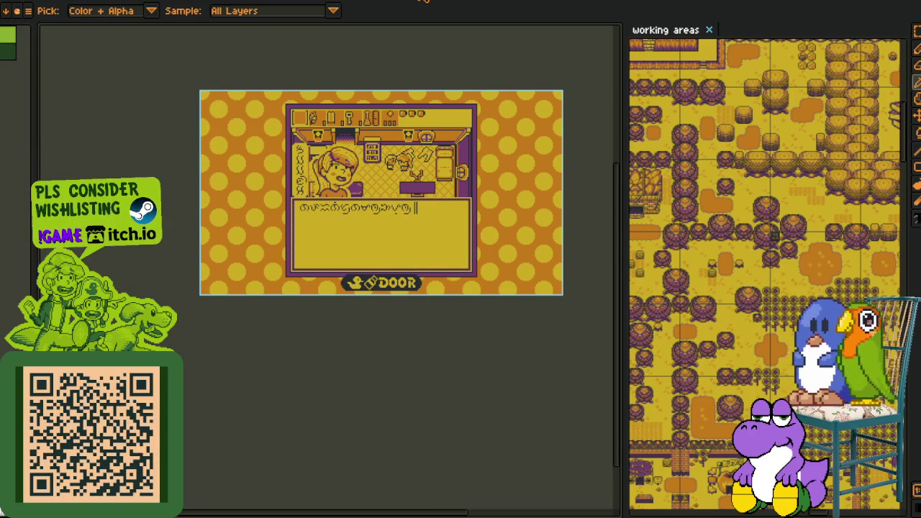
# Switch to the tornado mockup and export it as demo_screenshot_005.png.
pyautogui.hotkey('ctrl', 'Tab')
pyautogui.click(28, 11)
pyautogui.moveTo(29, 87)
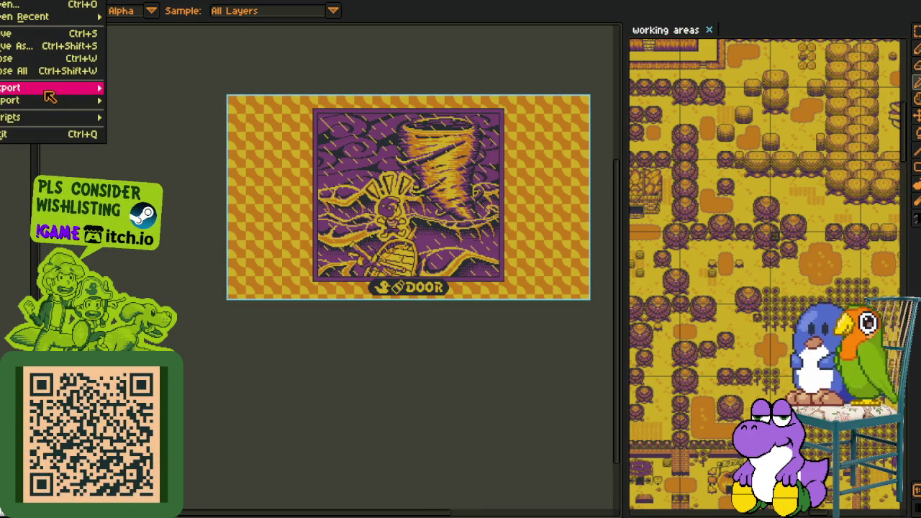
pyautogui.click(144, 87)
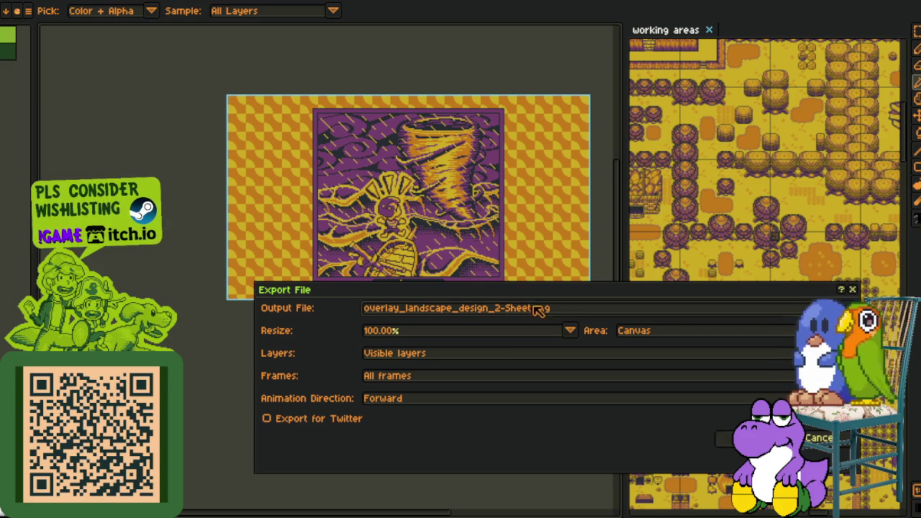
pyautogui.hotkey('shift', 'Home')
pyautogui.write('demo_screenshot_00')
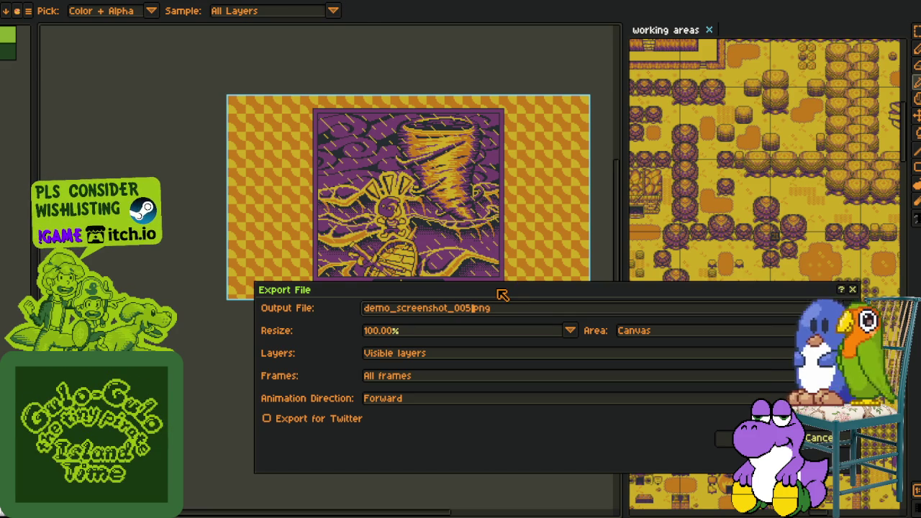
pyautogui.press('Return')
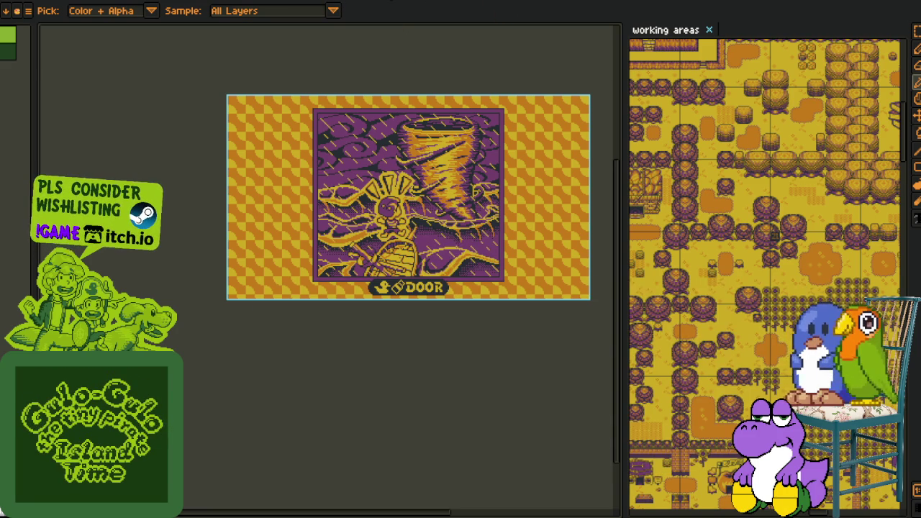
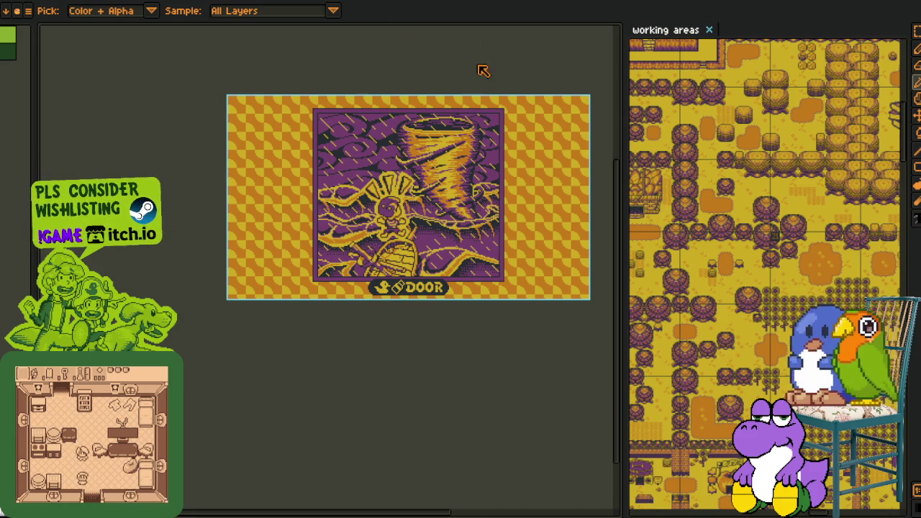
# Export the next door frame as a numbered demo_screenshot_00 PNG.
pyautogui.hotkey('ctrl', 'Tab')
pyautogui.click(29, 10)
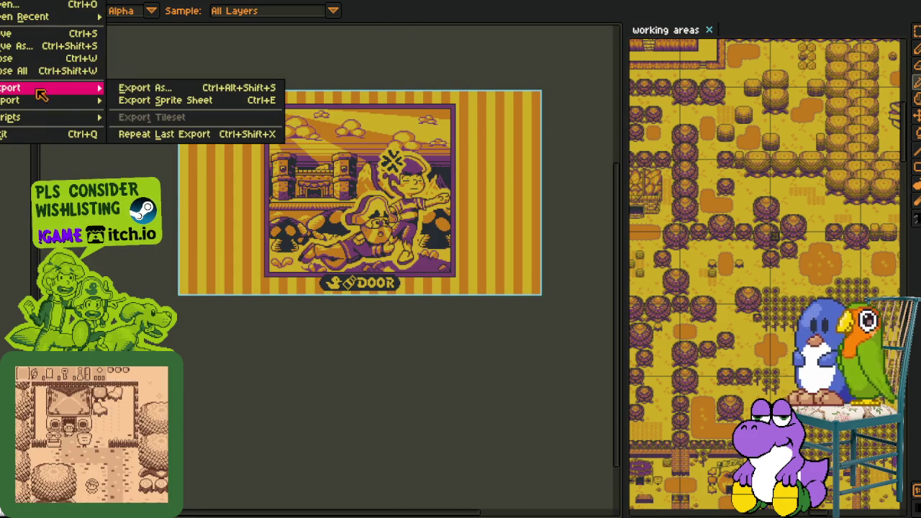
pyautogui.click(144, 87)
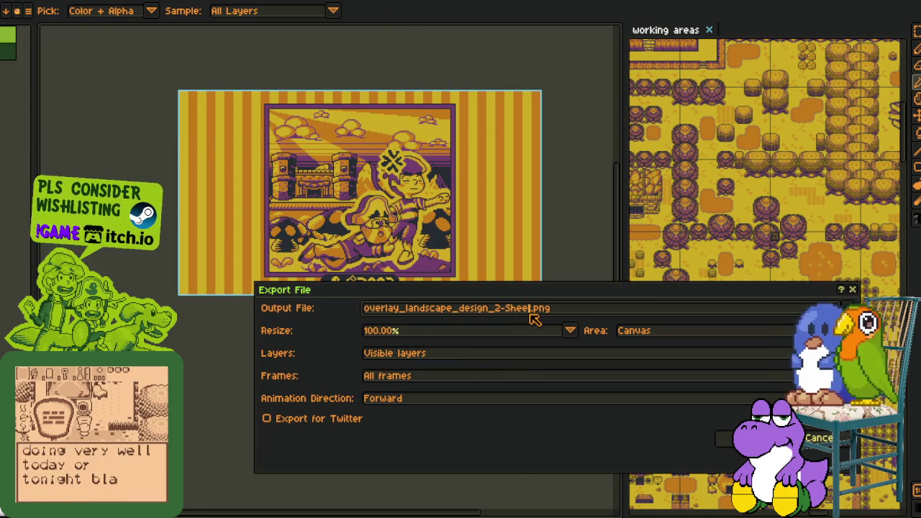
pyautogui.hotkey('shift', 'Home')
pyautogui.write('demo_screenshot_00')
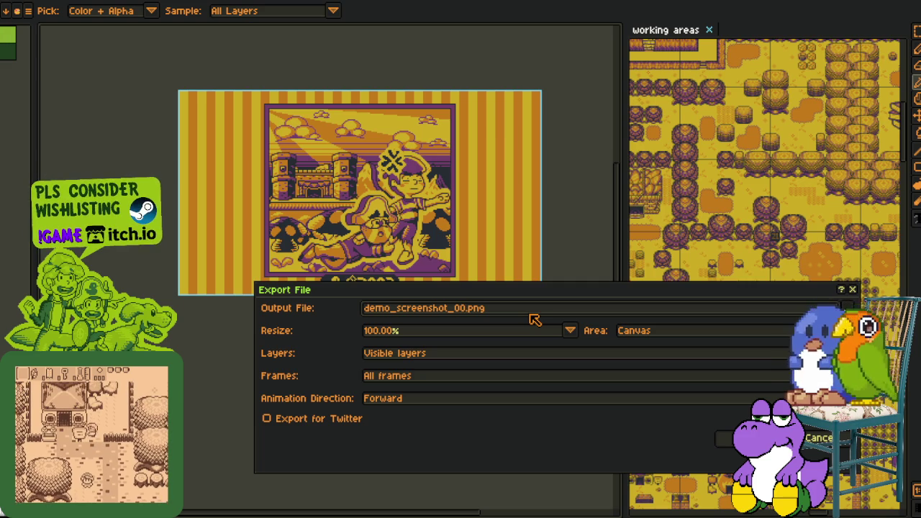
pyautogui.press('Return')
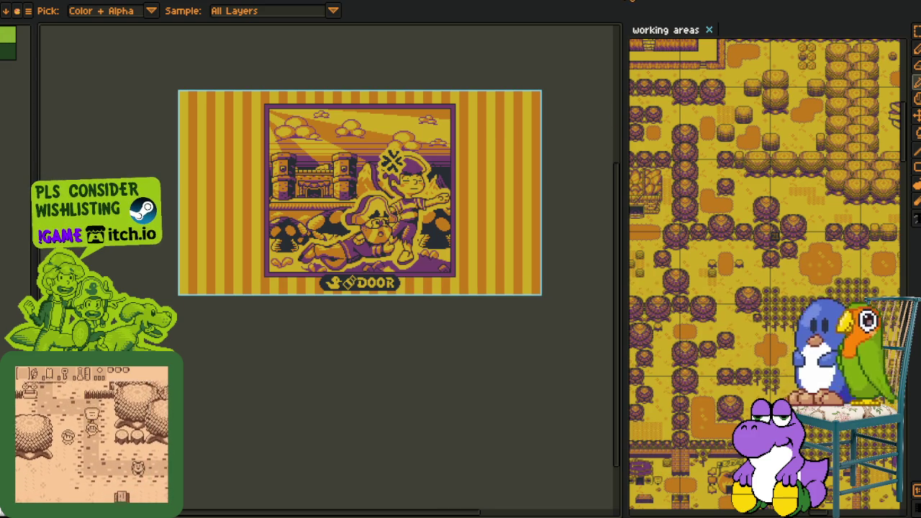
# Export the following text-panel frame under the pasted demo_screenshot_00 name.
pyautogui.press('Right')
pyautogui.click(28, 10)
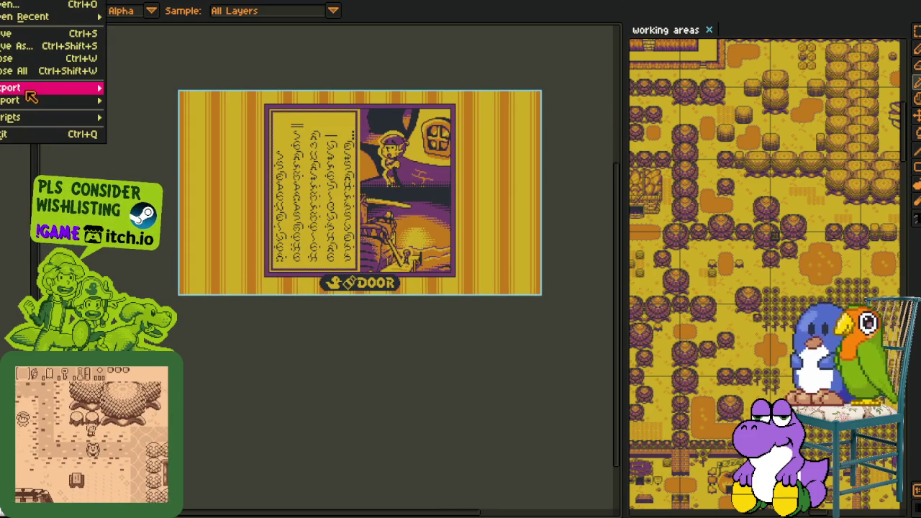
pyautogui.moveTo(44, 88)
pyautogui.click(151, 102)
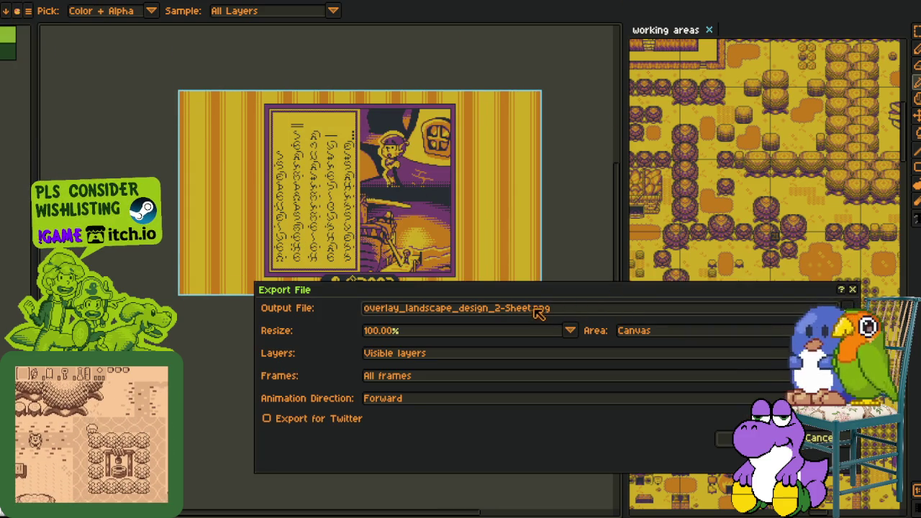
pyautogui.write('demo_screenshot_00')
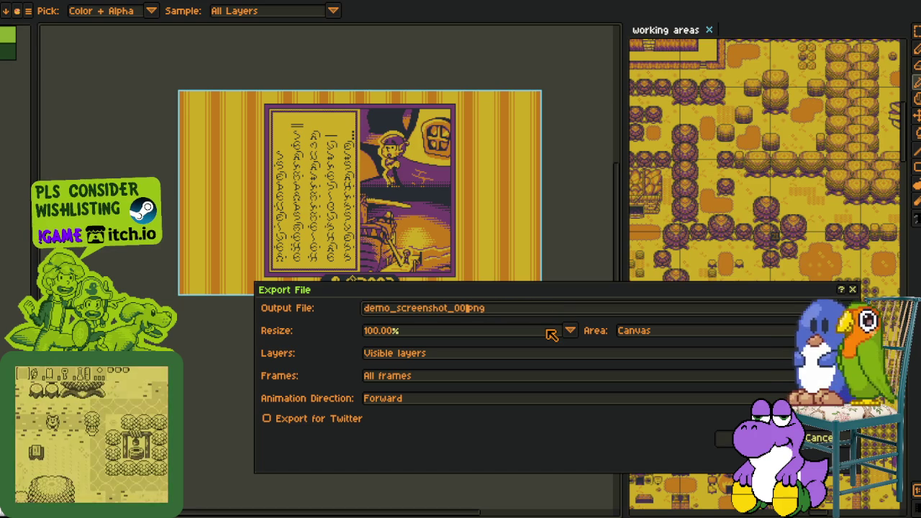
pyautogui.press('Return')
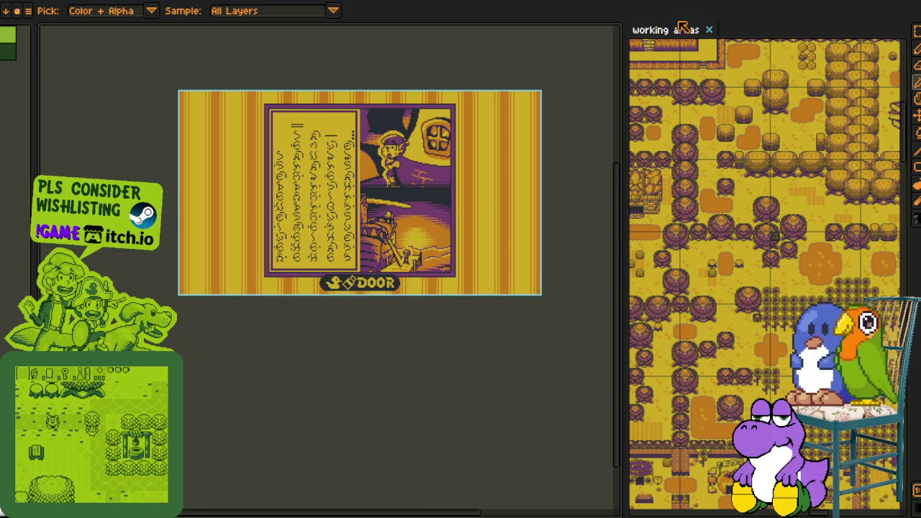
# Export the next frame as demo_screenshot_007.png.
pyautogui.press('Right')
pyautogui.click(3, 0)
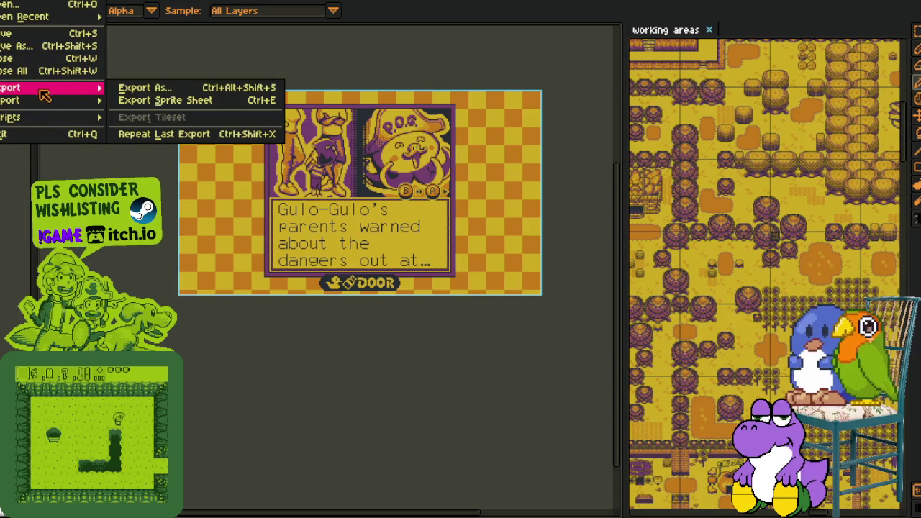
pyautogui.click(158, 88)
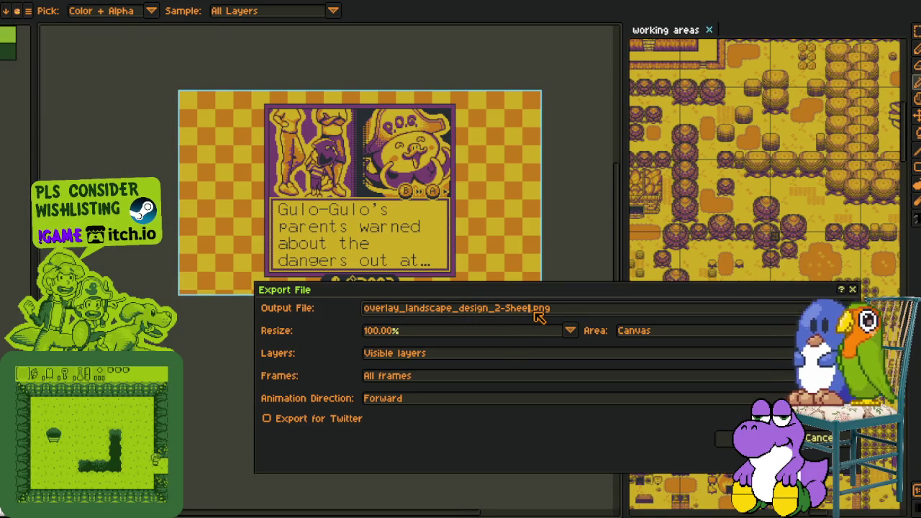
pyautogui.hotkey('ctrl', 'v')
pyautogui.press('BackSpace')
pyautogui.write('7')
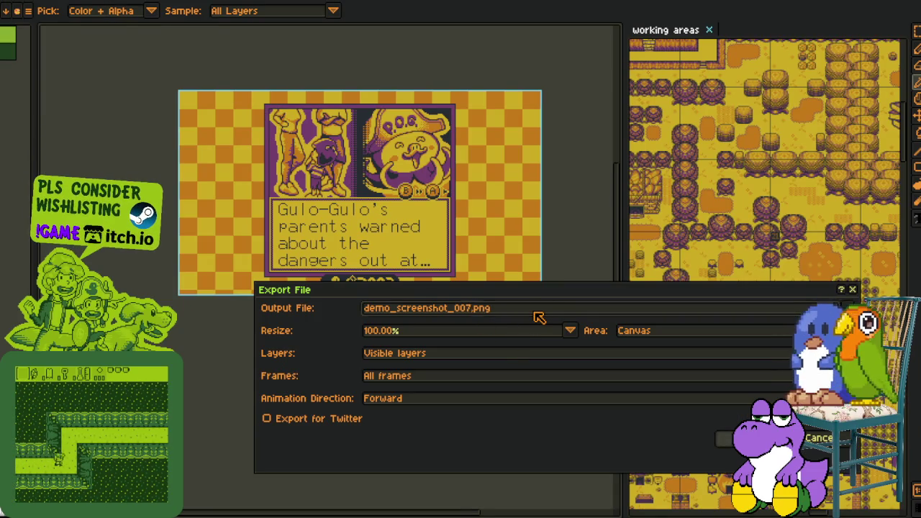
pyautogui.press('Return')
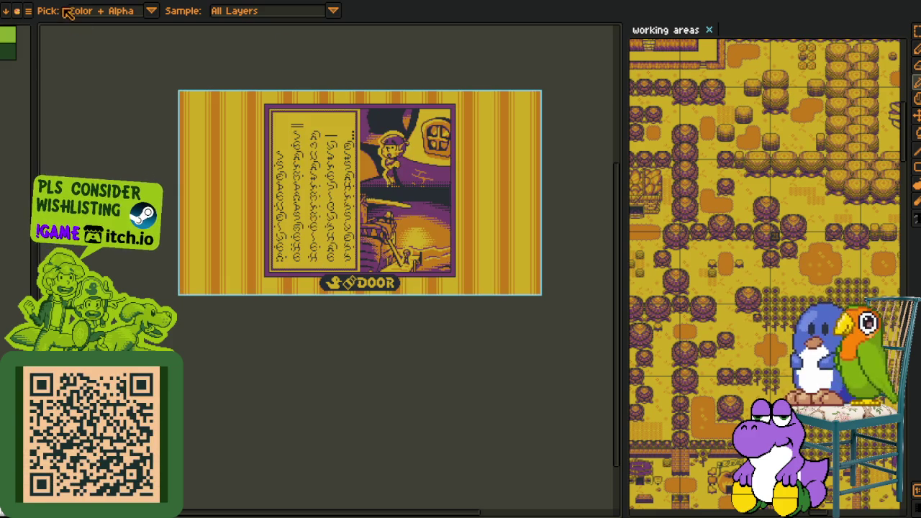
# Re-export the frame with the 7 removed from its file number.
pyautogui.click(33, 3)
pyautogui.moveTo(22, 87)
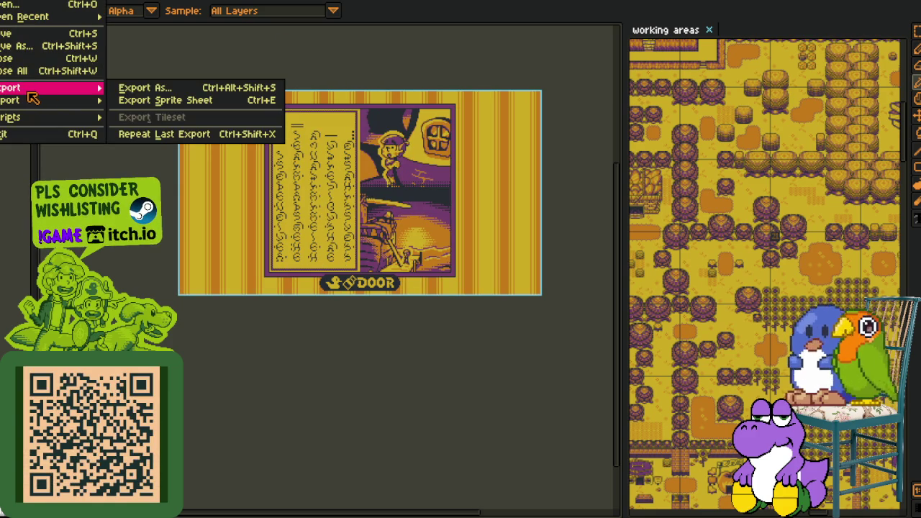
pyautogui.click(144, 87)
pyautogui.click(475, 312)
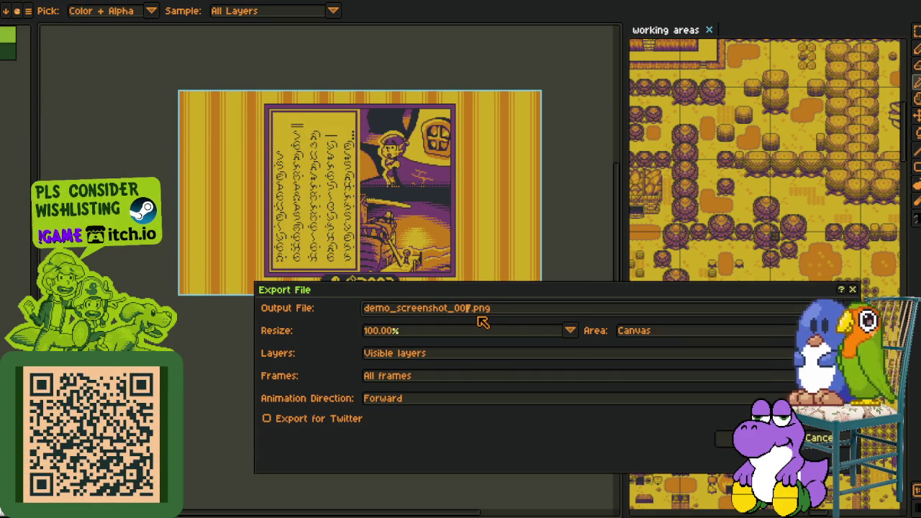
pyautogui.press('BackSpace')
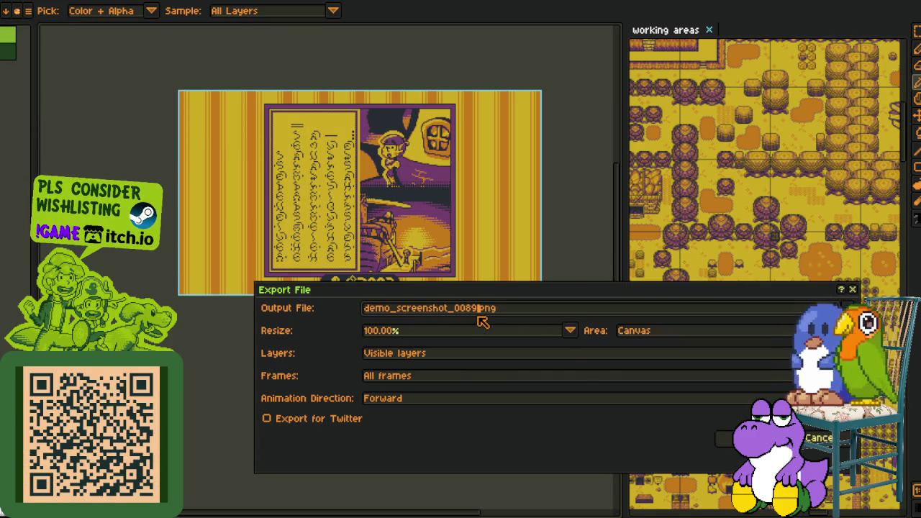
pyautogui.press('Return')
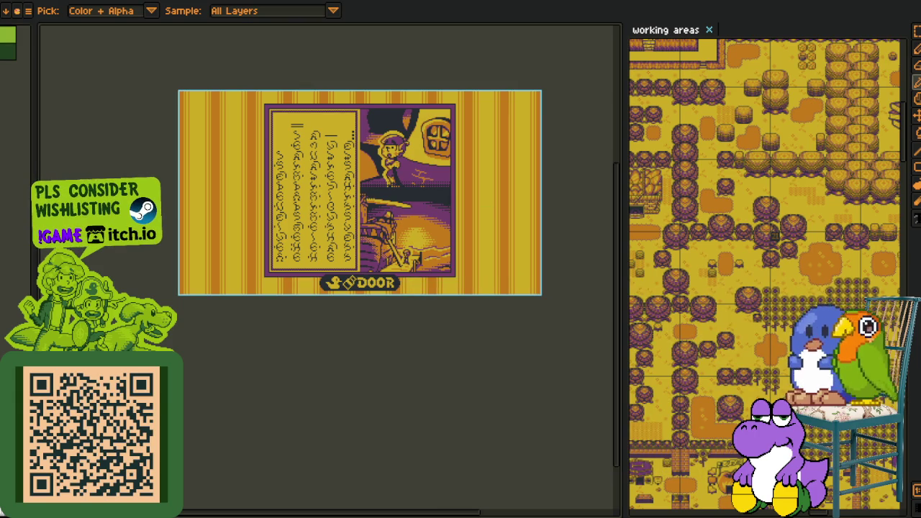
# Export the room frame as demo_screenshot_009.png.
pyautogui.hotkey('ctrl', 'Tab')
pyautogui.click(28, 10)
pyautogui.moveTo(29, 87)
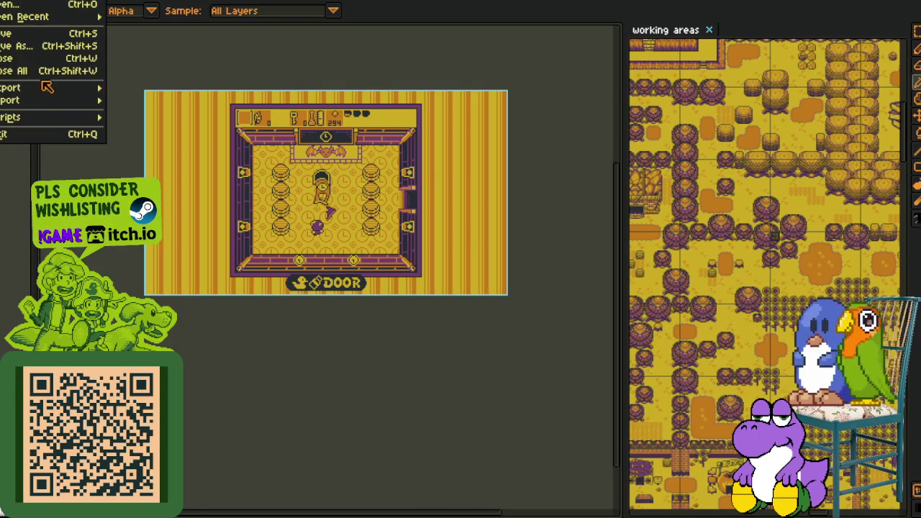
pyautogui.click(124, 87)
pyautogui.click(535, 312)
pyautogui.hotkey('shift', 'Home')
pyautogui.write('demo_screenshot_00')
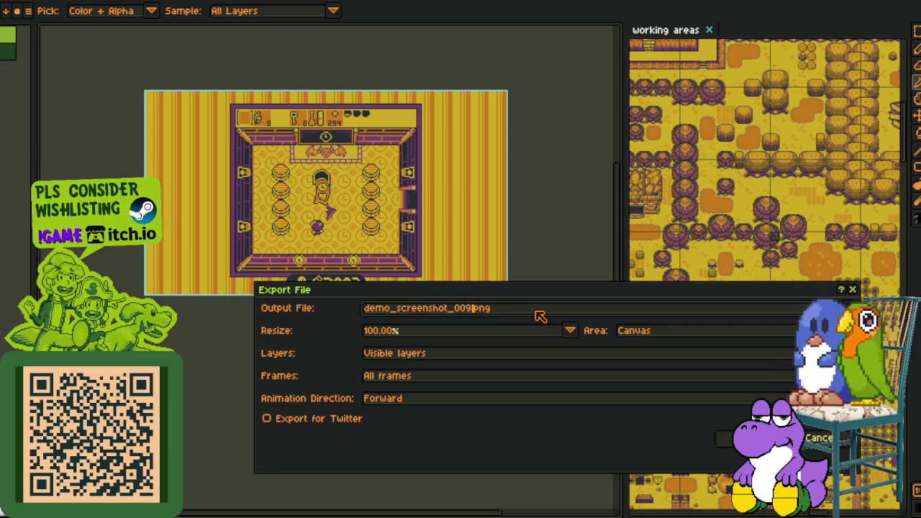
pyautogui.press('Return')
# Export the tower frame as demo_screenshot_010.png.
pyautogui.press('.')
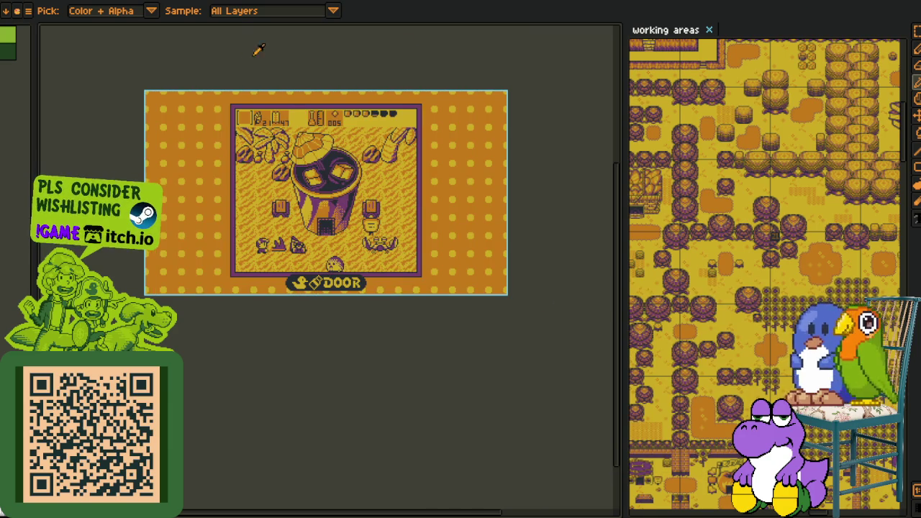
pyautogui.hotkey('alt', 'f')
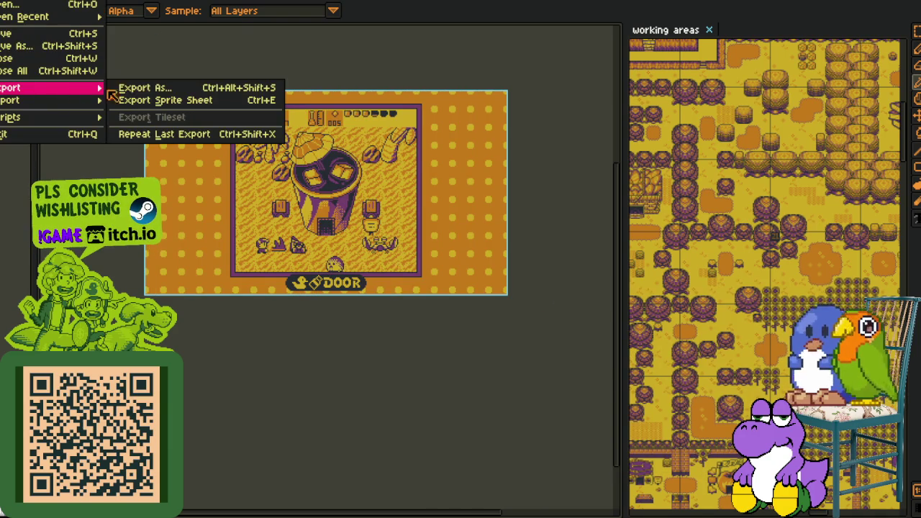
pyautogui.press('Right')
pyautogui.press('Return')
pyautogui.click(533, 308)
pyautogui.hotkey('shift', 'Home')
pyautogui.write('demo_screenshot_00')
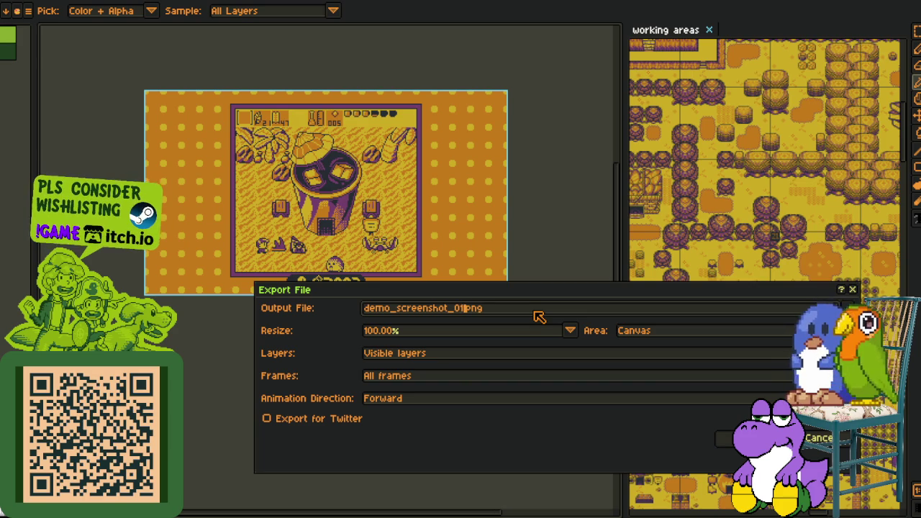
pyautogui.press('Return')
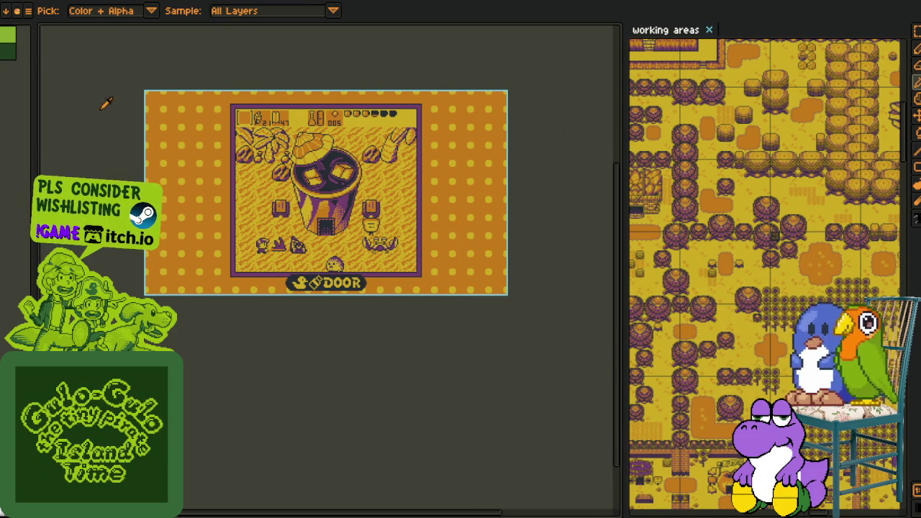
# Bring up color_tests_3, pan its tinted map copies, and dock it under the working areas map.
pyautogui.hotkey('ctrl', 'Tab')
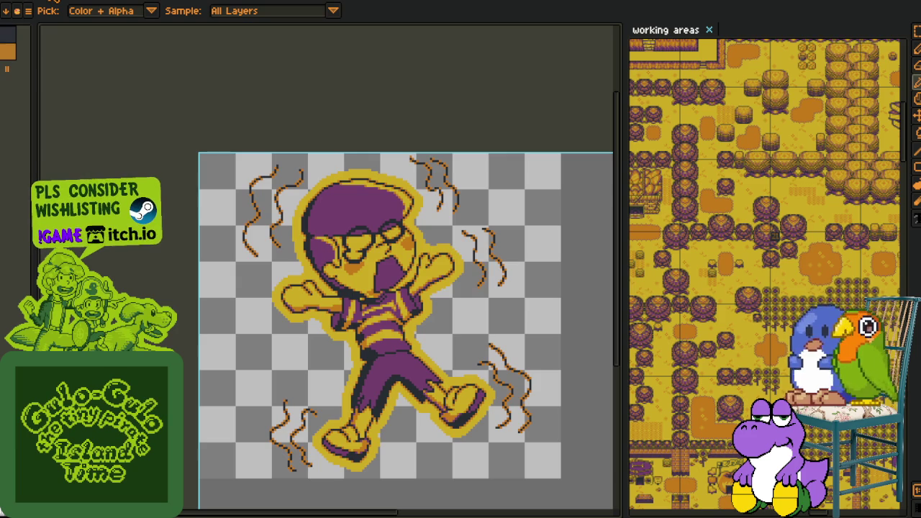
pyautogui.hotkey('ctrl', 'Tab')
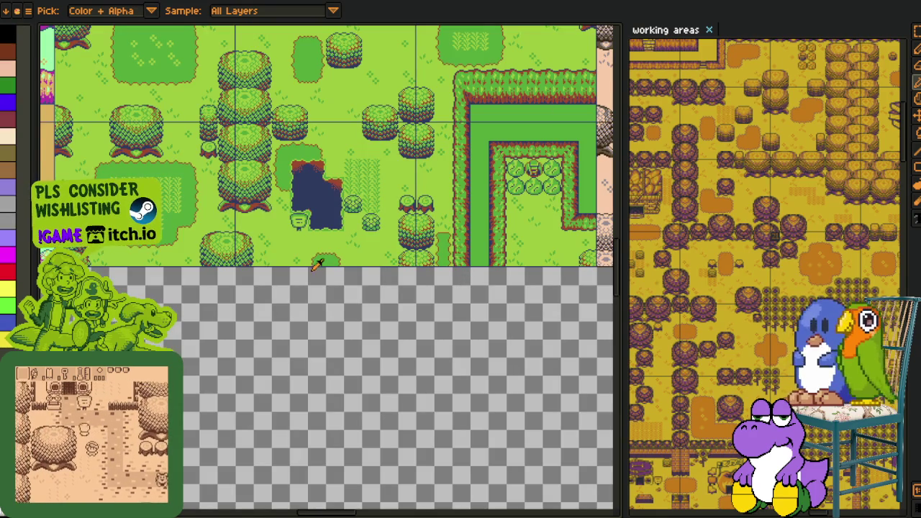
pyautogui.scroll(-3, 316, 264)
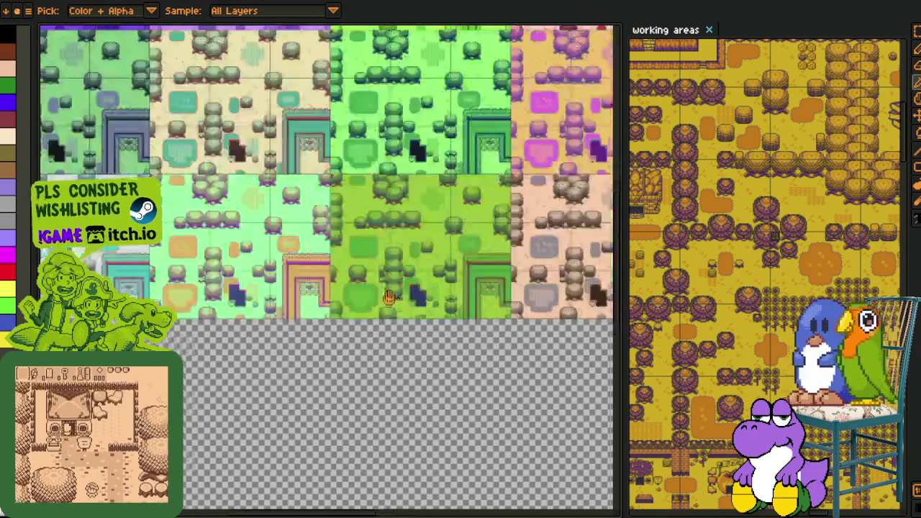
pyautogui.moveTo(316, 264)
pyautogui.mouseDown()
pyautogui.moveTo(378, 383)
pyautogui.moveTo(234, 340)
pyautogui.mouseUp()
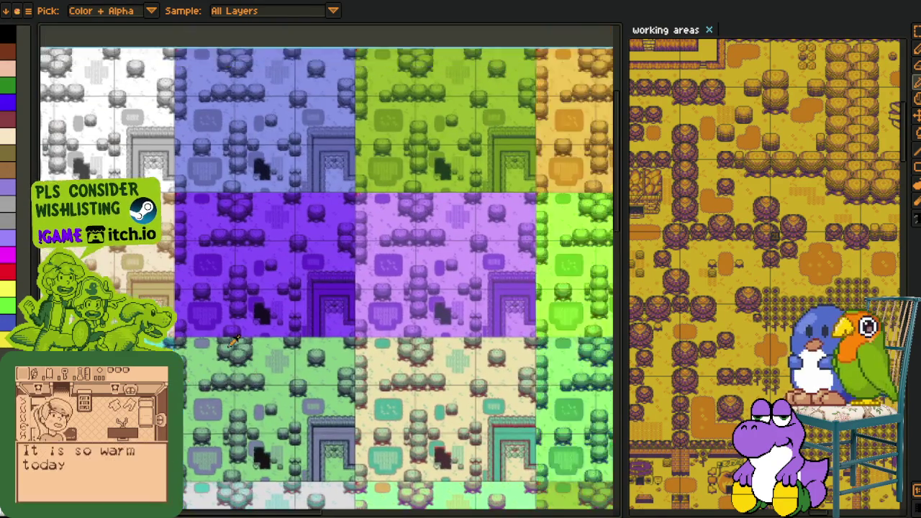
pyautogui.scroll(3, 235, 340)
pyautogui.hscroll(5, 380, 298)
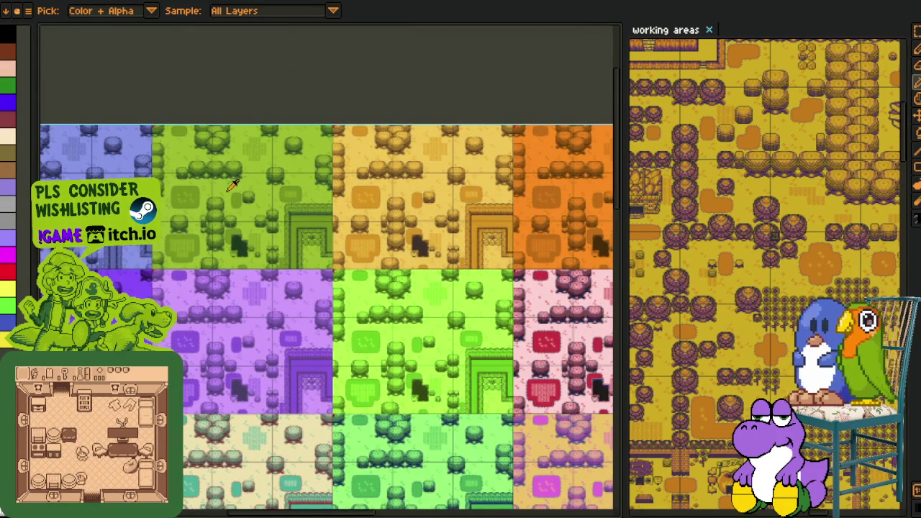
pyautogui.scroll(2, 232, 186)
pyautogui.scroll(2, 298, 222)
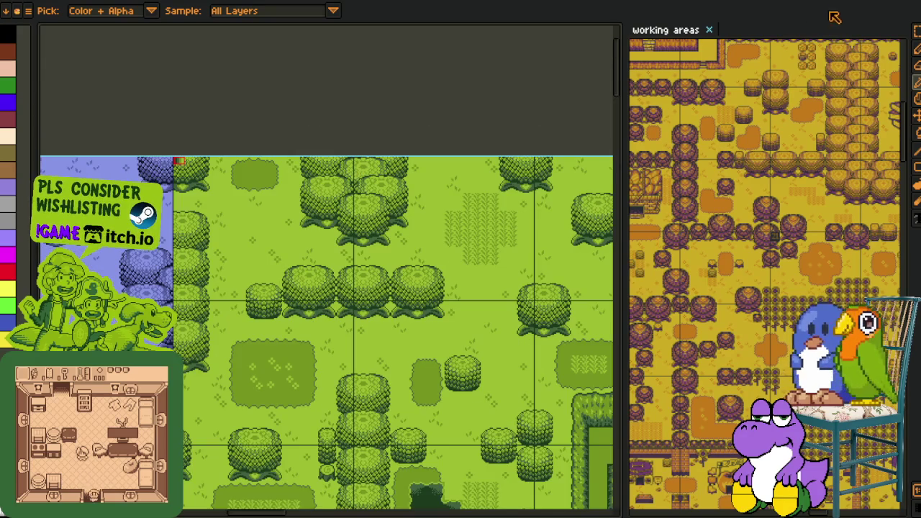
pyautogui.moveTo(875, 2)
pyautogui.mouseDown()
pyautogui.moveTo(710, 512)
pyautogui.moveTo(727, 461)
pyautogui.mouseUp()
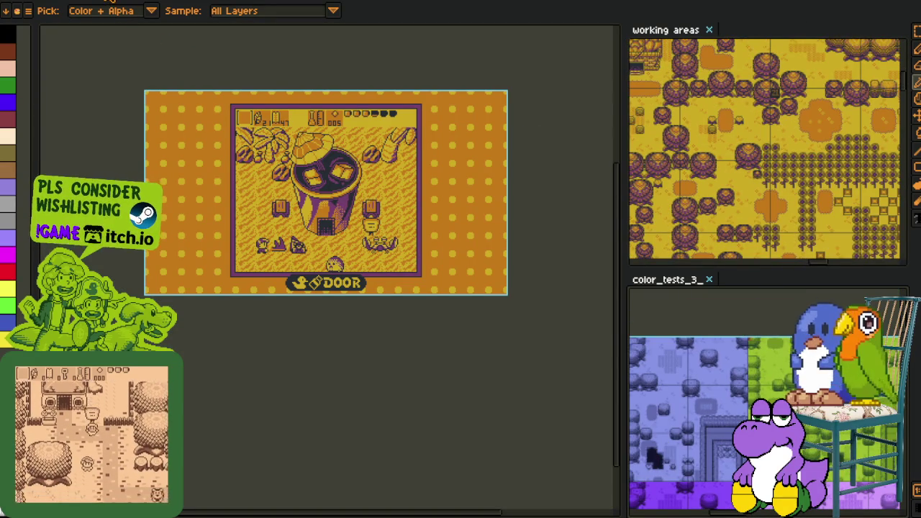
# Switch from the door overlay to the console-frame screenshot.
pyautogui.click(461, 2)
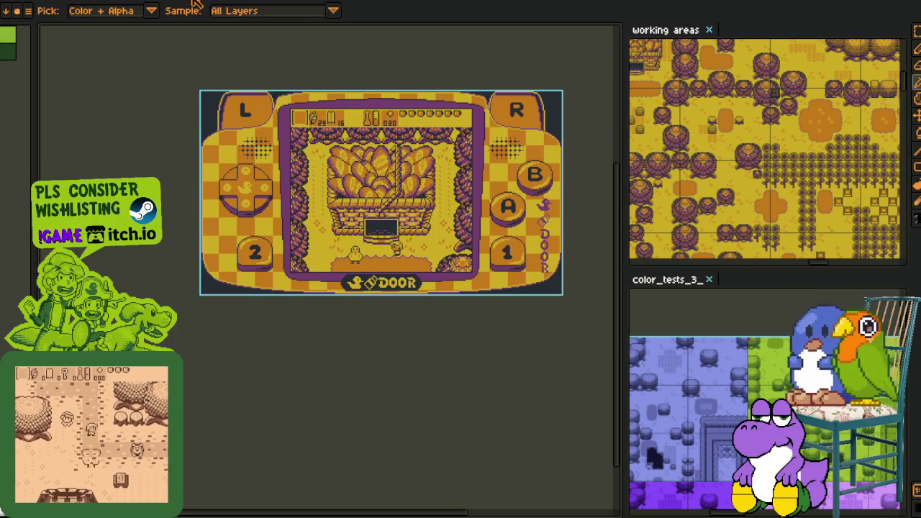
pyautogui.hotkey('ctrl', 'Tab')
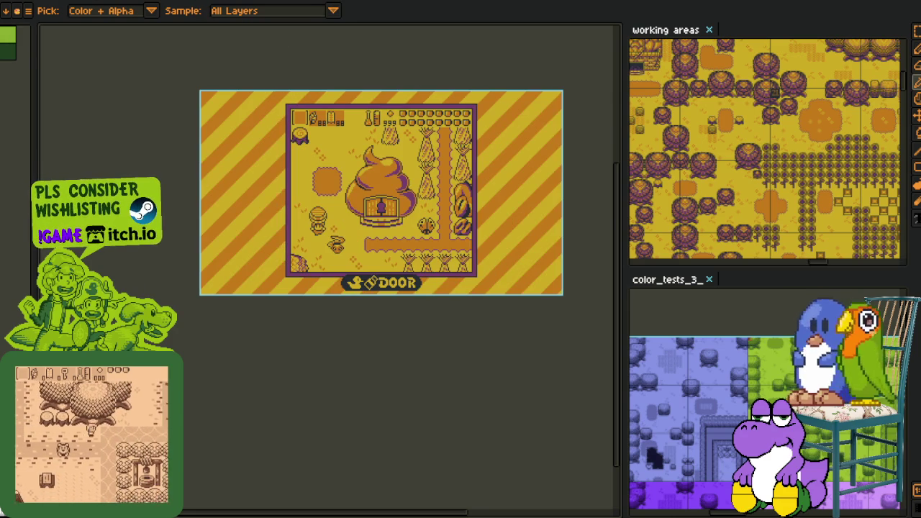
pyautogui.hotkey('ctrl', 'Tab')
pyautogui.hotkey('ctrl', 'Tab')
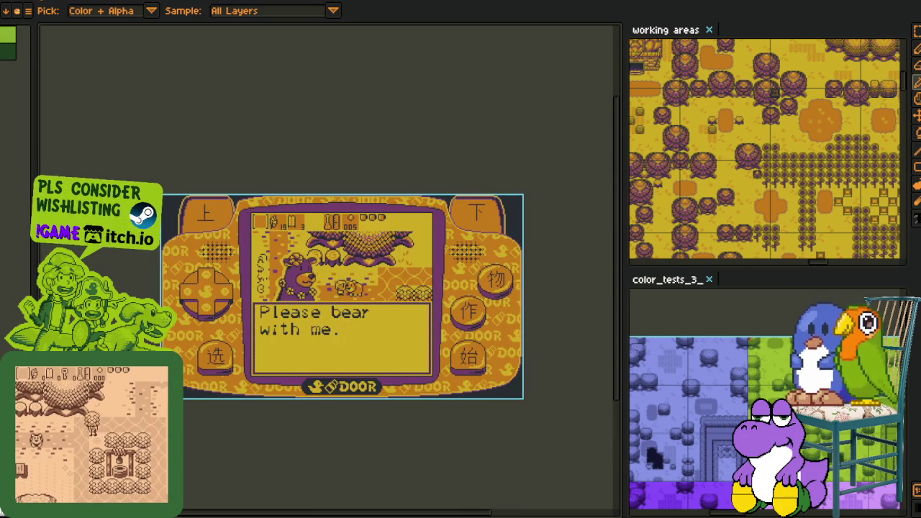
# Widen the docked panel, zoom the test sheet onto its greens, and show the console's right buttons.
pyautogui.moveTo(609, 384); pyautogui.dragTo(528, 379)
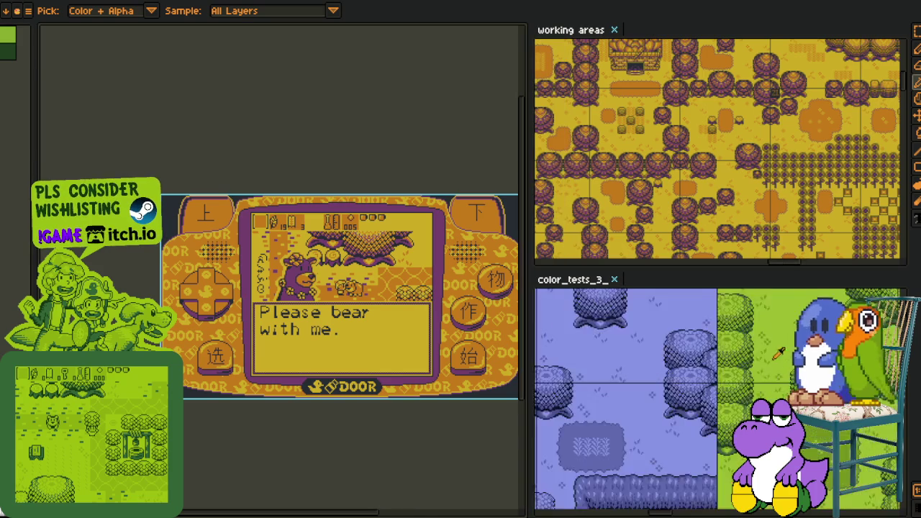
pyautogui.scroll(3, 728, 482)
pyautogui.scroll(2, 730, 481)
pyautogui.scroll(1, 712, 403)
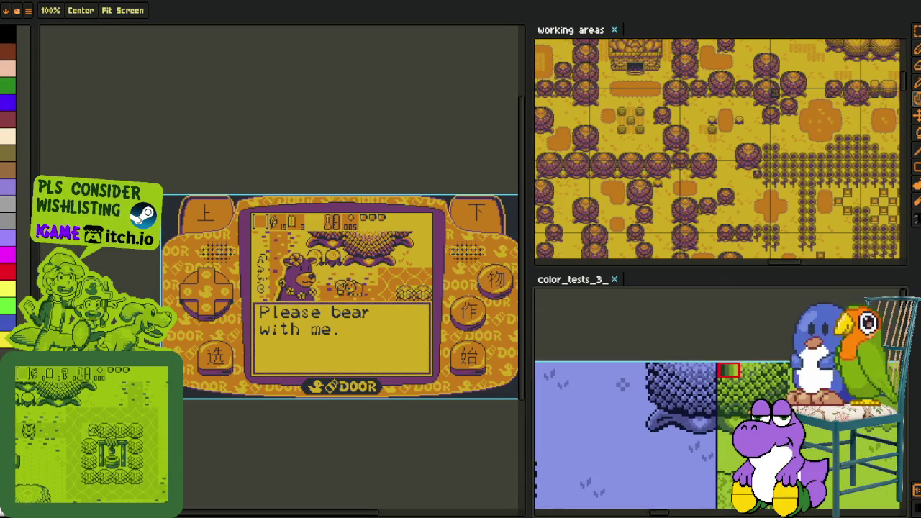
pyautogui.scroll(1, 694, 338)
pyautogui.press('i')
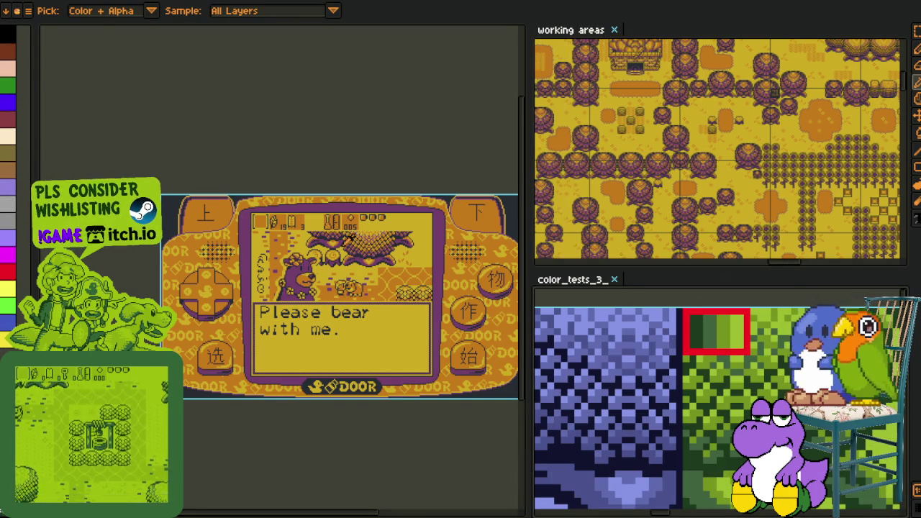
pyautogui.scroll(1, 459, 196)
pyautogui.moveTo(307, 219); pyautogui.dragTo(144, 240)
pyautogui.moveTo(417, 227); pyautogui.dragTo(288, 247)
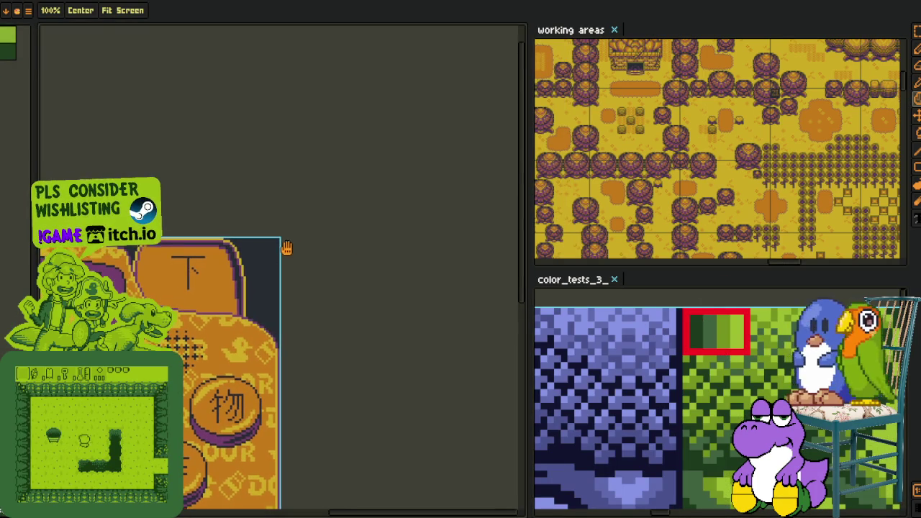
# Replace the dark background and the purple outlines with greens from the test sheet.
pyautogui.hotkey('shift', 'r')
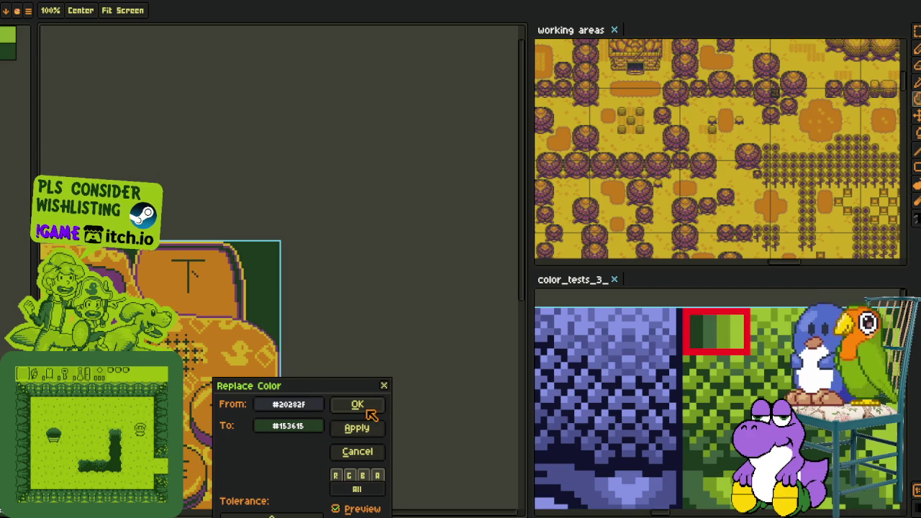
pyautogui.click(359, 406)
pyautogui.scroll(2, 226, 278)
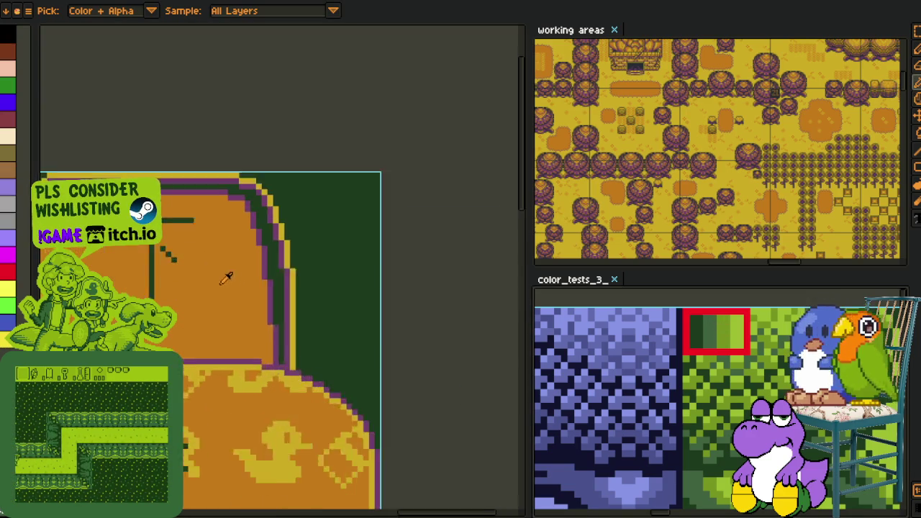
pyautogui.scroll(1, 273, 277)
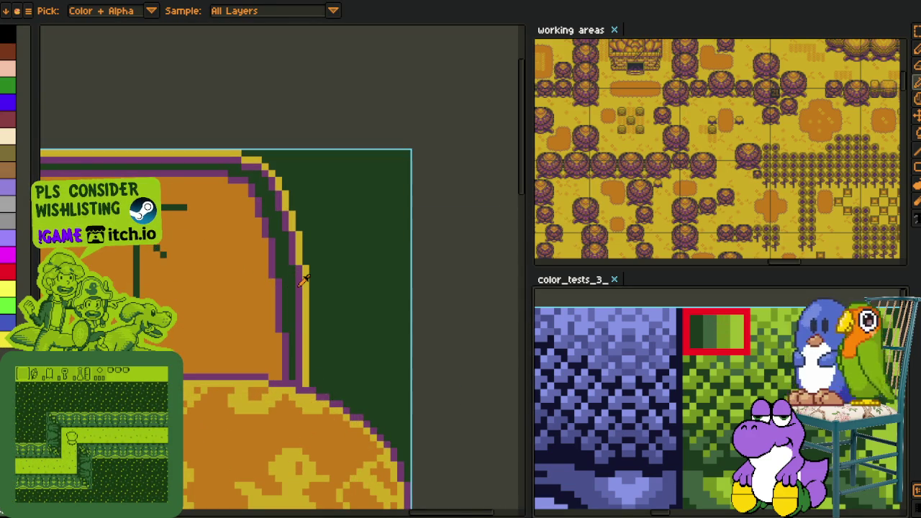
pyautogui.click(302, 281)
pyautogui.hotkey('shift', 'r')
pyautogui.click(359, 405)
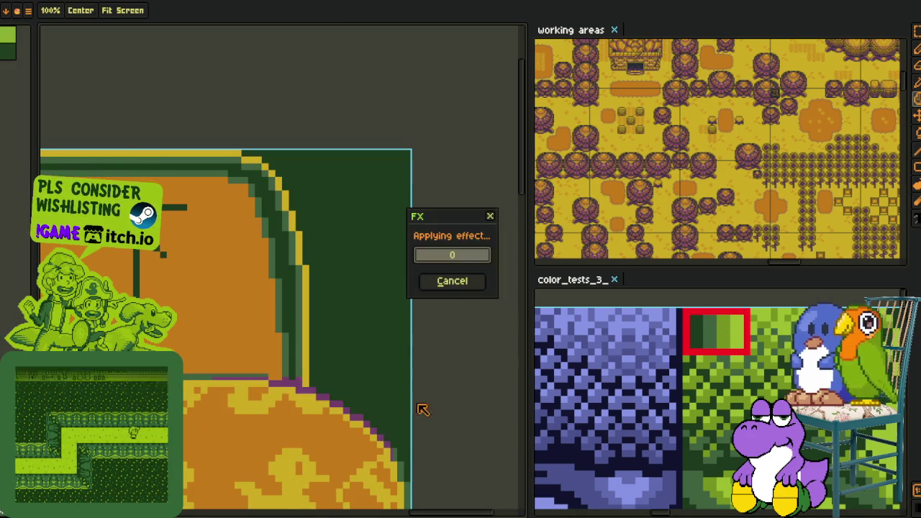
# Turn the orange areas green and the yellow light green, then inspect the recoloured console.
pyautogui.click(214, 284)
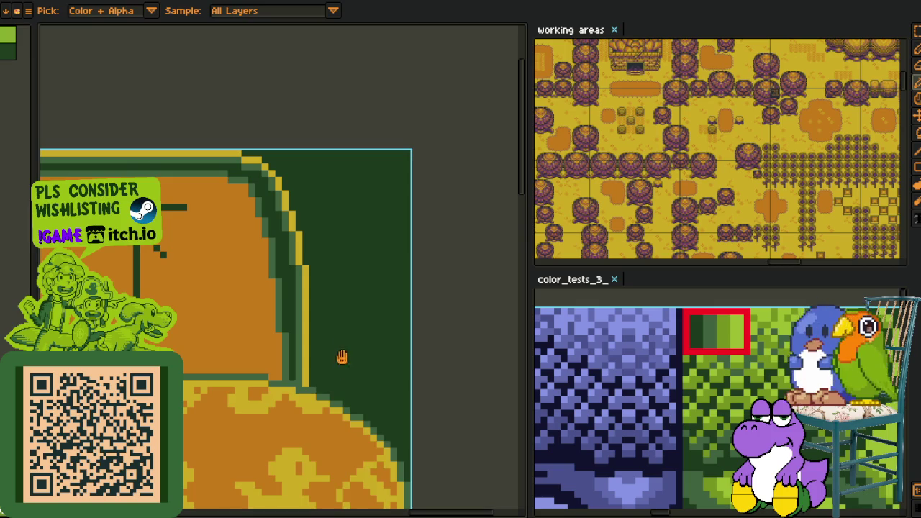
pyautogui.hotkey('shift', 'r')
pyautogui.click(357, 404)
pyautogui.press('i')
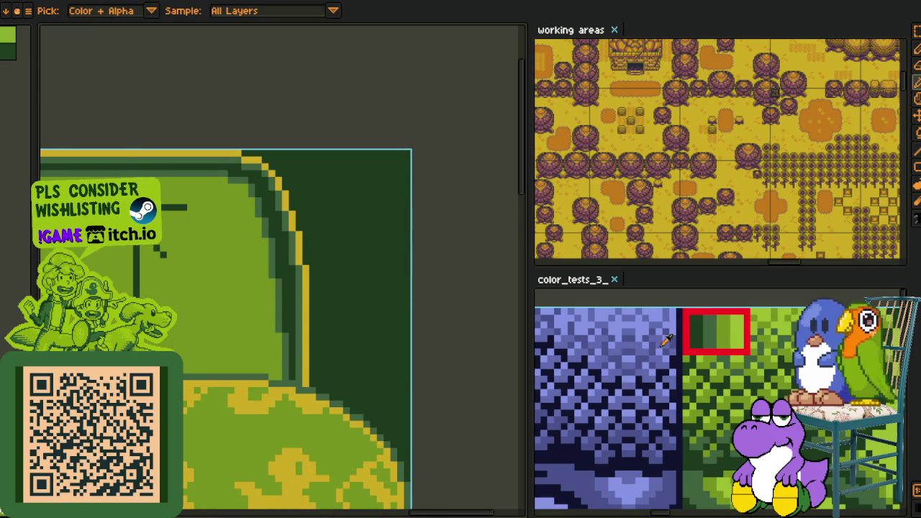
pyautogui.click(664, 341)
pyautogui.click(278, 470)
pyautogui.hotkey('shift', 'r')
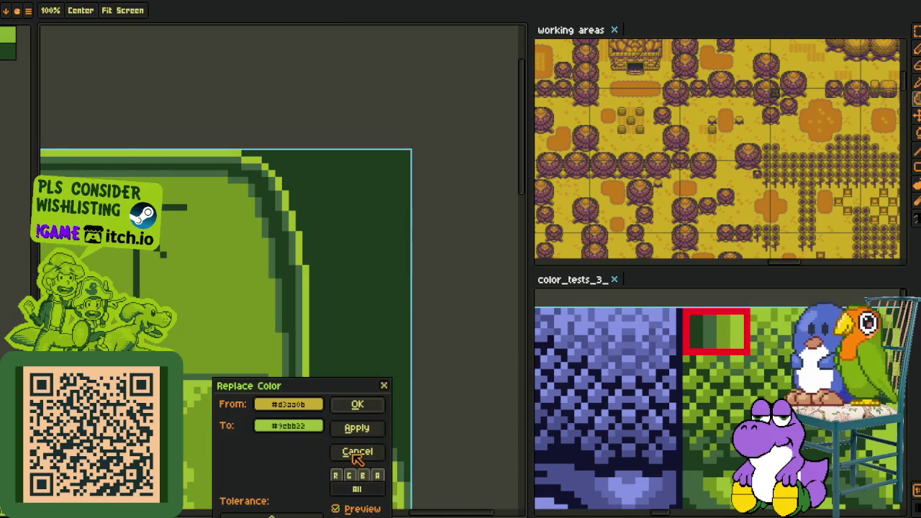
pyautogui.click(358, 404)
pyautogui.scroll(-5, 405, 375)
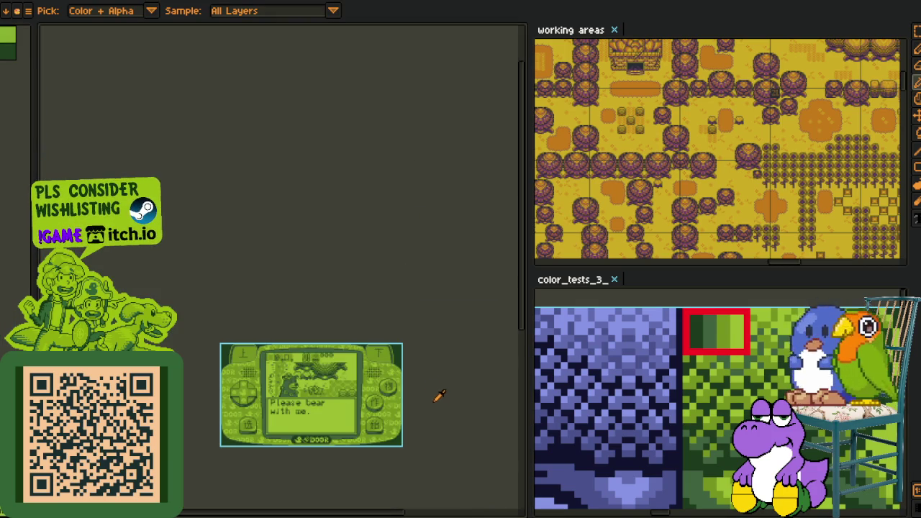
pyautogui.scroll(2, 404, 410)
pyautogui.moveTo(335, 415)
pyautogui.mouseDown()
pyautogui.moveTo(330, 378)
pyautogui.moveTo(282, 364)
pyautogui.mouseUp()
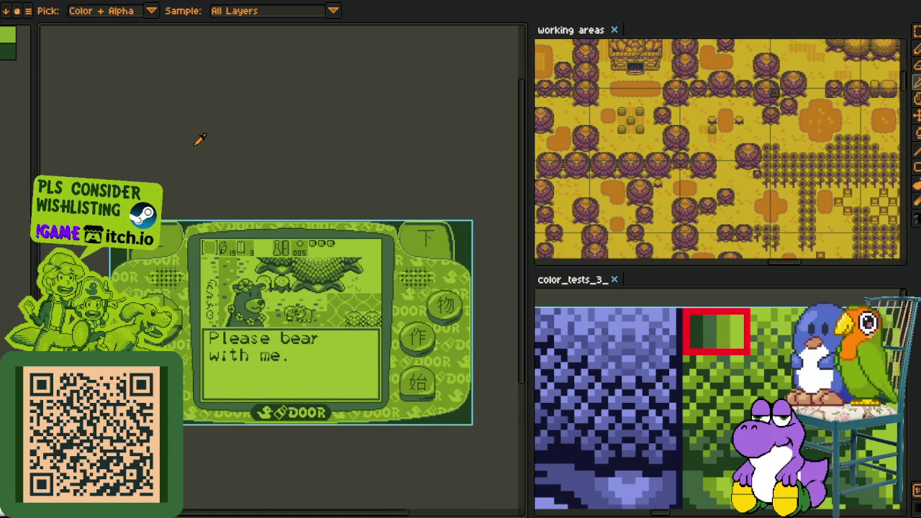
pyautogui.moveTo(247, 226); pyautogui.dragTo(230, 176)
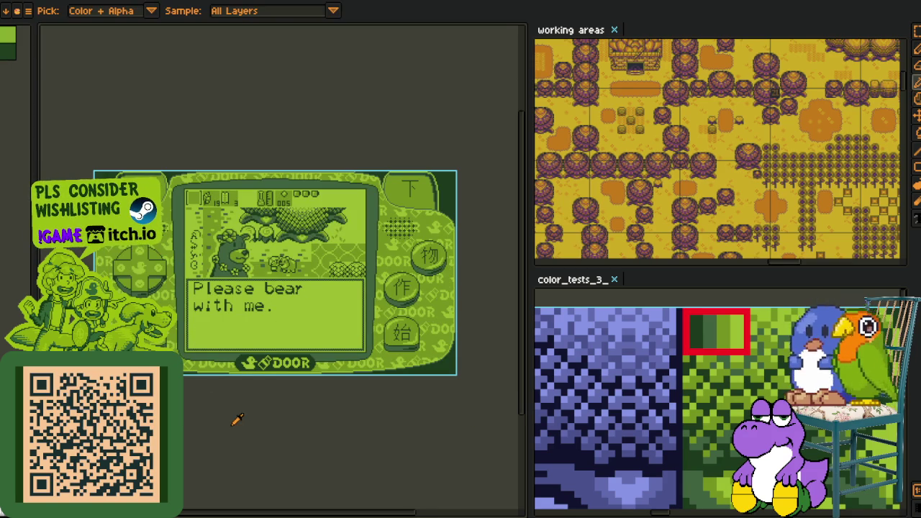
pyautogui.moveTo(316, 289); pyautogui.dragTo(324, 330)
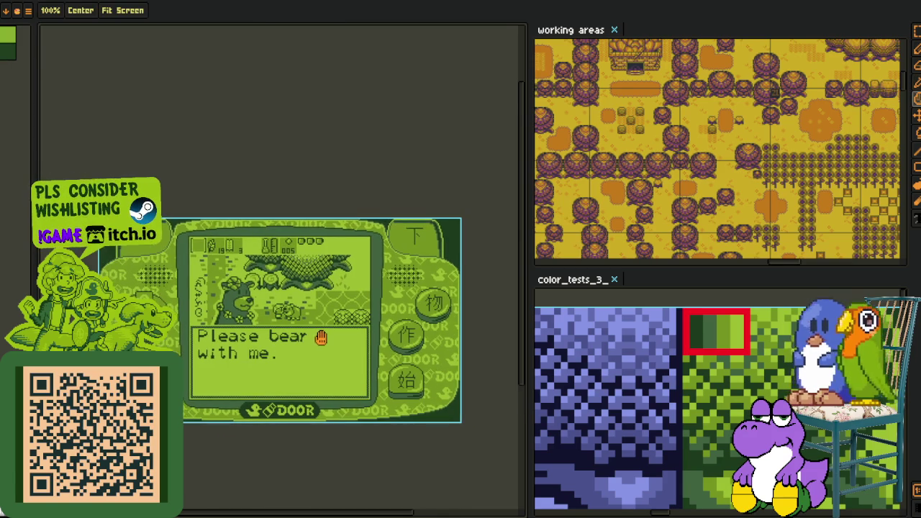
# Dismiss the Save As dialog and export the green console as demo_screenshot_001.png.
pyautogui.press('v')
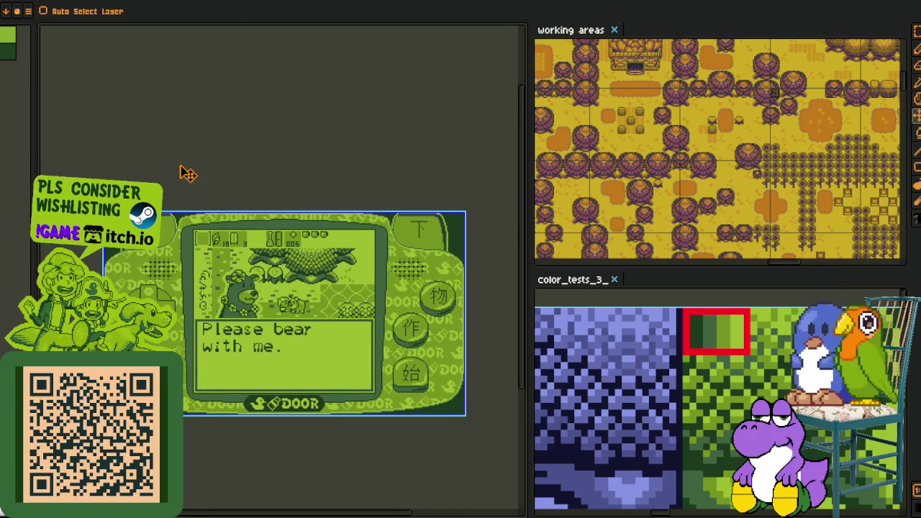
pyautogui.hotkey('ctrl', 'shift', 's')
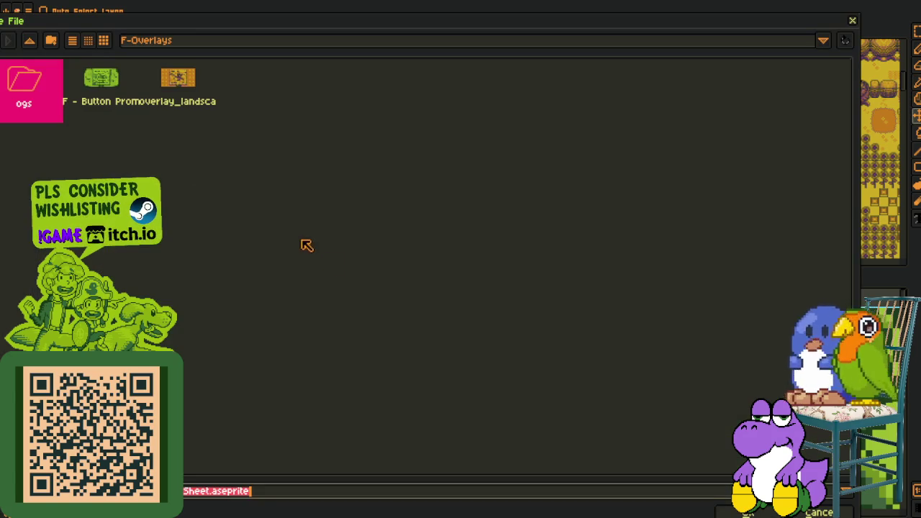
pyautogui.click(819, 512)
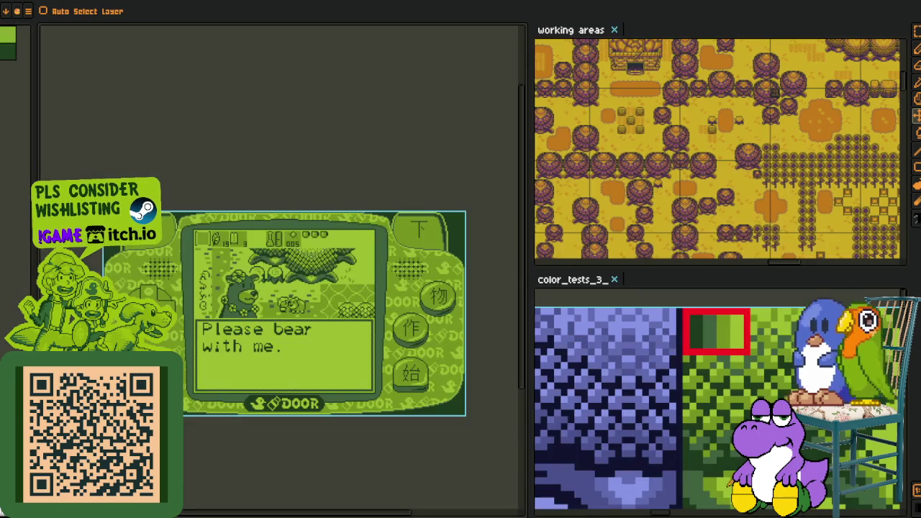
pyautogui.hotkey('alt', 'f')
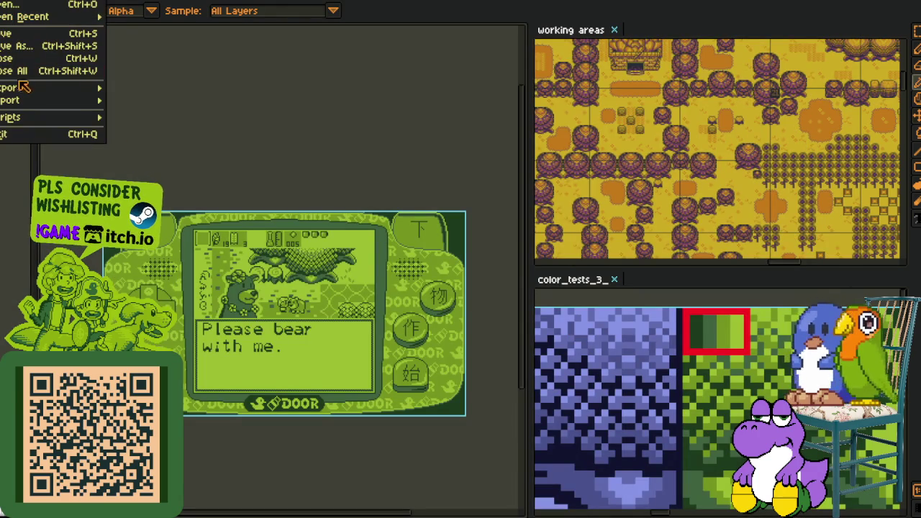
pyautogui.click(136, 87)
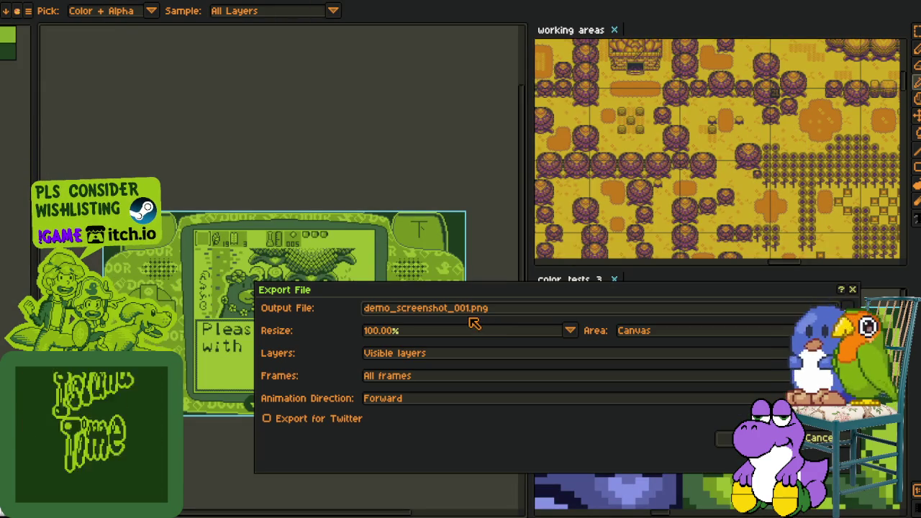
pyautogui.click(726, 439)
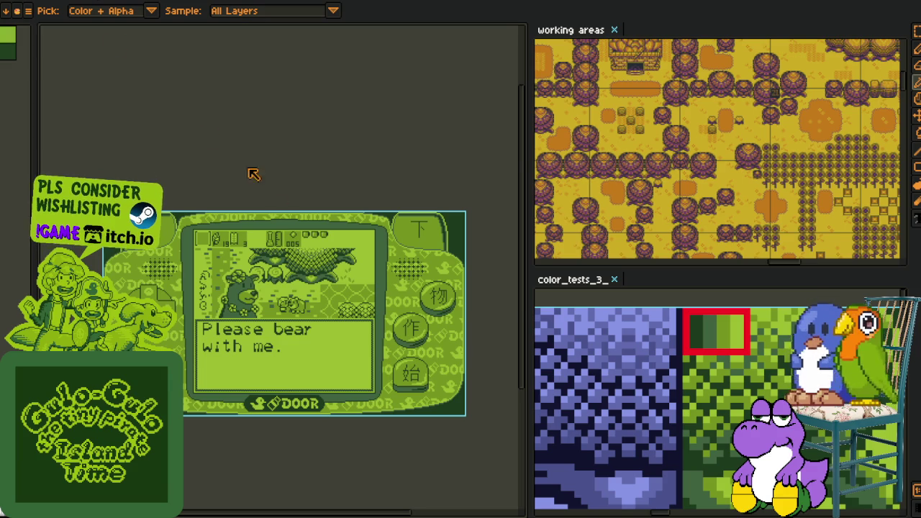
pyautogui.scroll(-3, 638, 388)
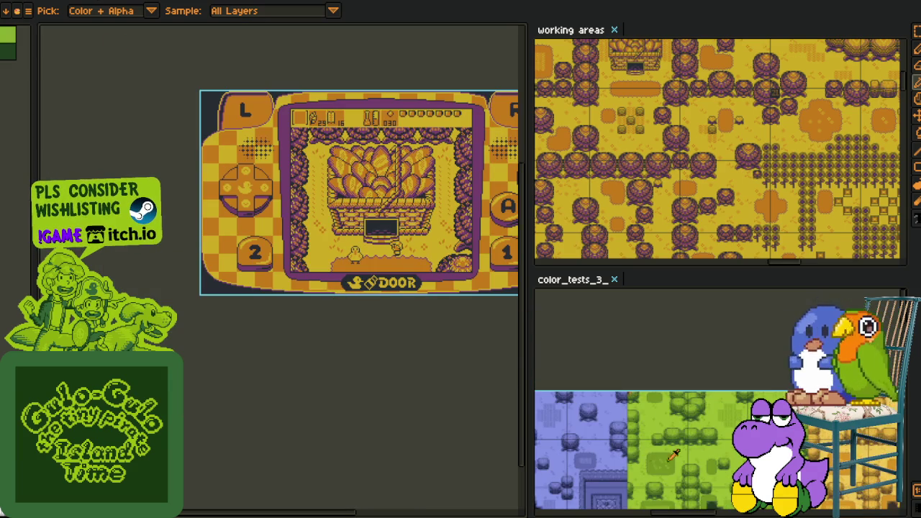
# Zoom into the test sheet and re-dock color_tests_3 beside the working areas panel.
pyautogui.press('z')
pyautogui.click(594, 316)
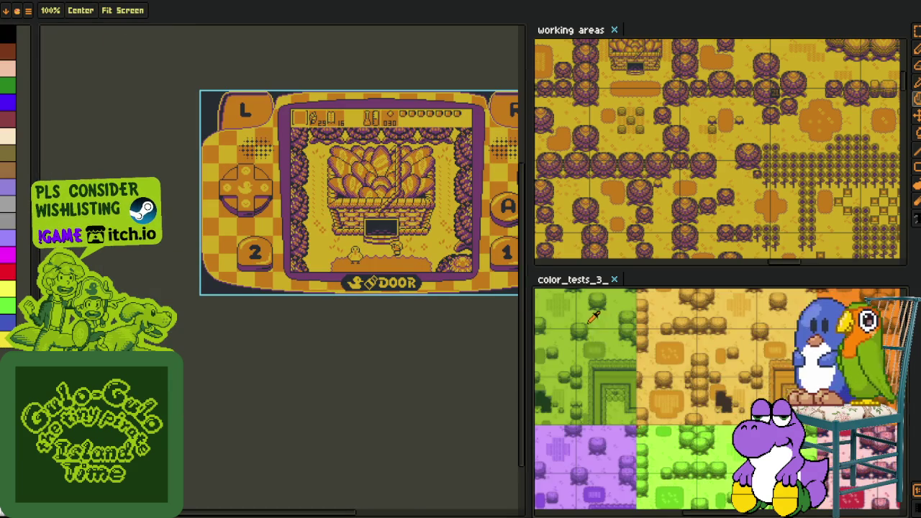
pyautogui.press('o')
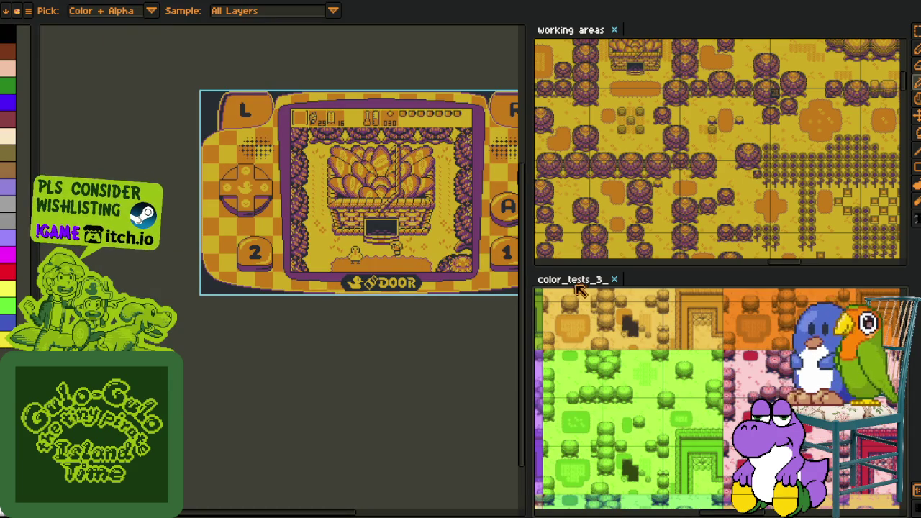
pyautogui.moveTo(580, 287); pyautogui.dragTo(73, 2)
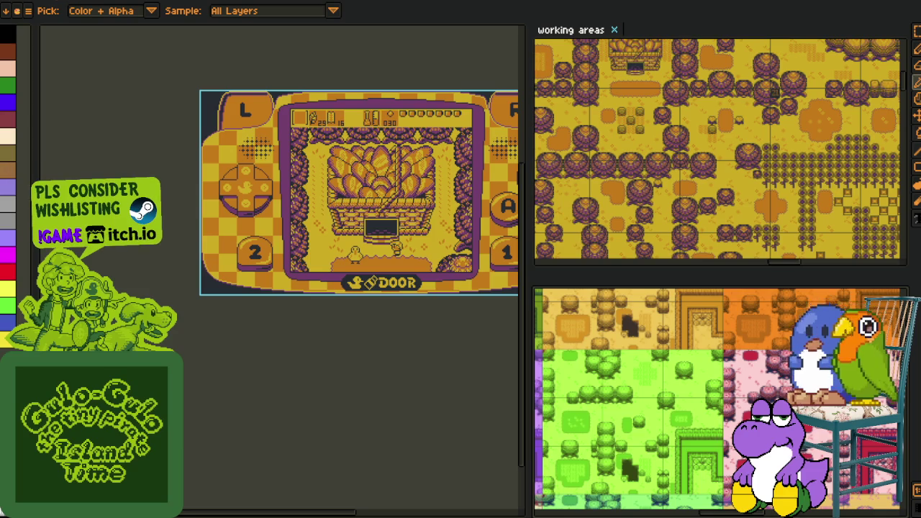
pyautogui.moveTo(64, 18); pyautogui.dragTo(162, 107)
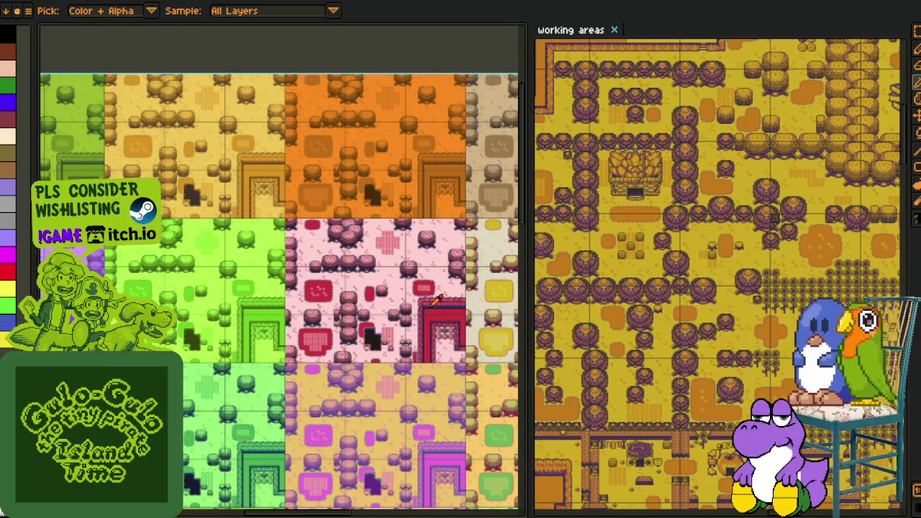
pyautogui.moveTo(216, 14); pyautogui.dragTo(556, 30)
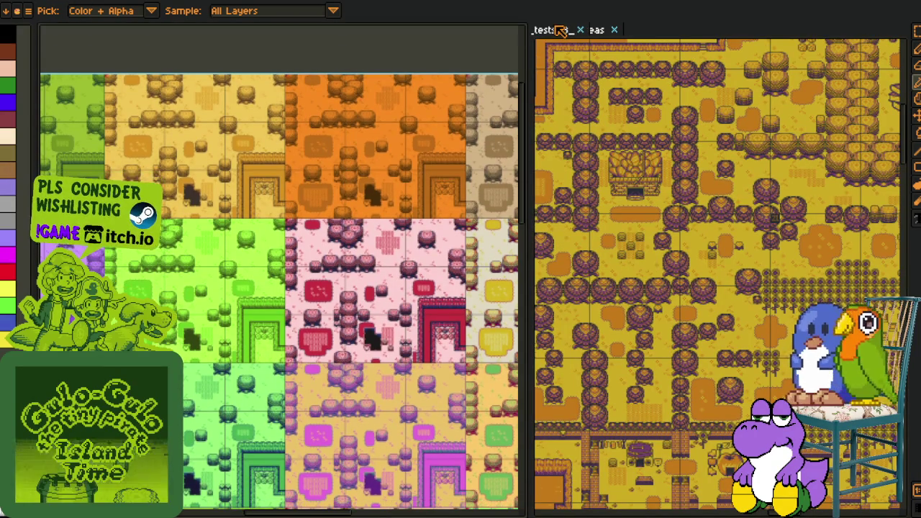
pyautogui.moveTo(556, 30); pyautogui.dragTo(565, 30)
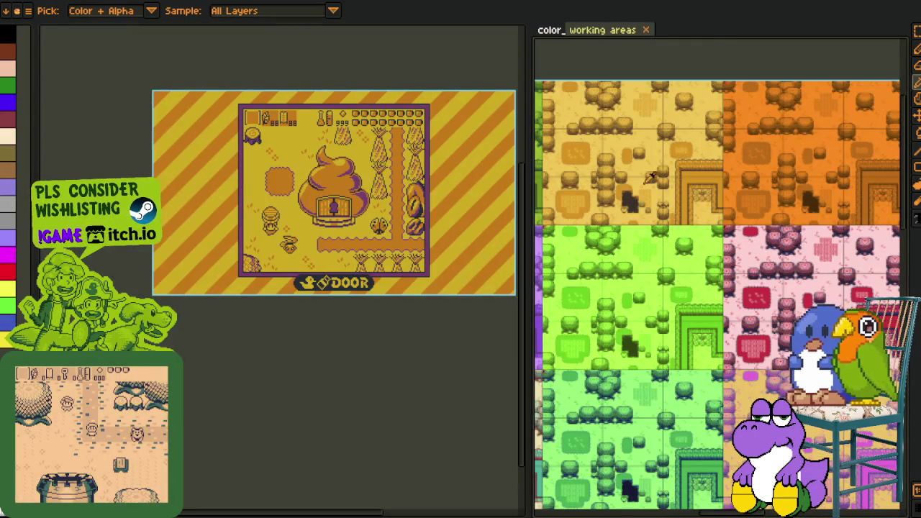
# Find a purple, pink and green swatch, zoom onto the door, and turn its dark outlines purple.
pyautogui.scroll(-3, 720, 295)
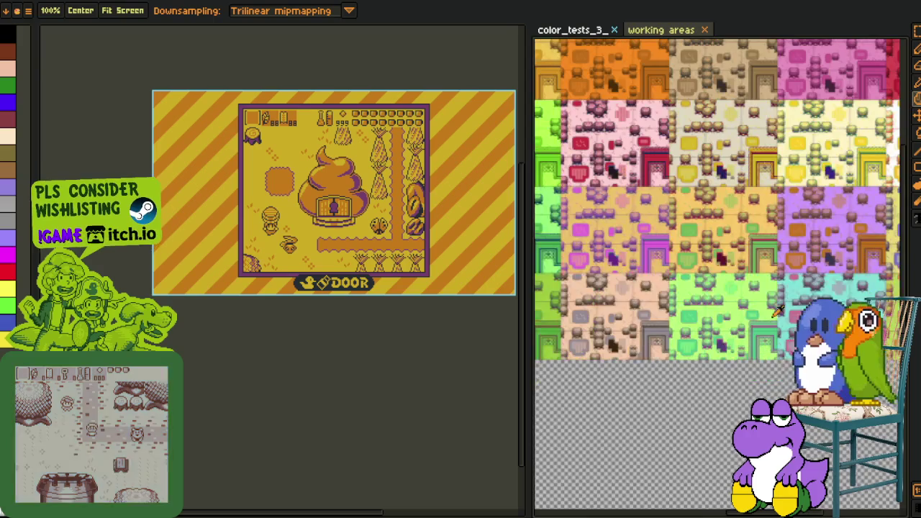
pyautogui.scroll(2, 757, 300)
pyautogui.moveTo(758, 300)
pyautogui.mouseDown()
pyautogui.moveTo(651, 322)
pyautogui.moveTo(674, 97)
pyautogui.mouseUp()
pyautogui.scroll(2, 675, 97)
pyautogui.scroll(2, 675, 97)
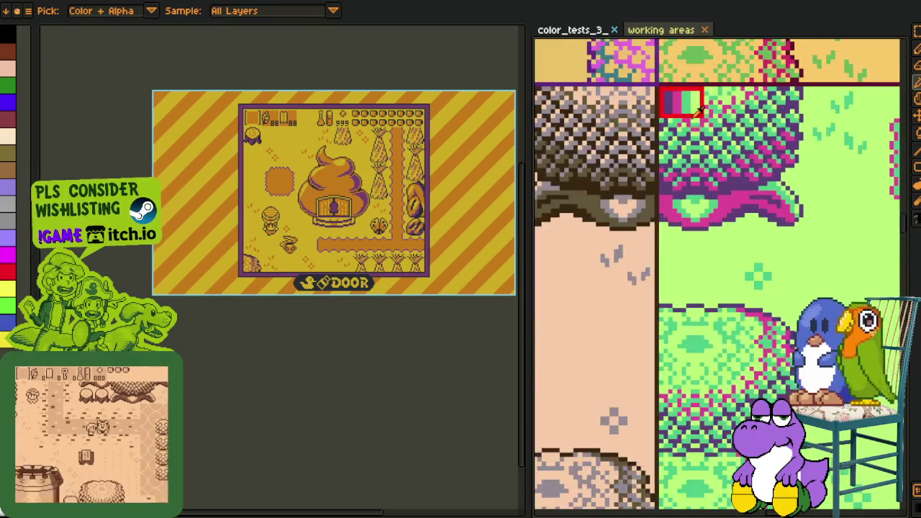
pyautogui.scroll(1, 675, 97)
pyautogui.scroll(4, 274, 239)
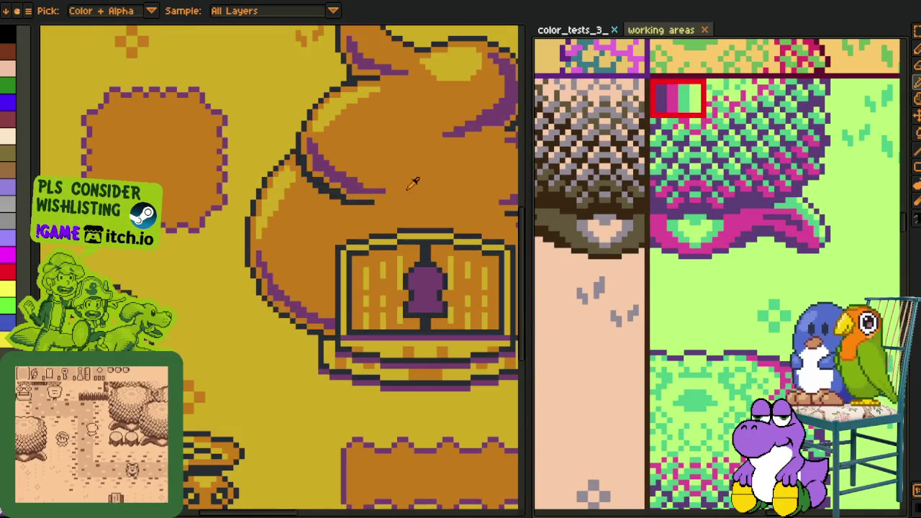
pyautogui.scroll(-3, 274, 239)
pyautogui.scroll(5, 311, 312)
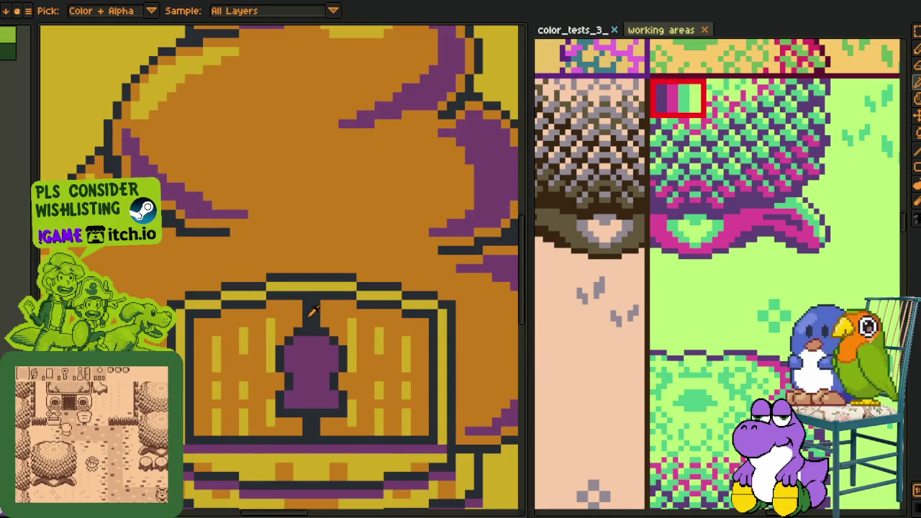
pyautogui.hotkey('shift', 'r')
pyautogui.click(353, 405)
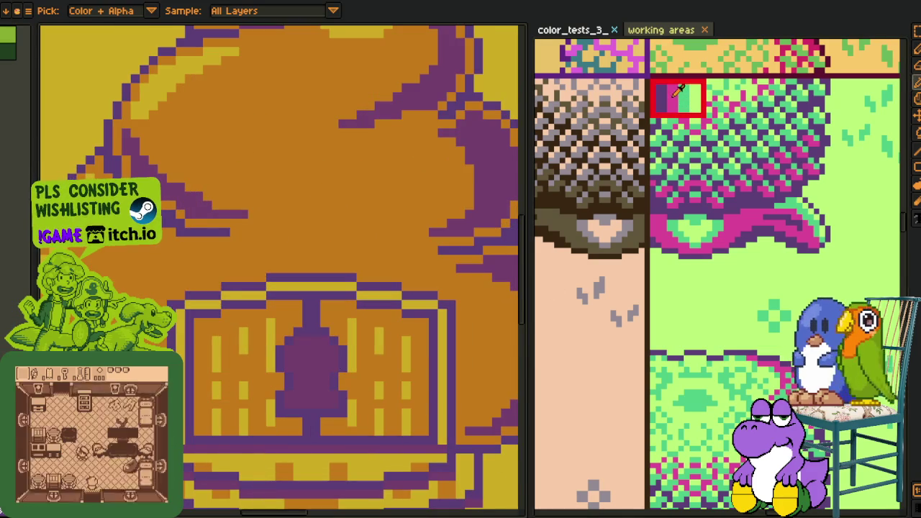
# Swap purple to pink, orange to green and yellow to light green, then bring up the save dialog.
pyautogui.hotkey('shift', 'r')
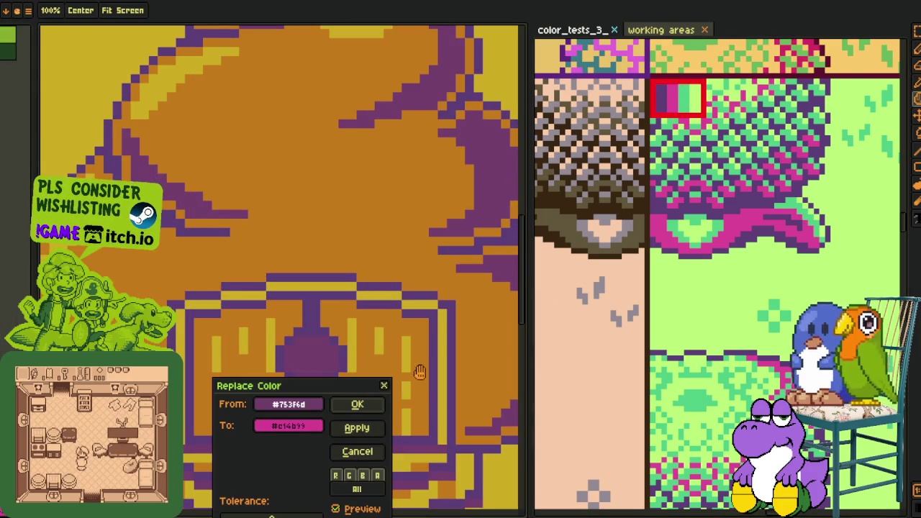
pyautogui.press('Return')
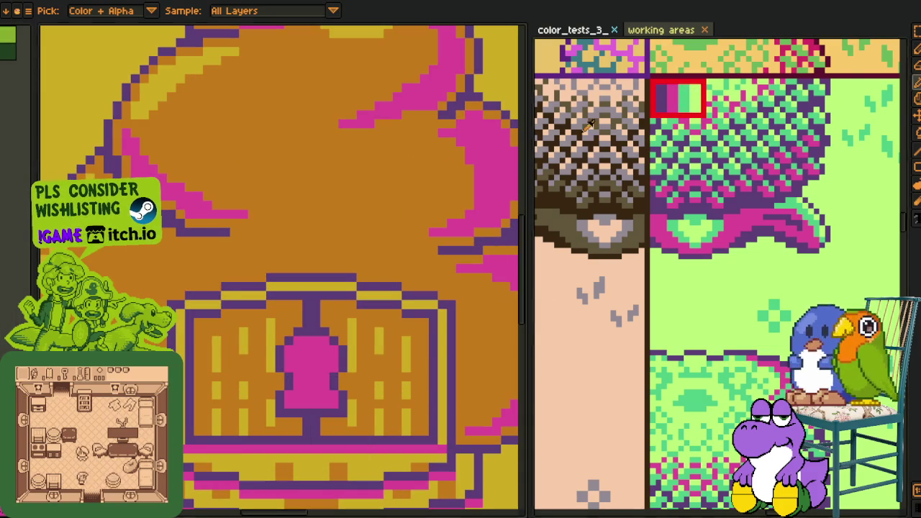
pyautogui.hotkey('shift', 'r')
pyautogui.click(358, 403)
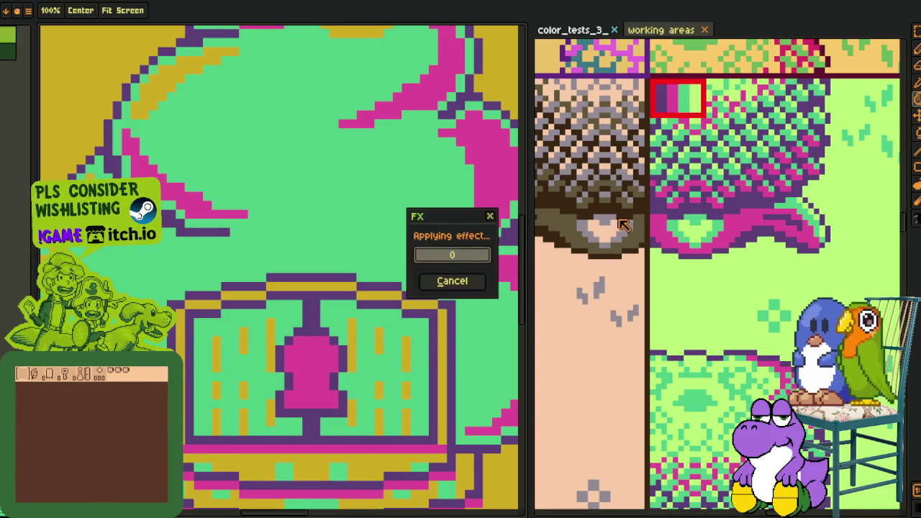
pyautogui.hotkey('shift', 'r')
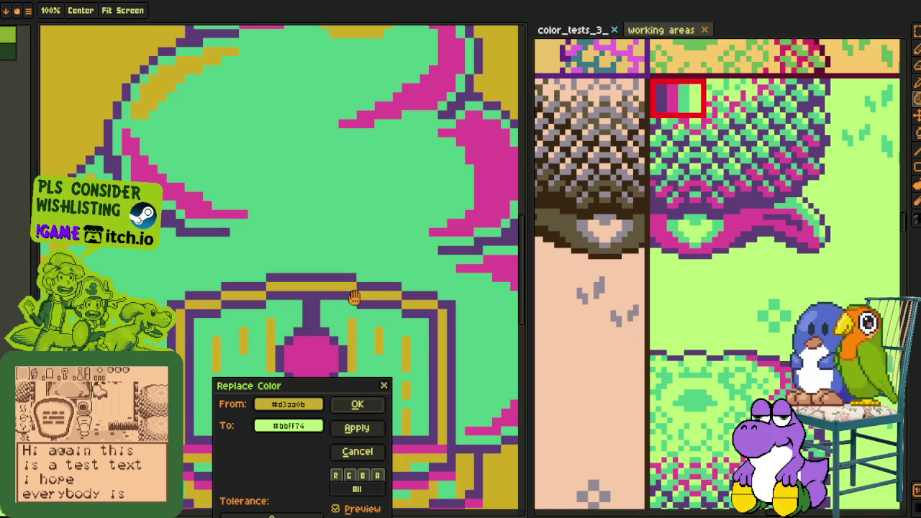
pyautogui.click(352, 403)
pyautogui.scroll(-4, 308, 237)
pyautogui.scroll(-2, 306, 248)
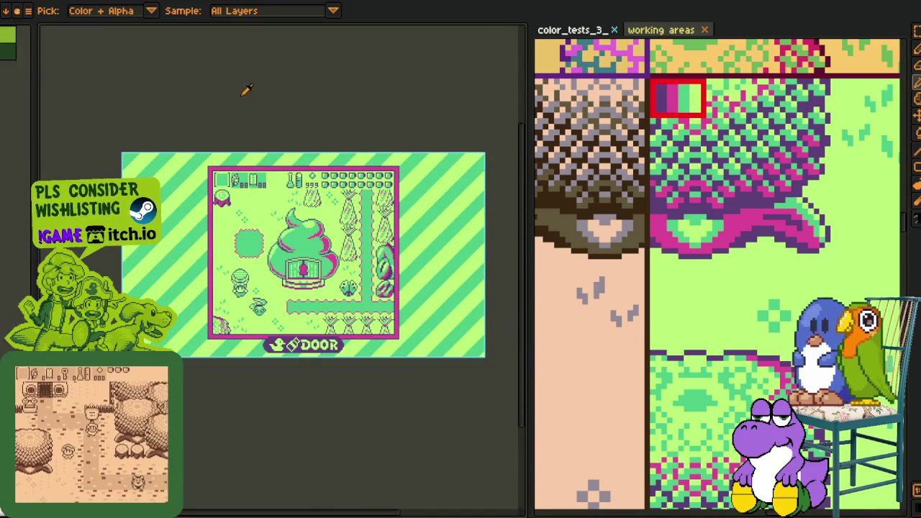
pyautogui.scroll(2, 247, 90)
pyautogui.scroll(1, 300, 117)
pyautogui.hotkey('ctrl', 'shift', 's')
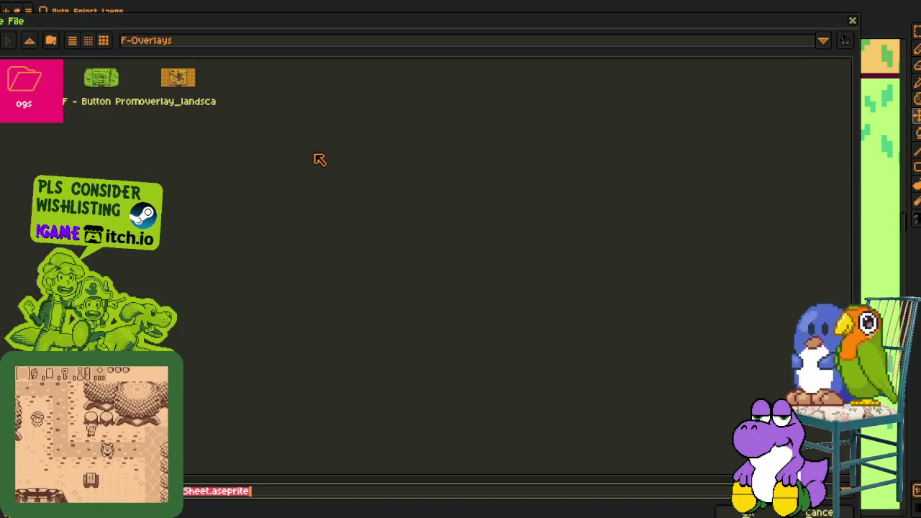
# Cancel saving and export the green-and-pink poop-house screenshot with Export As.
pyautogui.press('End')
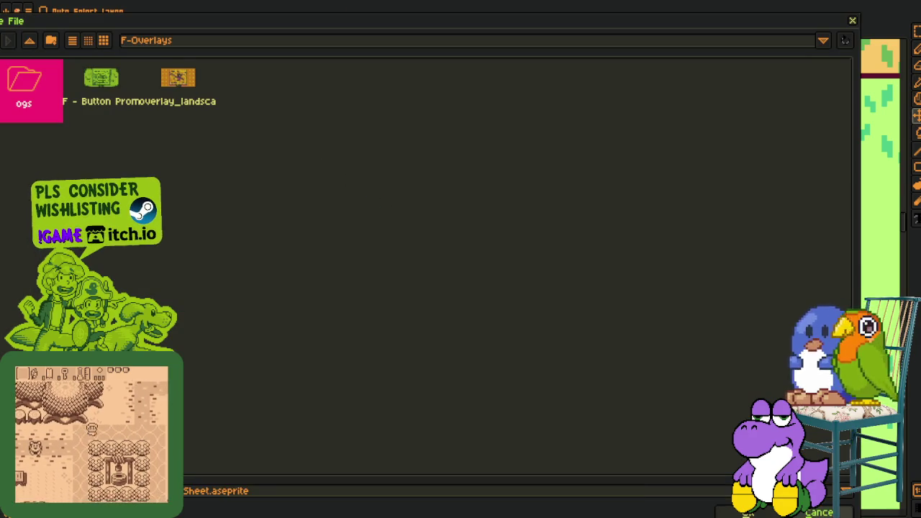
pyautogui.press('Return')
pyautogui.hotkey('alt', 'f')
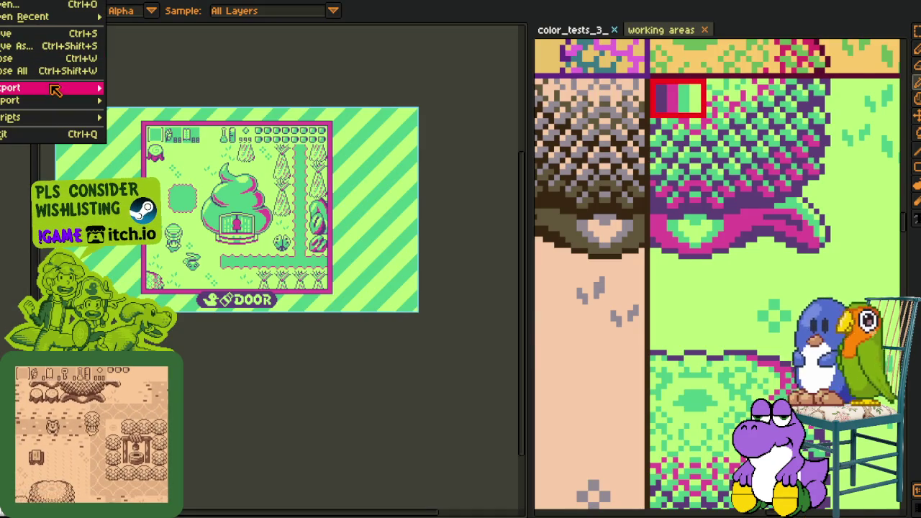
pyautogui.moveTo(43, 87)
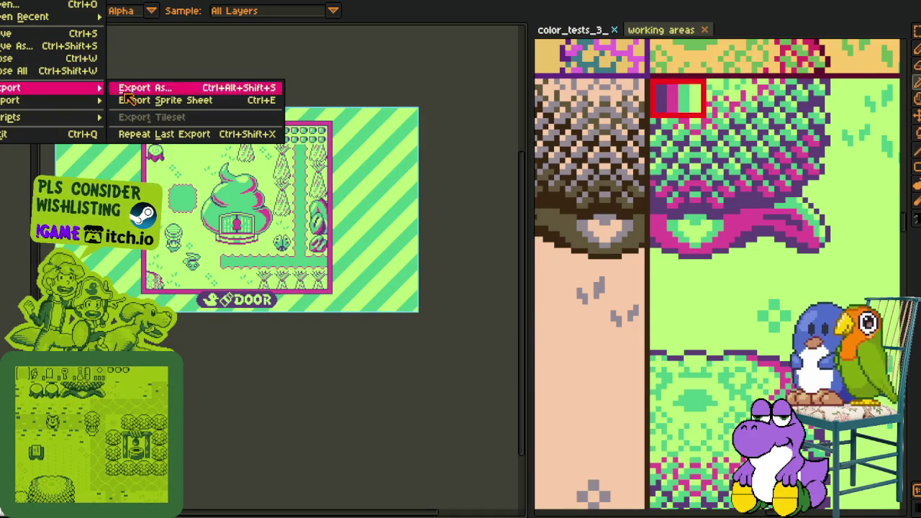
pyautogui.click(174, 82)
pyautogui.click(724, 439)
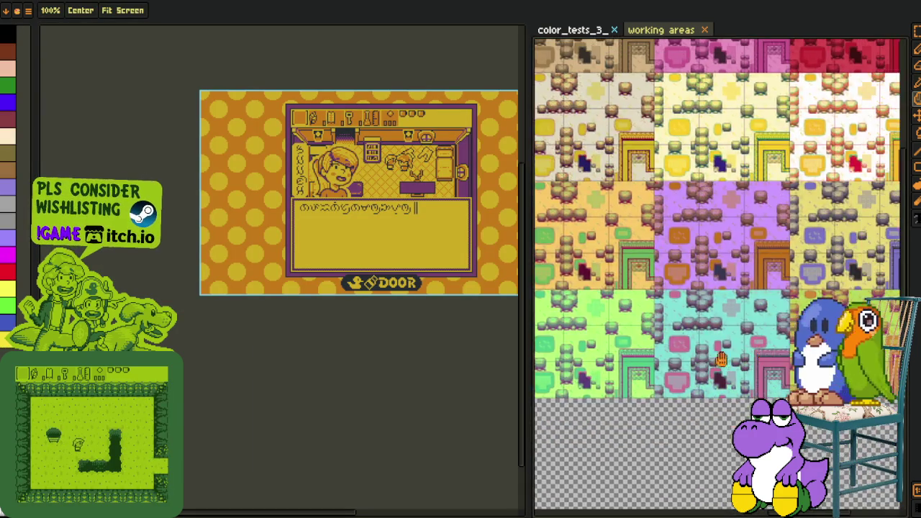
# Pan the test sheet to a deep-indigo swatch, zoom into the shop, and set Replace Color #20282f→#2c1b73.
pyautogui.moveTo(669, 460); pyautogui.dragTo(640, 385)
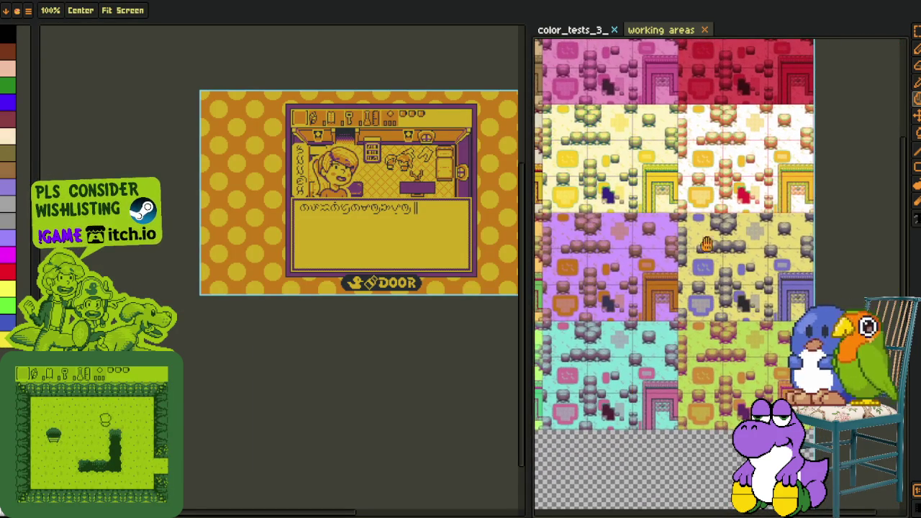
pyautogui.scroll(4, 690, 268)
pyautogui.scroll(3, 689, 270)
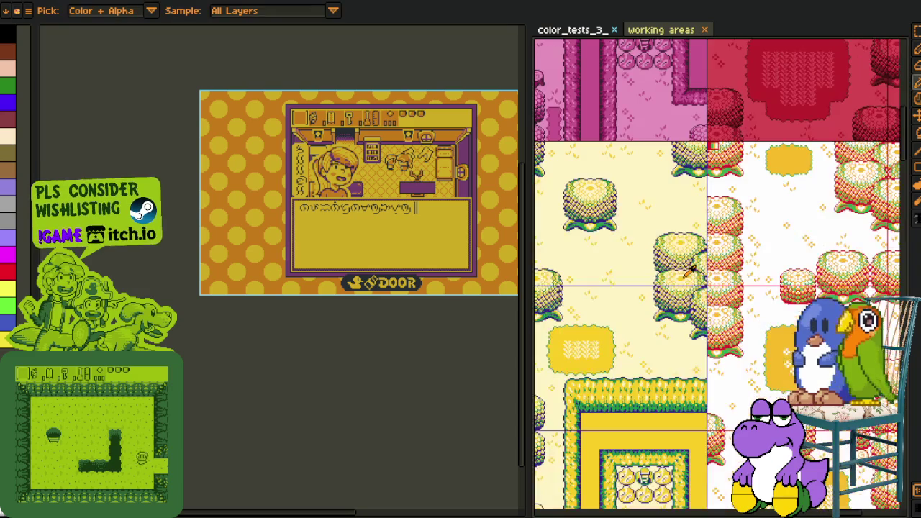
pyautogui.scroll(-1, 689, 270)
pyautogui.moveTo(648, 254)
pyautogui.mouseDown()
pyautogui.moveTo(703, 129)
pyautogui.moveTo(708, 236)
pyautogui.moveTo(707, 192)
pyautogui.mouseUp()
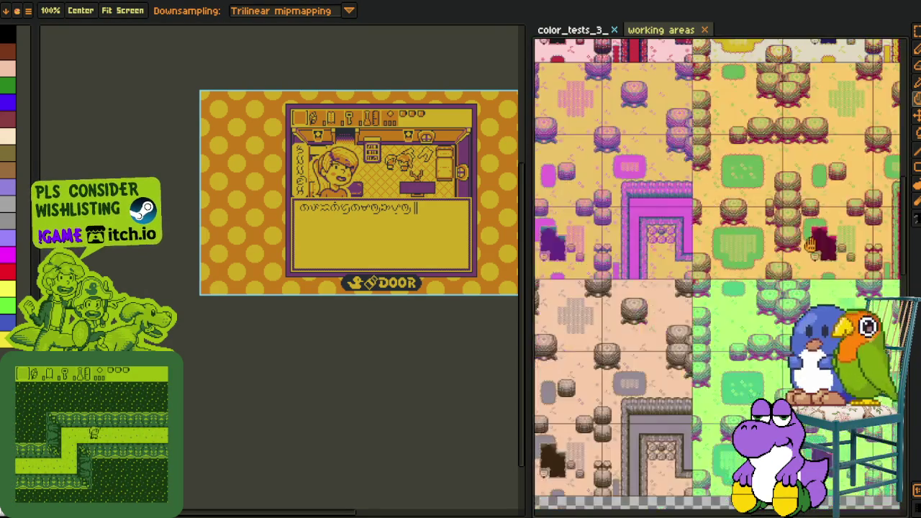
pyautogui.scroll(-3, 707, 193)
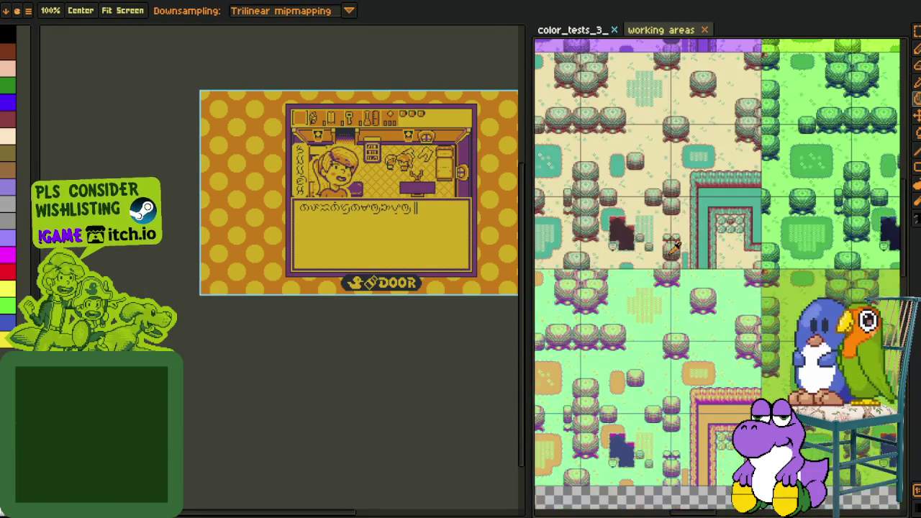
pyautogui.scroll(1, 809, 266)
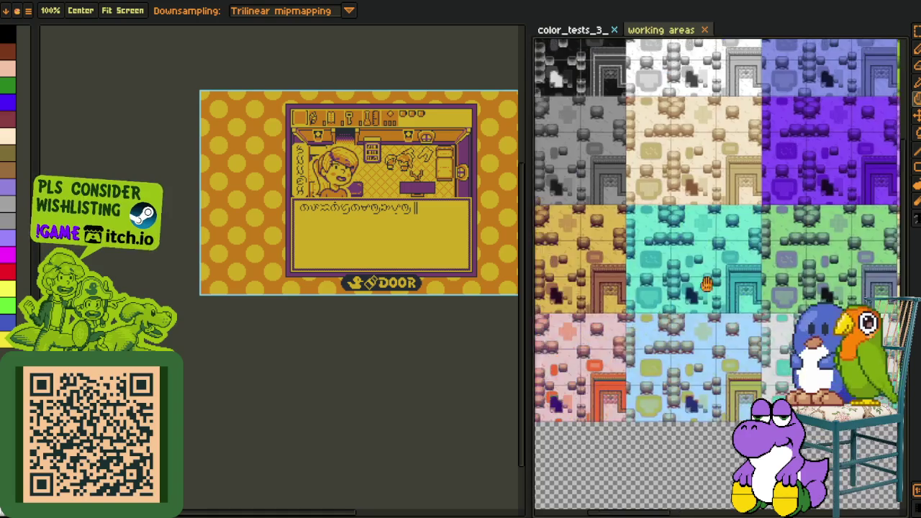
pyautogui.scroll(-2, 682, 288)
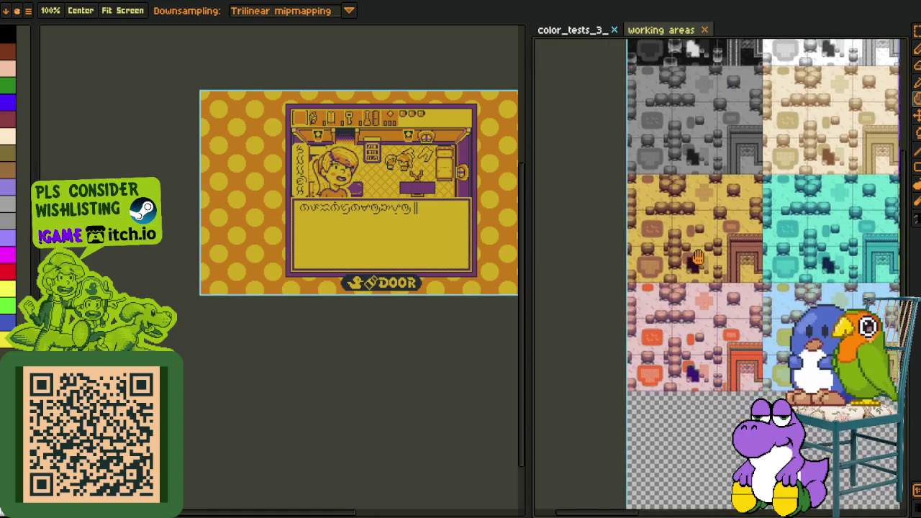
pyautogui.scroll(2, 640, 276)
pyautogui.scroll(2, 626, 259)
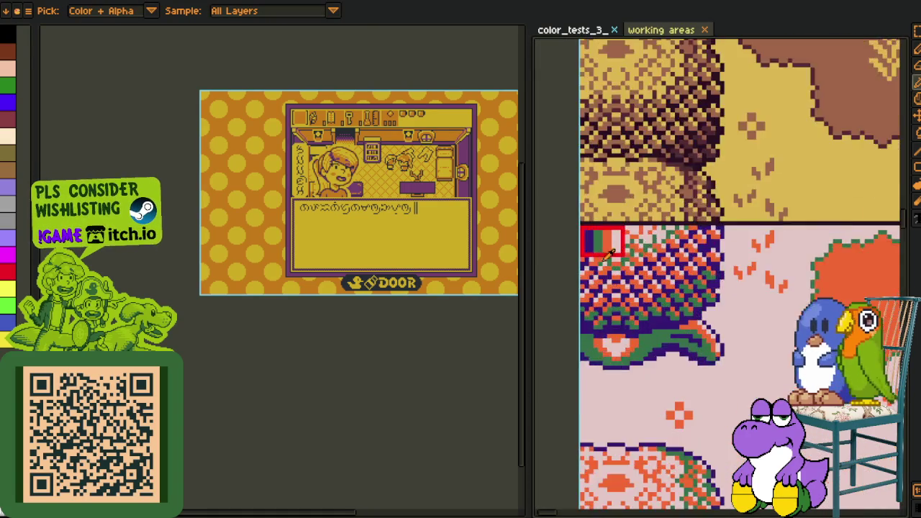
pyautogui.scroll(1, 594, 227)
pyautogui.scroll(1, 356, 241)
pyautogui.scroll(1, 357, 241)
pyautogui.scroll(1, 357, 241)
pyautogui.scroll(1, 357, 241)
pyautogui.hotkey('shift', 'r')
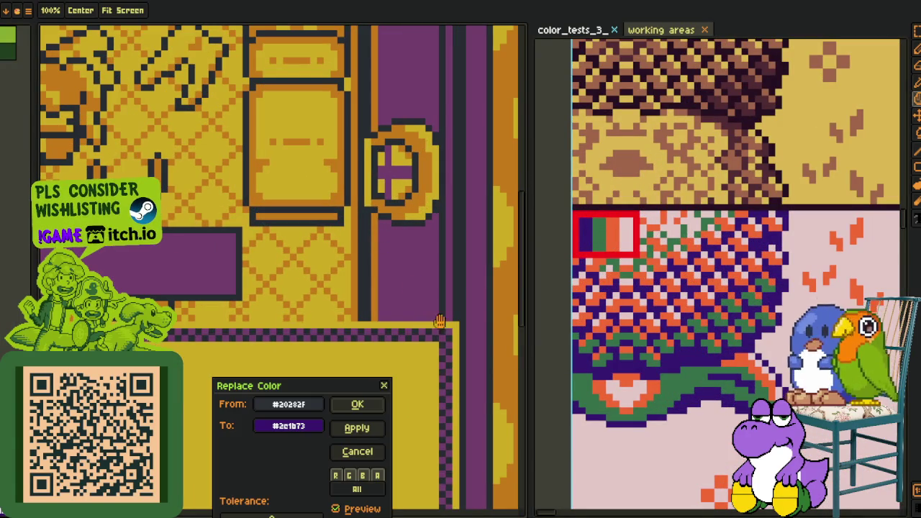
# Recolour the shop screenshot: darkest shade to indigo, purple to green, orange to red-orange, yellow to pale pink.
pyautogui.click(370, 404)
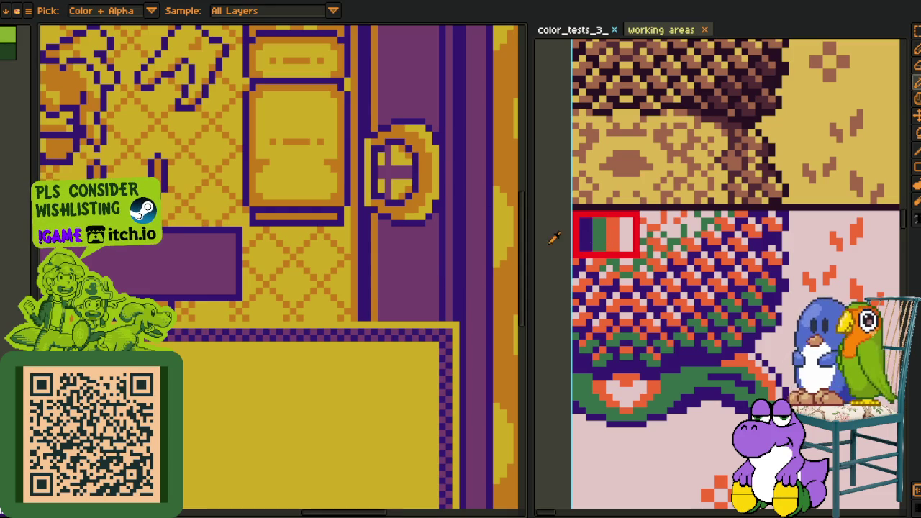
pyautogui.hotkey('shift', 'r')
pyautogui.click(374, 407)
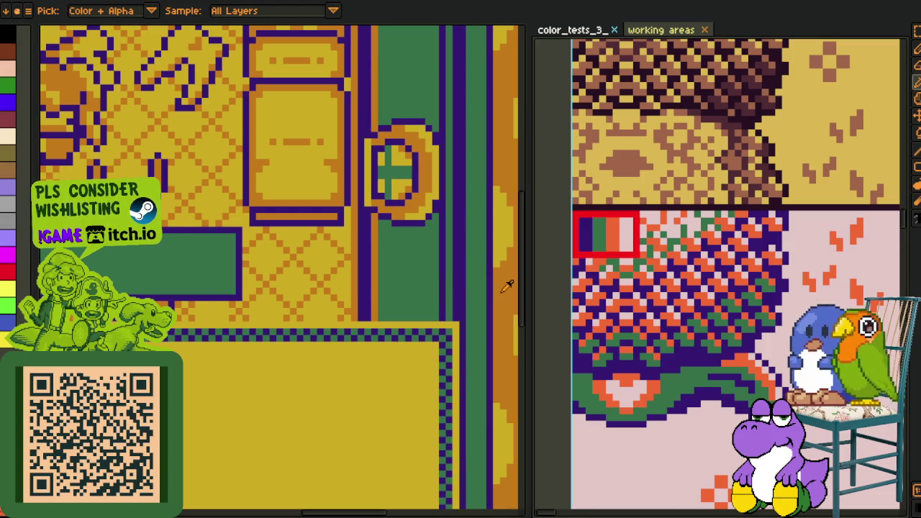
pyautogui.hotkey('shift', 'r')
pyautogui.click(376, 405)
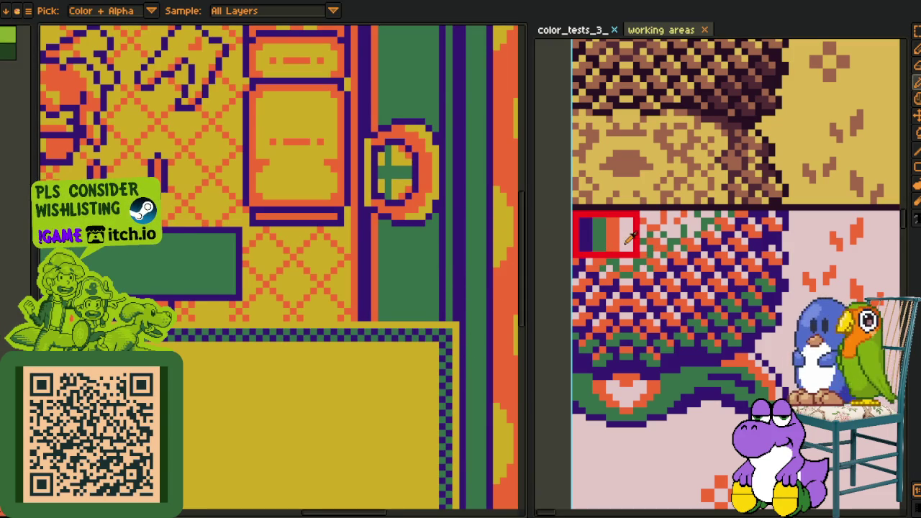
pyautogui.hotkey('shift', 'r')
pyautogui.click(367, 402)
pyautogui.scroll(-5, 366, 401)
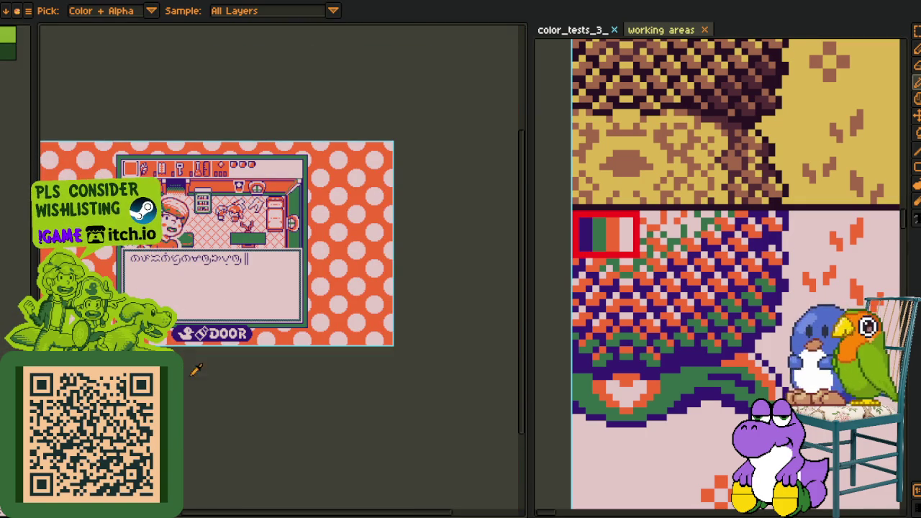
pyautogui.scroll(-2, 715, 166)
# Bring up the test sheet's lime-and-mint variant and zoom into its olive, brown and orange swatch.
pyautogui.scroll(5, 699, 197)
pyautogui.scroll(5, 713, 216)
pyautogui.scroll(5, 733, 244)
pyautogui.scroll(3, 748, 258)
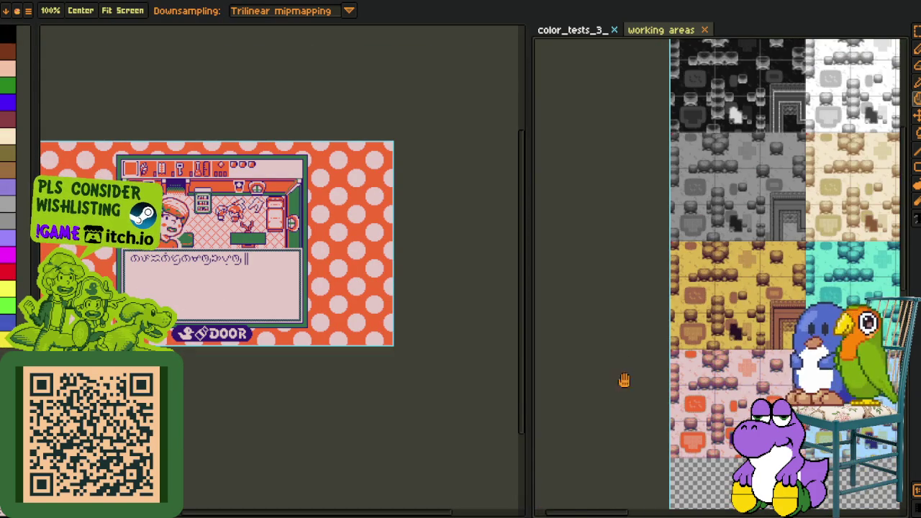
pyautogui.scroll(3, 624, 380)
pyautogui.scroll(1, 693, 245)
pyautogui.press('Tab')
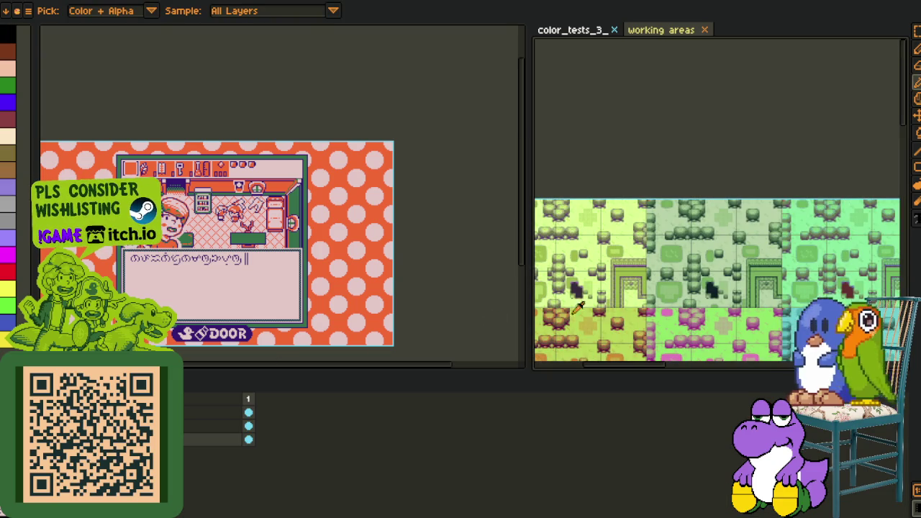
pyautogui.press('Tab')
pyautogui.moveTo(662, 333)
pyautogui.mouseDown()
pyautogui.moveTo(565, 271)
pyautogui.moveTo(644, 327)
pyautogui.mouseUp()
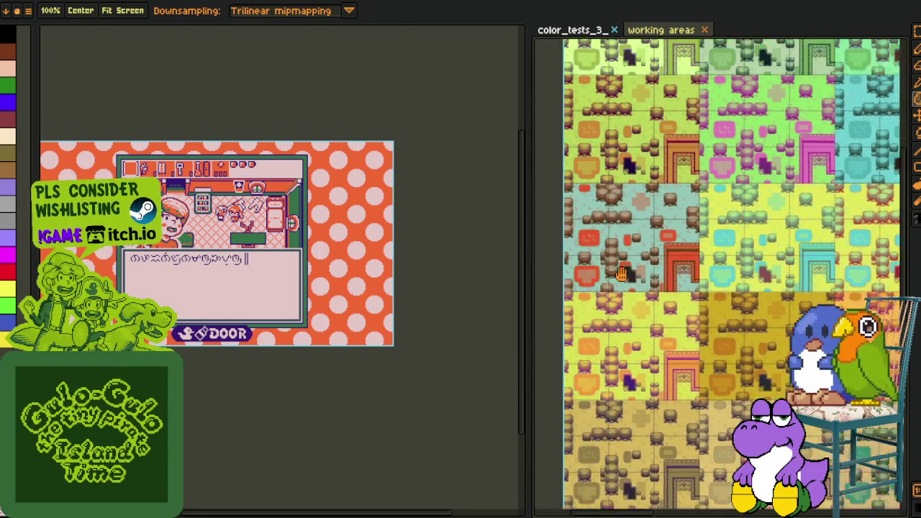
pyautogui.scroll(2, 612, 263)
pyautogui.scroll(2, 576, 223)
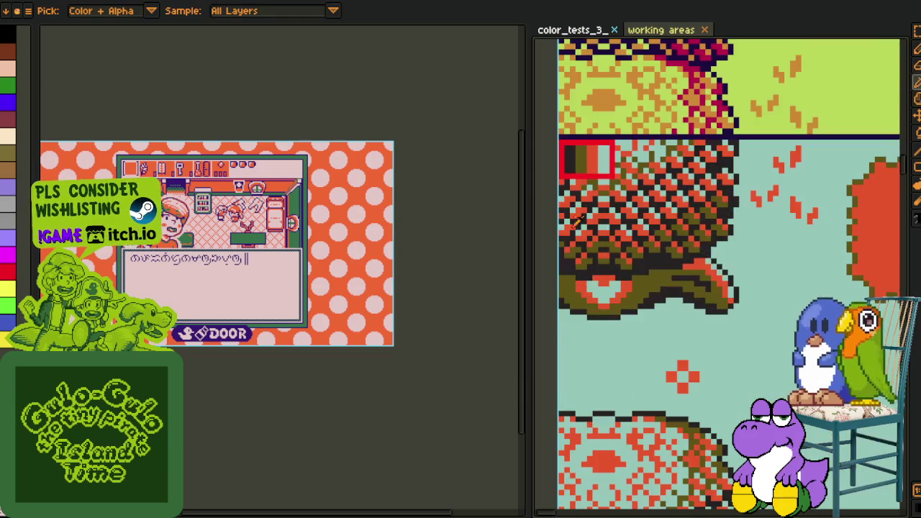
# Replace the dark purple outlines with near-black and the greens with olive.
pyautogui.scroll(3, 335, 190)
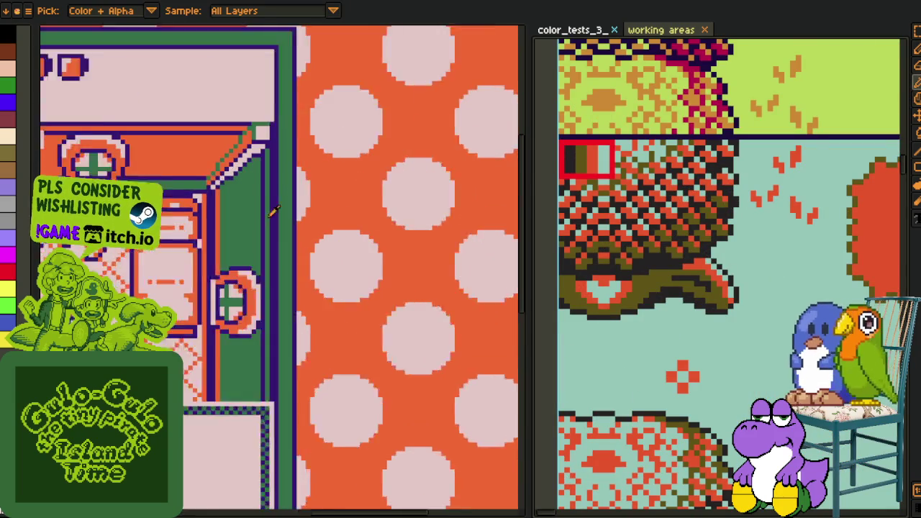
pyautogui.hotkey('shift', 'r')
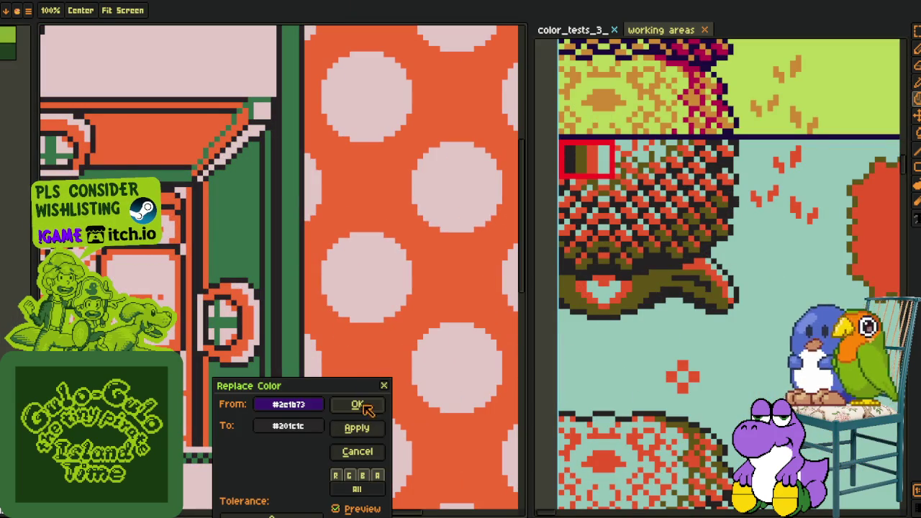
pyautogui.click(360, 405)
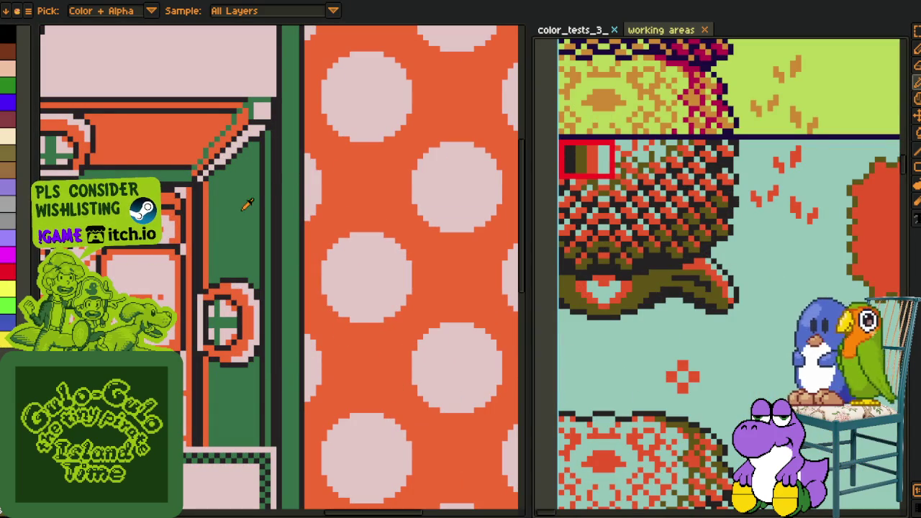
pyautogui.hotkey('shift', 'r')
pyautogui.click(368, 405)
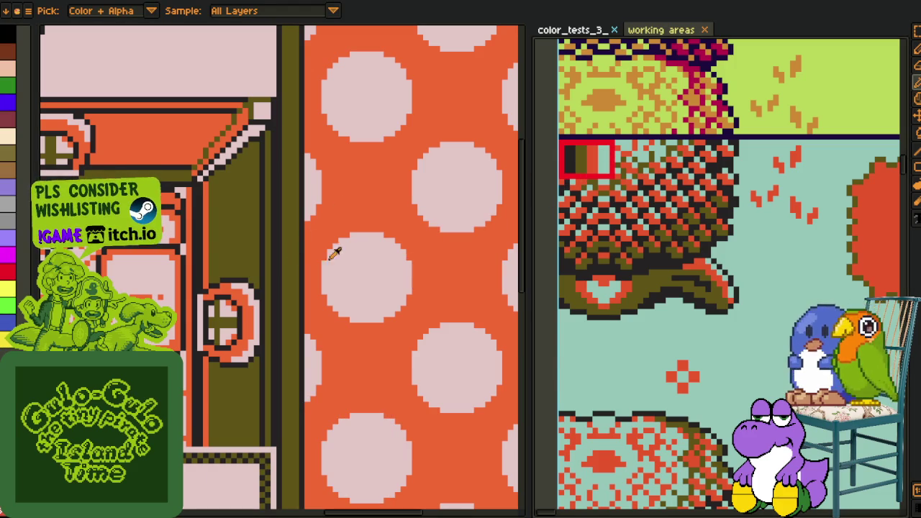
# Replace the orange with a deeper red-orange and the pink dots with sampled teal.
pyautogui.hotkey('shift', 'r')
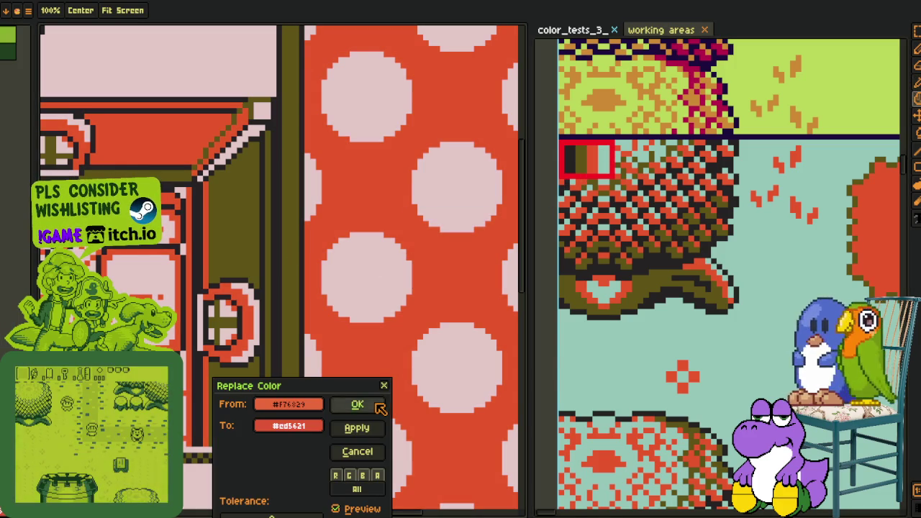
pyautogui.click(358, 405)
pyautogui.click(465, 184)
pyautogui.hotkey('shift', 'r')
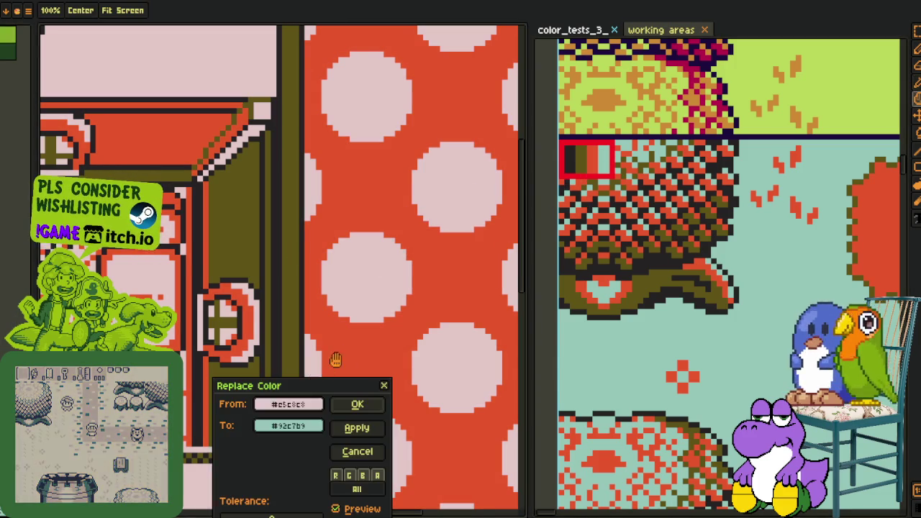
pyautogui.click(354, 403)
pyautogui.scroll(-3, 269, 186)
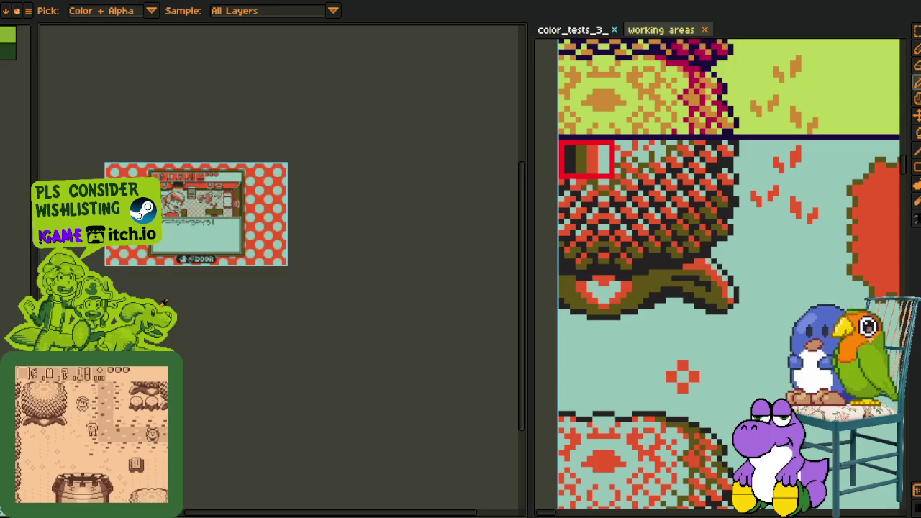
pyautogui.scroll(1, 468, 198)
pyautogui.scroll(-3, 606, 240)
pyautogui.scroll(-2, 607, 240)
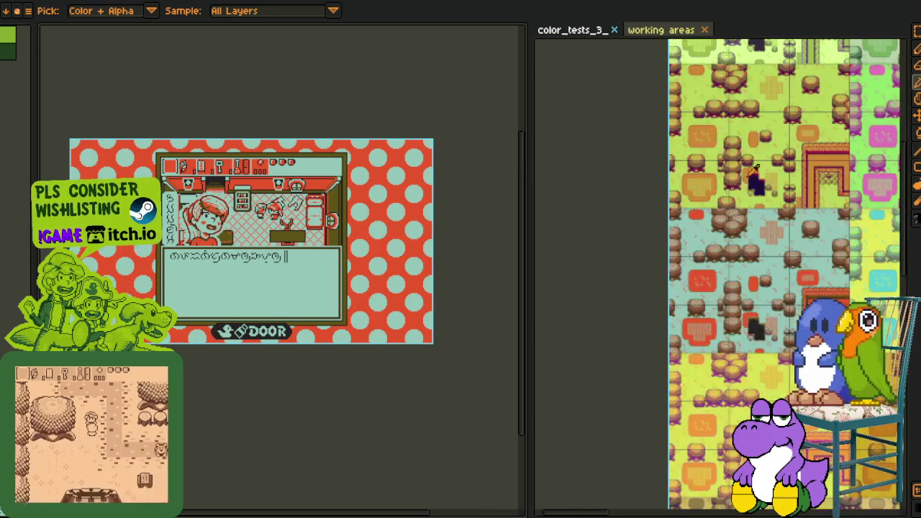
# Pan the tile map across to the green, purple and tan colour variant.
pyautogui.press('h')
pyautogui.moveTo(588, 260)
pyautogui.mouseDown()
pyautogui.moveTo(616, 191)
pyautogui.moveTo(763, 240)
pyautogui.mouseUp()
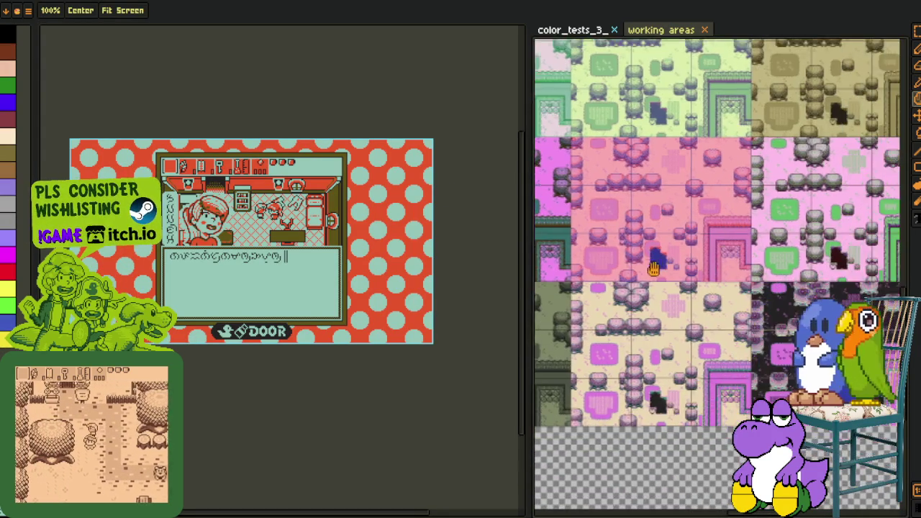
pyautogui.moveTo(762, 239)
pyautogui.mouseDown()
pyautogui.moveTo(667, 365)
pyautogui.moveTo(612, 227)
pyautogui.mouseUp()
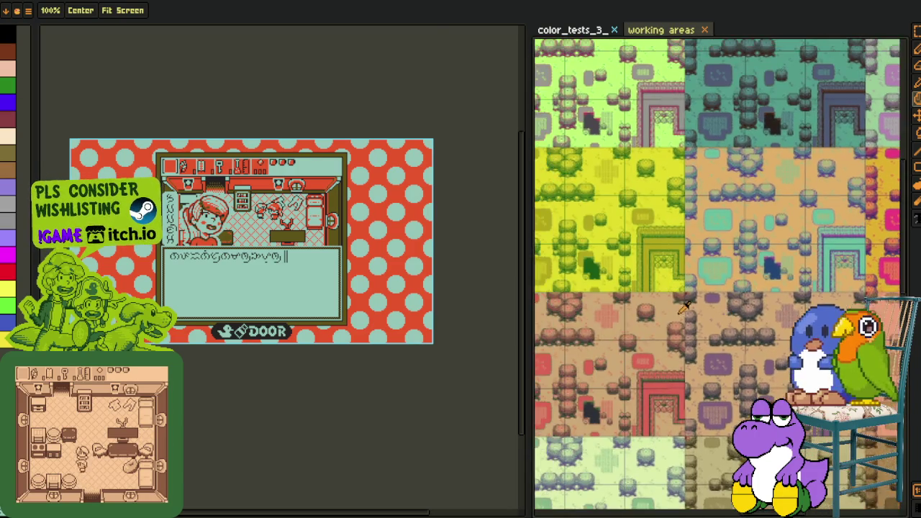
# Zoom into the palette sample and set up replacing #201c1c with #20282f.
pyautogui.press('o')
pyautogui.scroll(5, 702, 121)
pyautogui.scroll(1, 703, 120)
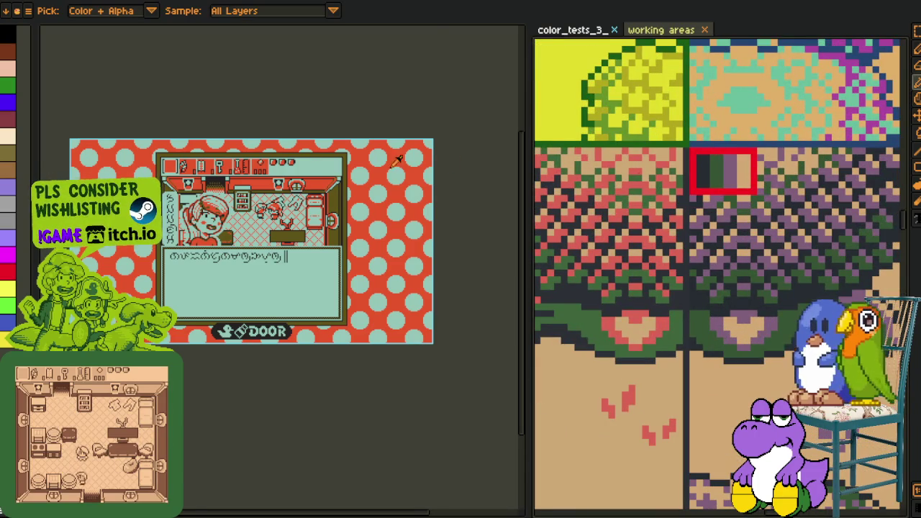
pyautogui.scroll(2, 397, 159)
pyautogui.scroll(2, 397, 160)
pyautogui.hotkey('shift', 'r')
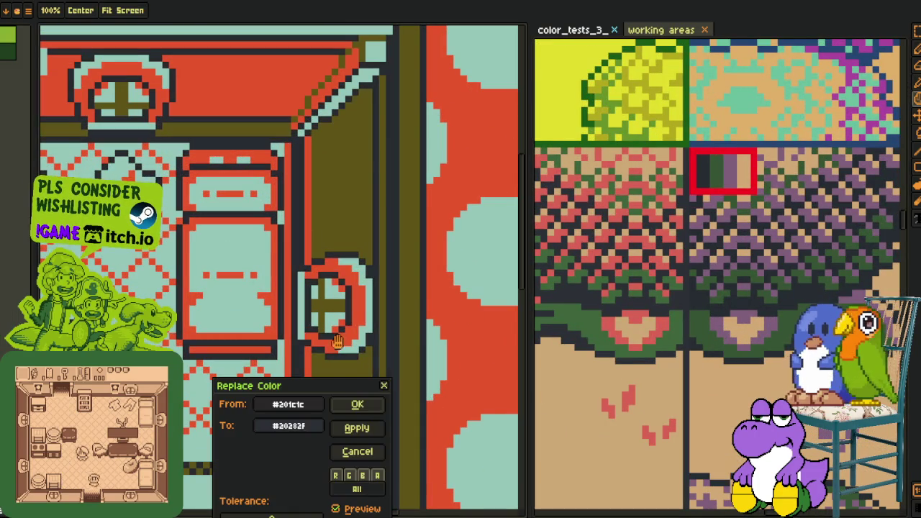
# Apply the #20282f outline replacement and turn the olive areas dark green.
pyautogui.click(356, 407)
pyautogui.hotkey('ctrl', 'z')
pyautogui.hotkey('ctrl', 'y')
pyautogui.hotkey('shift', 'r')
pyautogui.click(373, 408)
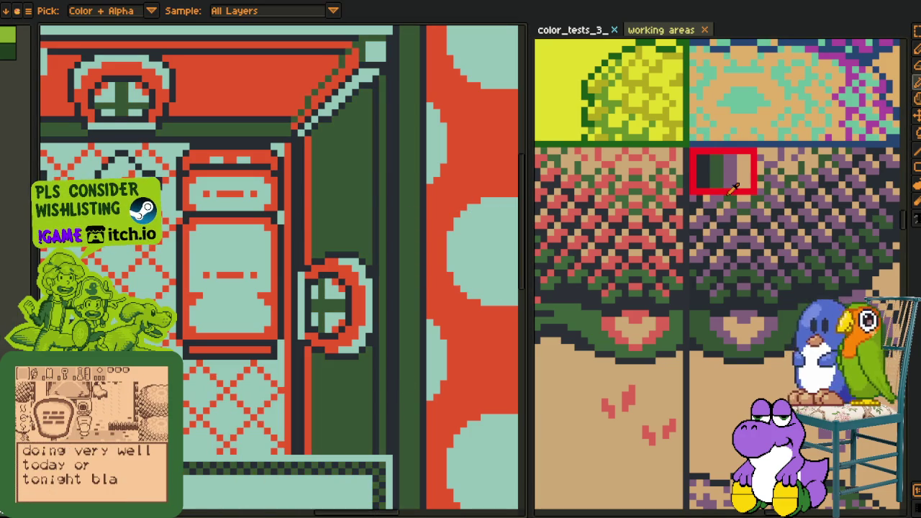
# Turn the overlay's red-orange areas purple (#81607c).
pyautogui.click(513, 171)
pyautogui.hotkey('shift', 'r')
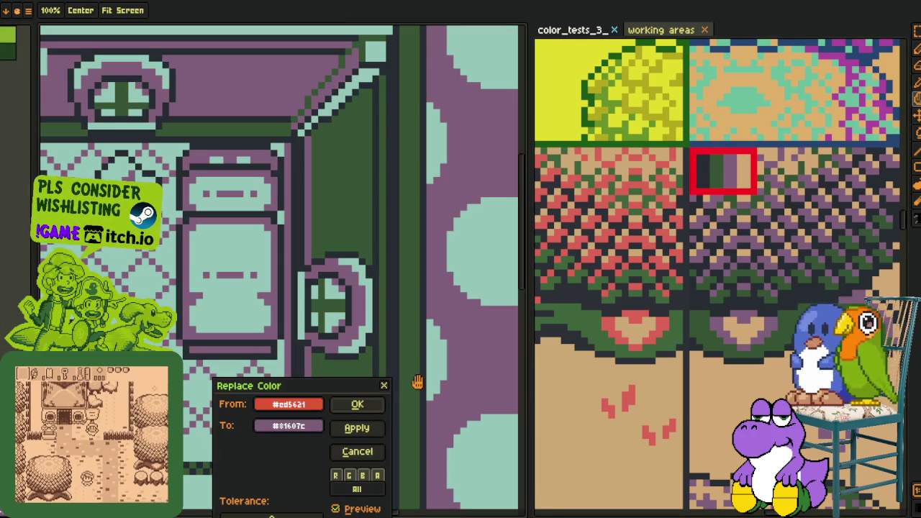
pyautogui.click(369, 405)
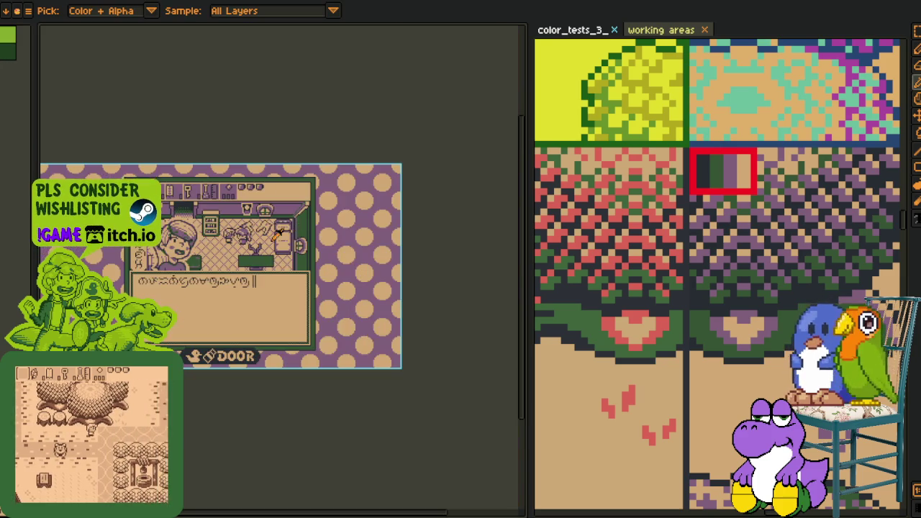
pyautogui.scroll(-3, 277, 230)
pyautogui.scroll(3, 181, 266)
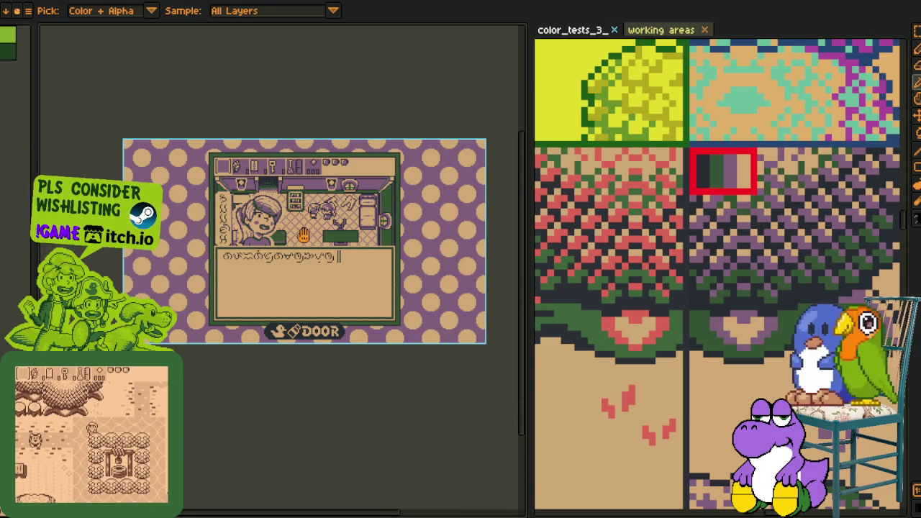
pyautogui.moveTo(530, 281); pyautogui.dragTo(651, 280)
# Widen the overlay's editor pane and export the purple-and-tan overlay into the F-Overlays folder.
pyautogui.moveTo(287, 203); pyautogui.dragTo(315, 230)
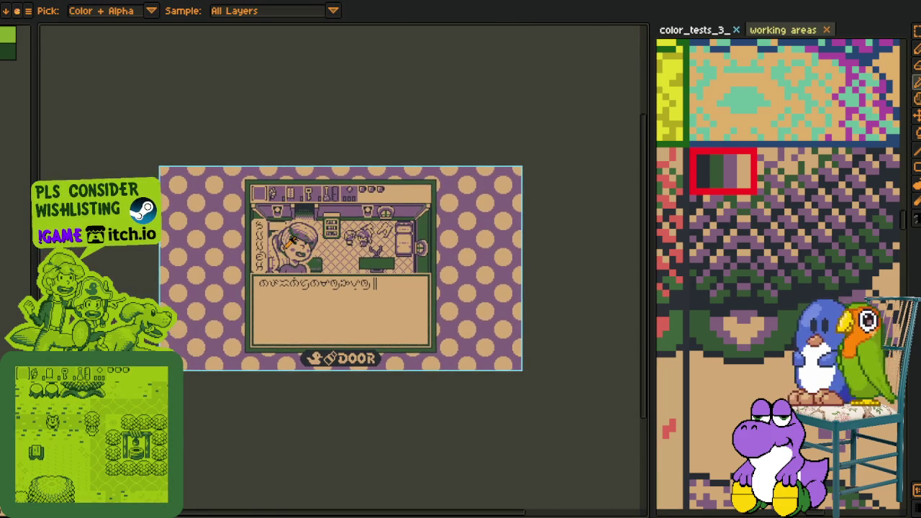
pyautogui.scroll(2, 291, 241)
pyautogui.scroll(-2, 286, 242)
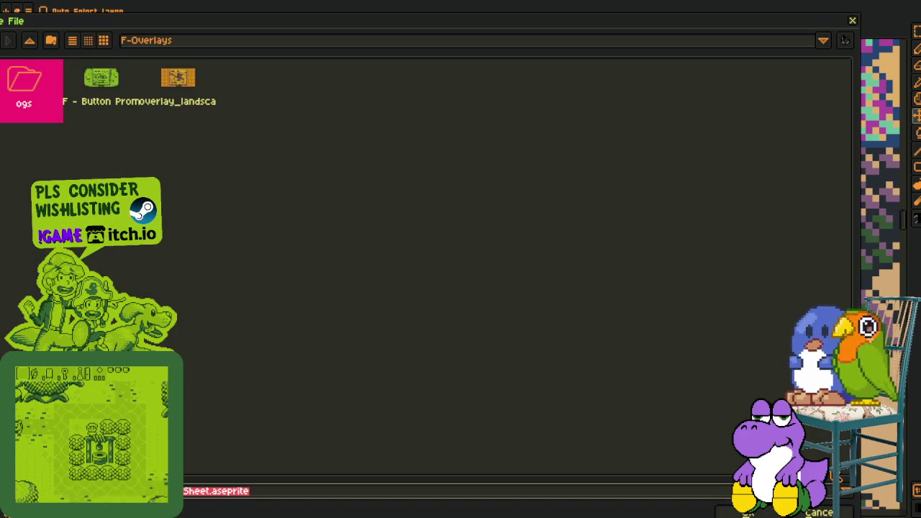
pyautogui.hotkey('alt', 'f')
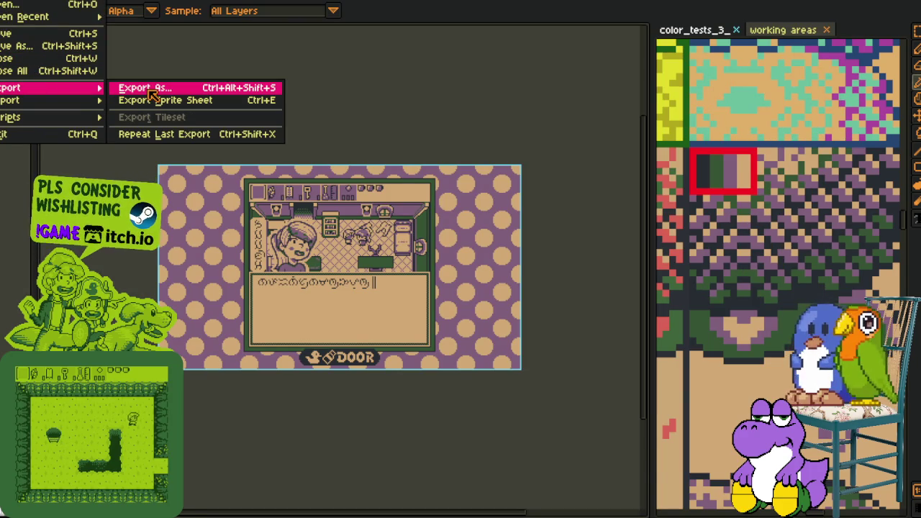
pyautogui.click(144, 88)
pyautogui.press('Return')
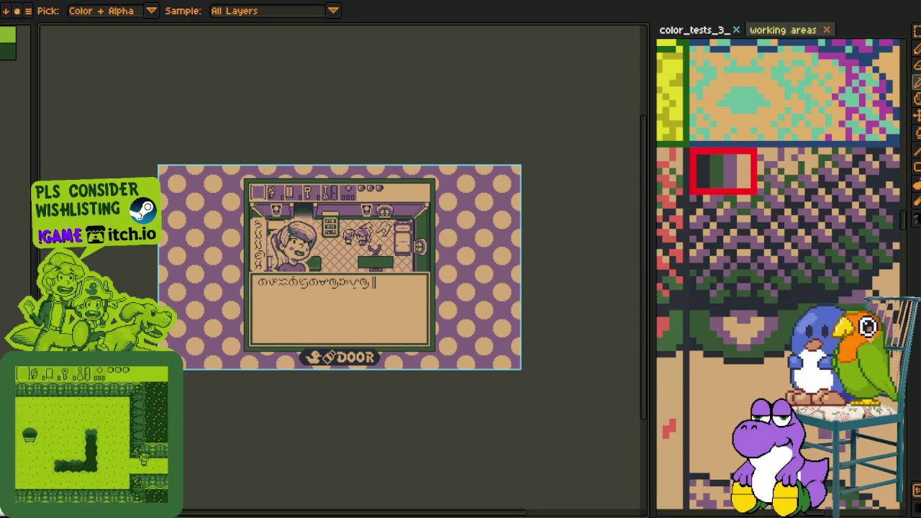
pyautogui.scroll(1, 752, 251)
pyautogui.scroll(-3, 751, 250)
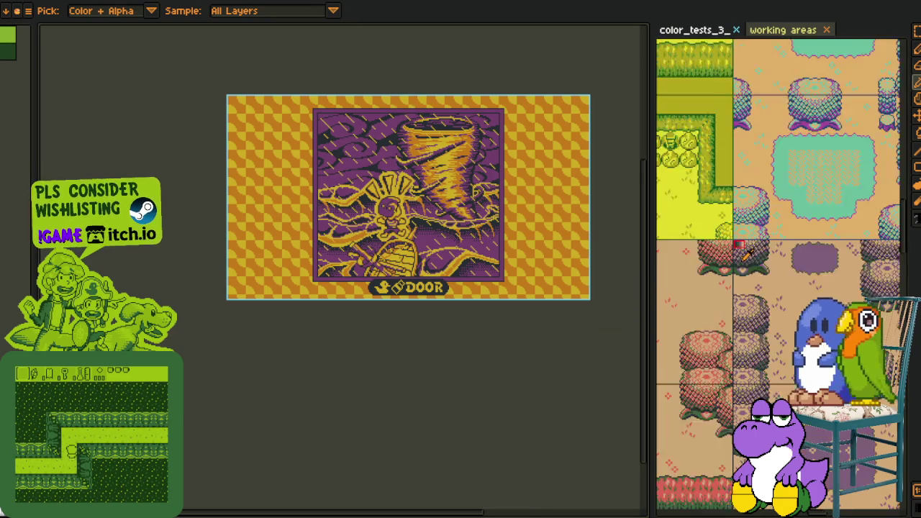
# Widen the tileset view to show its orange, tan and pink variants, then switch to the castle overlay.
pyautogui.moveTo(753, 321)
pyautogui.mouseDown()
pyautogui.moveTo(702, 240)
pyautogui.moveTo(663, 337)
pyautogui.mouseUp()
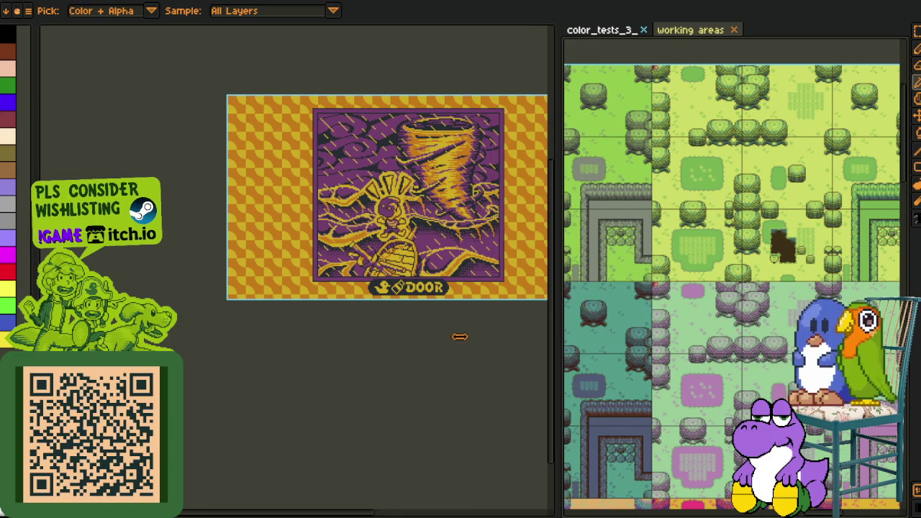
pyautogui.moveTo(559, 338); pyautogui.dragTo(456, 335)
pyautogui.moveTo(685, 359)
pyautogui.mouseDown()
pyautogui.moveTo(655, 260)
pyautogui.moveTo(688, 295)
pyautogui.moveTo(627, 289)
pyautogui.moveTo(661, 295)
pyautogui.mouseUp()
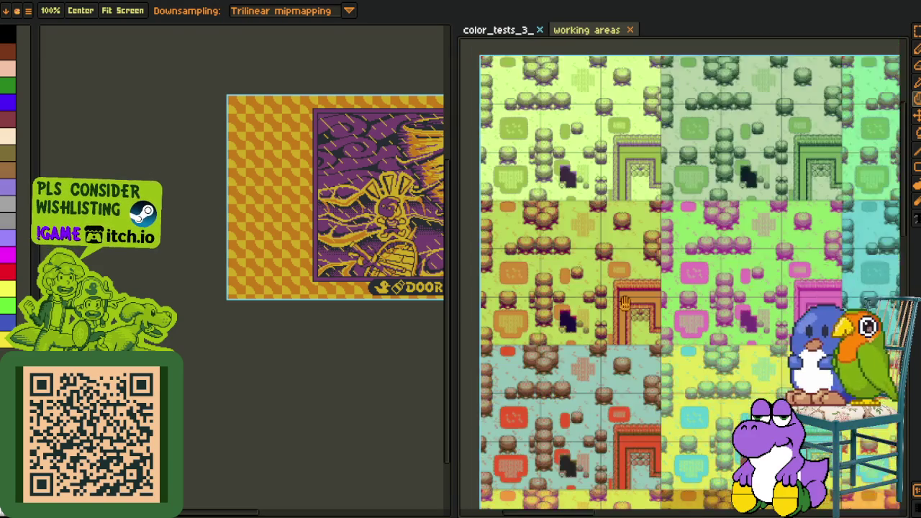
pyautogui.moveTo(617, 375)
pyautogui.mouseDown()
pyautogui.moveTo(689, 214)
pyautogui.moveTo(769, 264)
pyautogui.moveTo(792, 173)
pyautogui.moveTo(777, 36)
pyautogui.mouseUp()
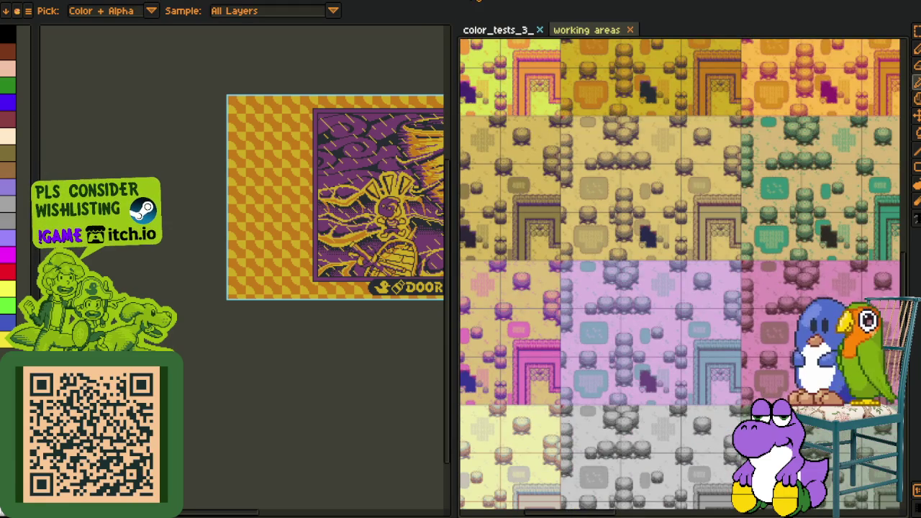
pyautogui.hotkey('ctrl', 'Tab')
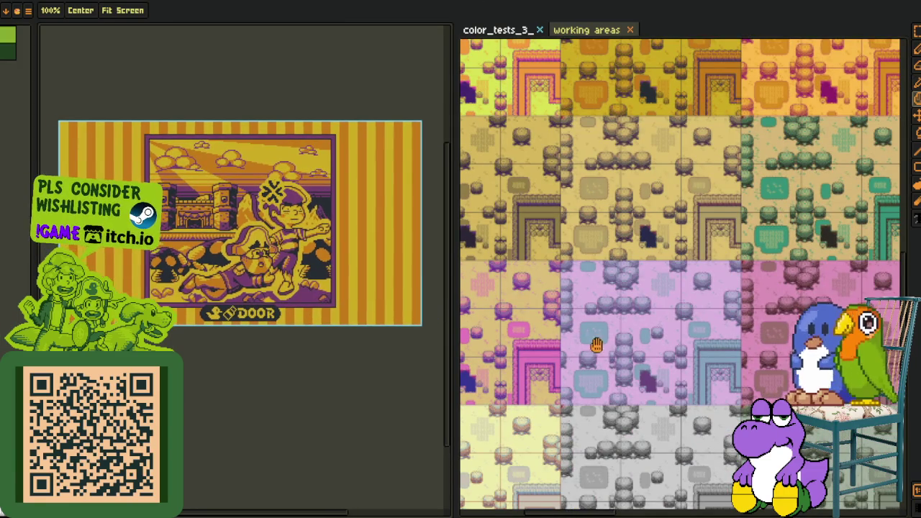
# Pan and zoom the tileset onto the palette swatch to sample from.
pyautogui.moveTo(754, 358); pyautogui.dragTo(651, 272)
pyautogui.scroll(-1, 565, 288)
pyautogui.scroll(2, 568, 237)
pyautogui.scroll(2, 571, 206)
pyautogui.press('i')
pyautogui.scroll(1, 573, 205)
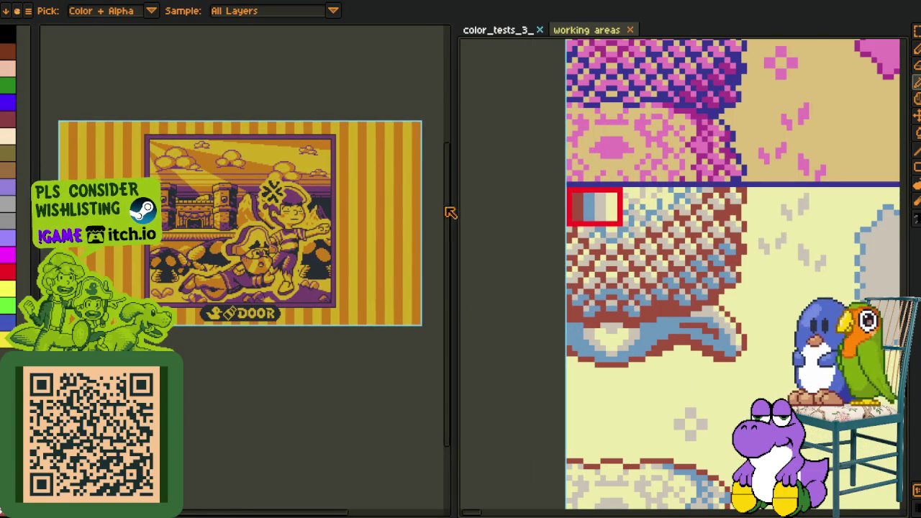
pyautogui.scroll(2, 241, 198)
pyautogui.scroll(1, 224, 209)
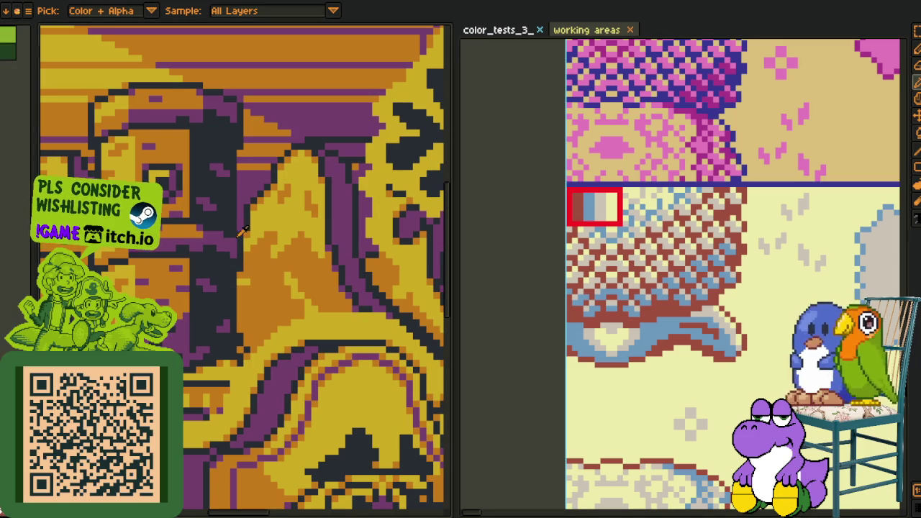
# Replace the dark outline with brown and the purple with sampled light blue.
pyautogui.hotkey('ctrl', 'r')
pyautogui.click(375, 400)
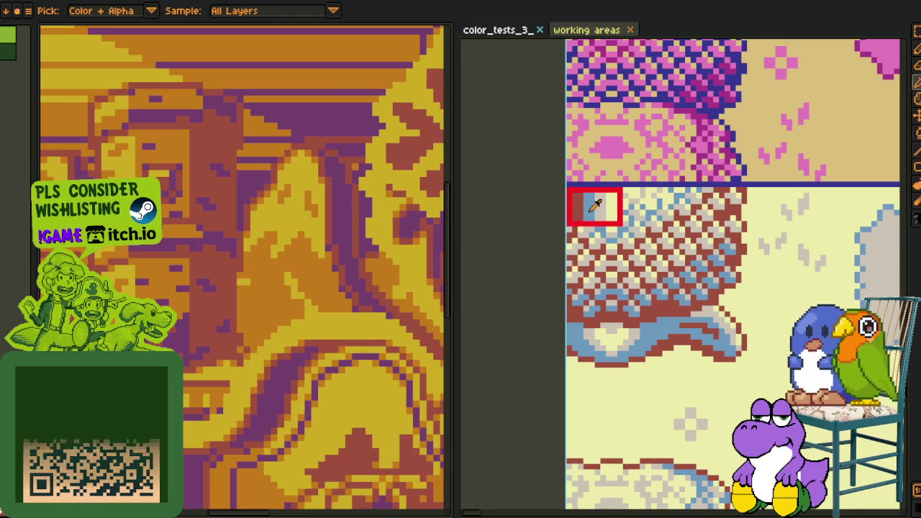
pyautogui.click(341, 116)
pyautogui.hotkey('ctrl', 'r')
pyautogui.click(363, 402)
# Turn the orange light grey and the yellow #d3aa0b pale cream #f0ecab, then zoom out.
pyautogui.click(271, 87)
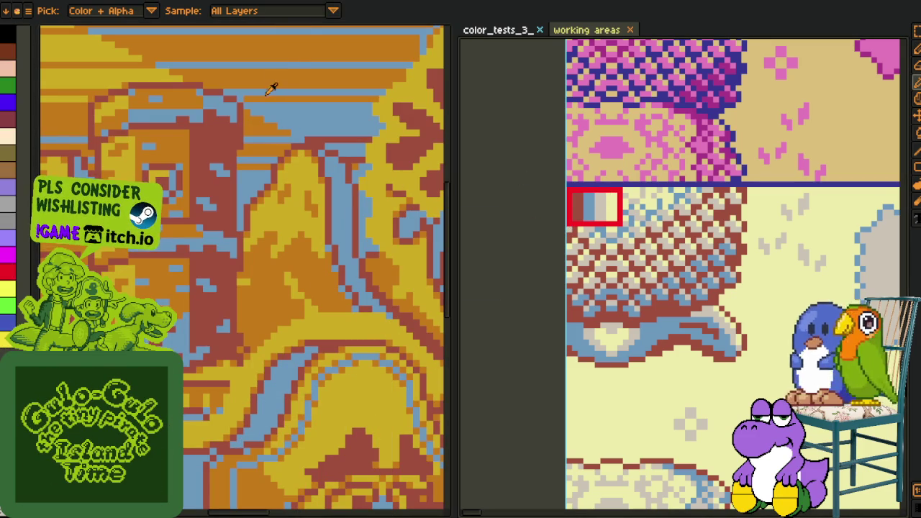
pyautogui.hotkey('ctrl', 'r')
pyautogui.click(359, 402)
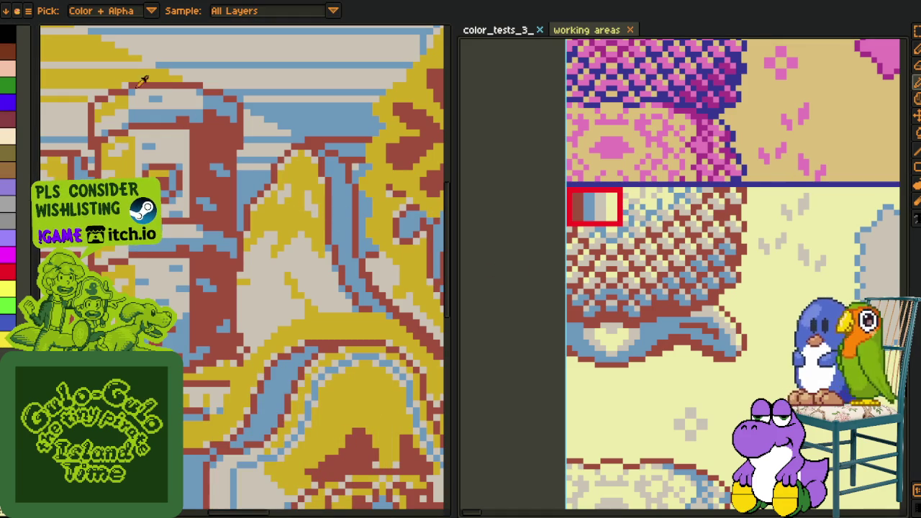
pyautogui.click(101, 77)
pyautogui.hotkey('ctrl', 'r')
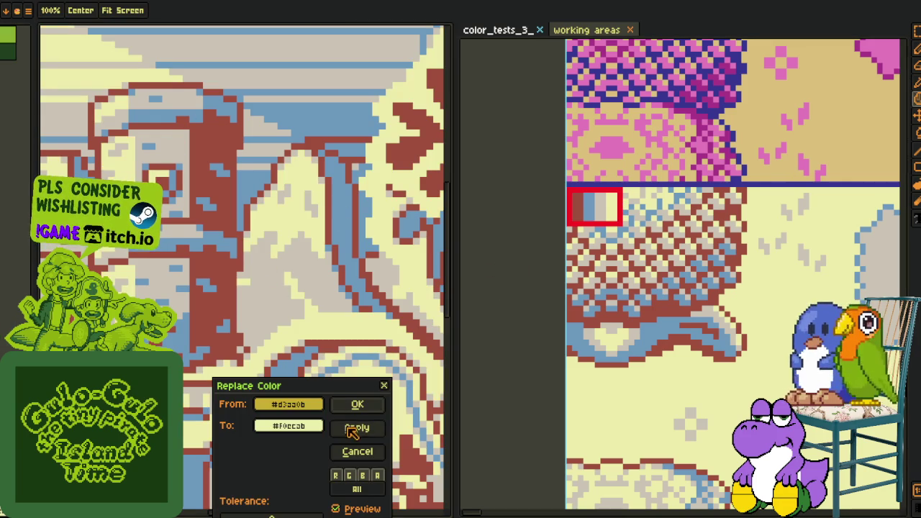
pyautogui.click(353, 429)
pyautogui.scroll(-3, 270, 259)
pyautogui.scroll(-1, 253, 339)
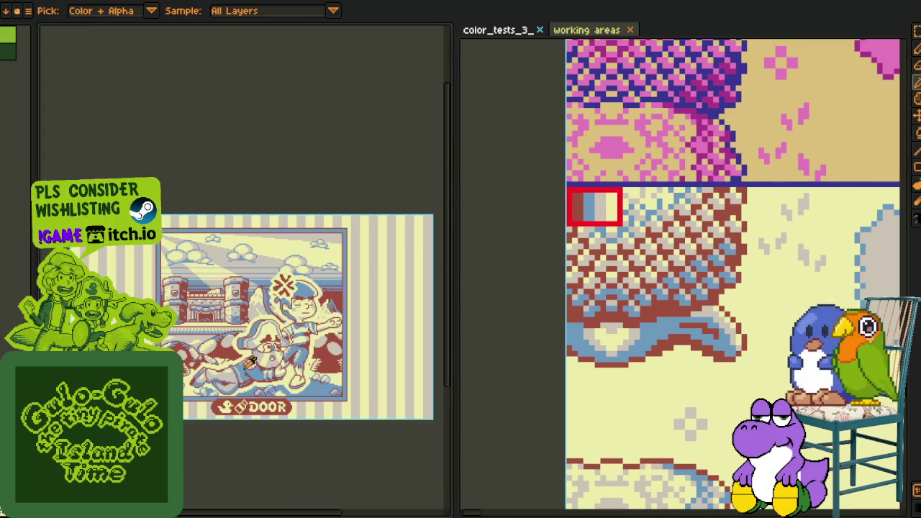
pyautogui.scroll(-3, 689, 279)
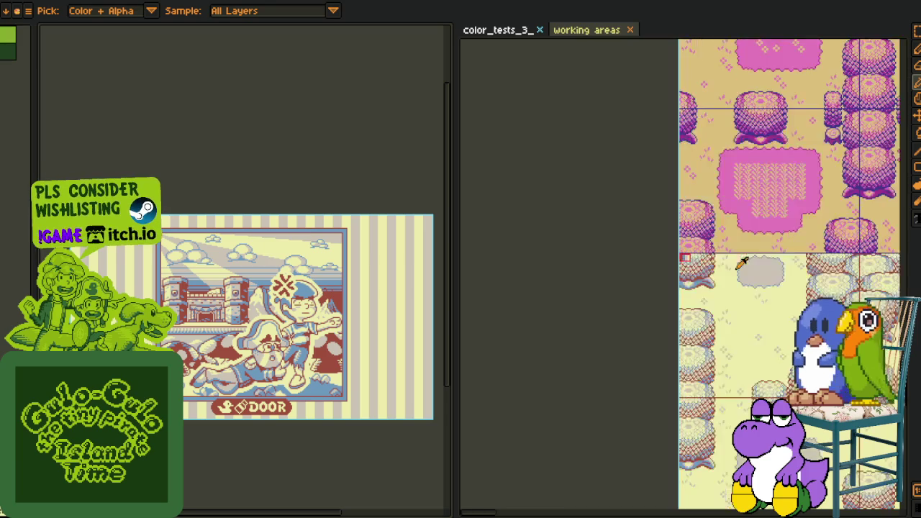
# Pan and zoom the palette sheet onto the tan, brown and blue swatch.
pyautogui.moveTo(694, 336)
pyautogui.mouseDown()
pyautogui.moveTo(722, 272)
pyautogui.moveTo(712, 290)
pyautogui.moveTo(611, 292)
pyautogui.moveTo(534, 288)
pyautogui.moveTo(494, 267)
pyautogui.mouseUp()
pyautogui.moveTo(592, 302)
pyautogui.mouseDown()
pyautogui.moveTo(493, 299)
pyautogui.moveTo(559, 206)
pyautogui.mouseUp()
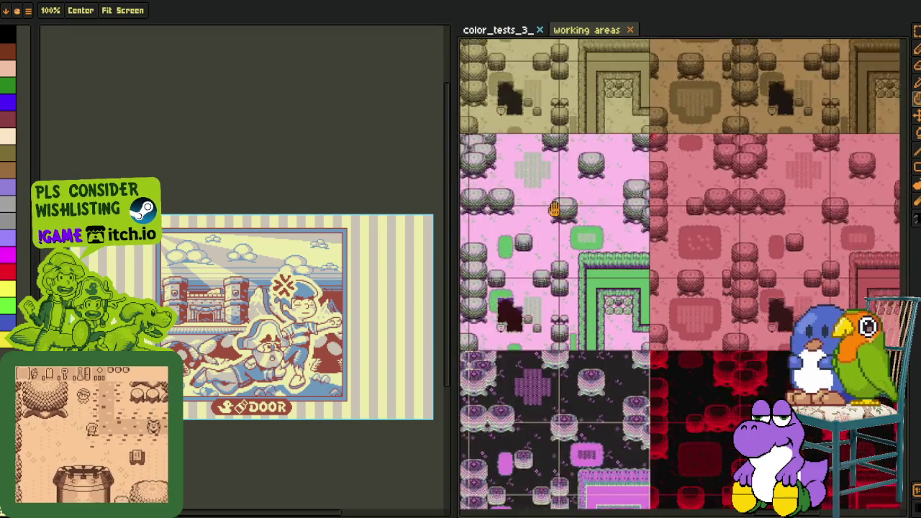
pyautogui.moveTo(638, 350); pyautogui.dragTo(588, 278)
pyautogui.scroll(1, 588, 278)
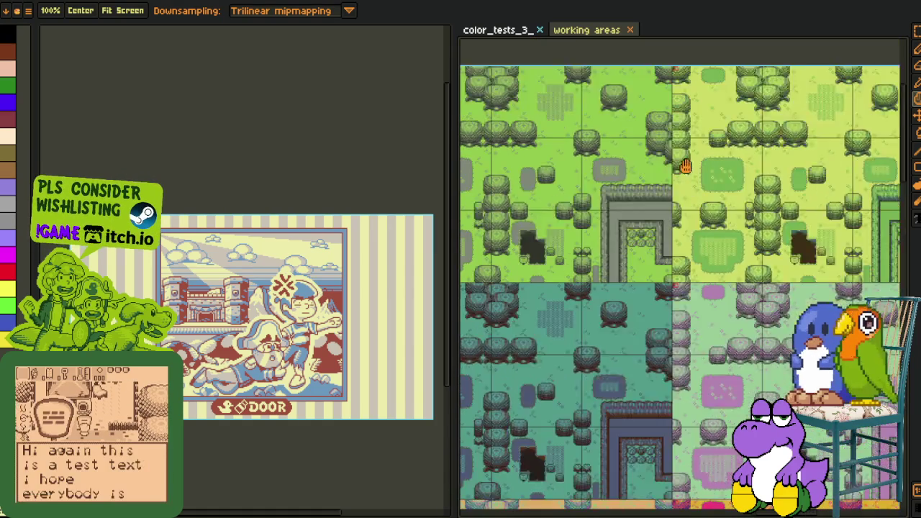
pyautogui.scroll(-3, 707, 278)
pyautogui.moveTo(771, 457); pyautogui.dragTo(656, 300)
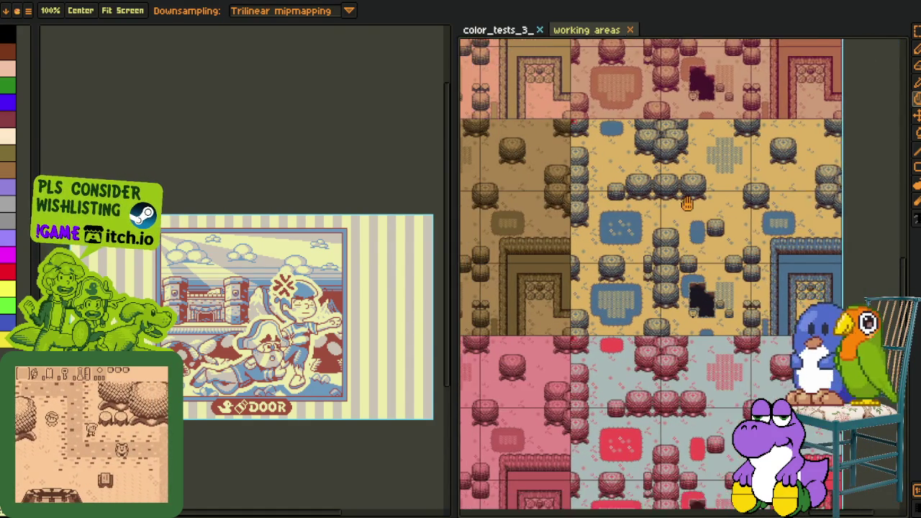
pyautogui.scroll(-3, 687, 204)
pyautogui.scroll(-3, 677, 215)
pyautogui.scroll(-3, 665, 227)
pyautogui.scroll(-3, 655, 239)
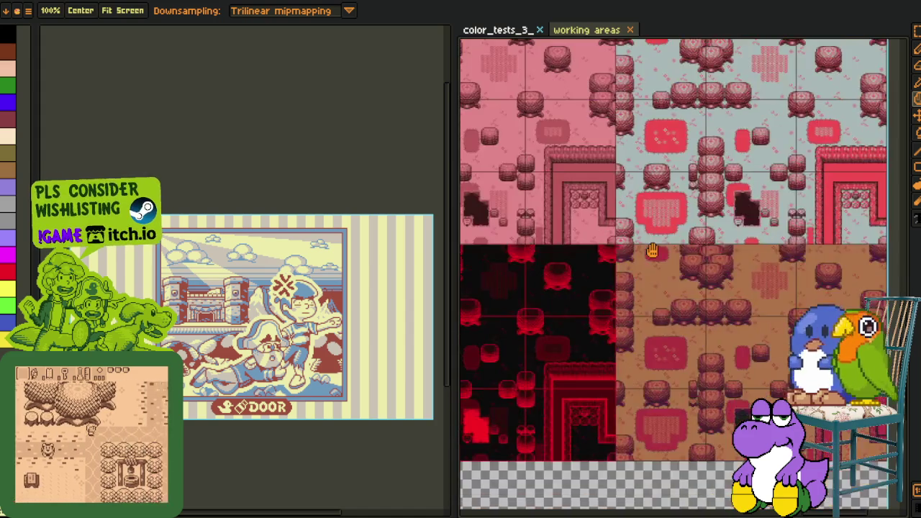
pyautogui.scroll(3, 644, 223)
pyautogui.scroll(3, 637, 196)
pyautogui.scroll(3, 630, 170)
pyautogui.scroll(3, 623, 143)
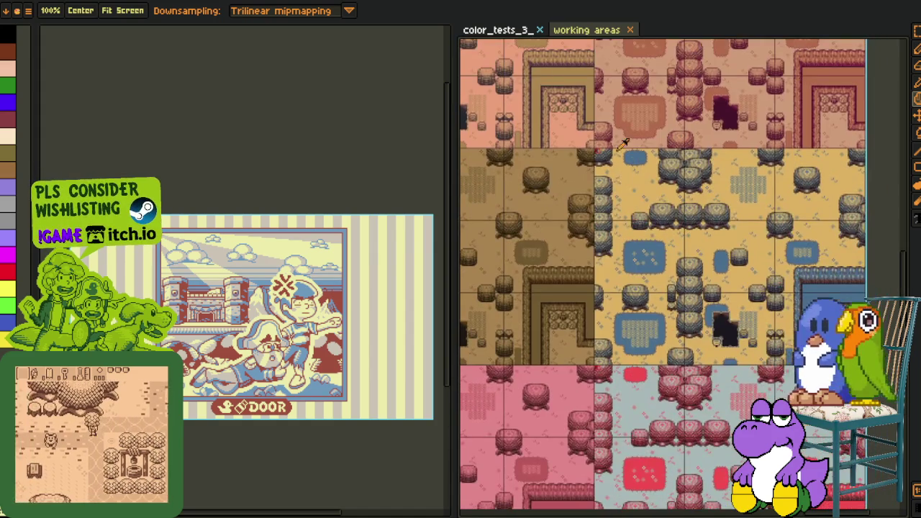
pyautogui.scroll(4, 623, 143)
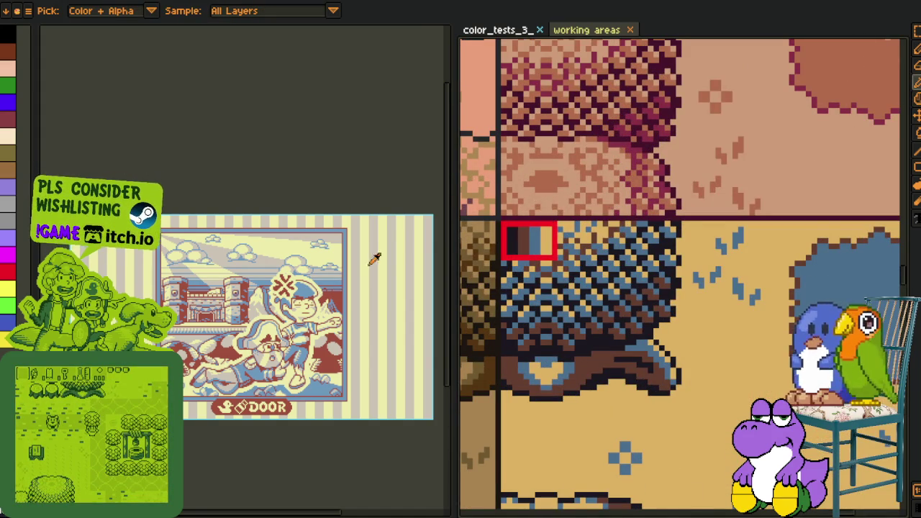
# Replace the brick red with near-black and the blue with brown.
pyautogui.scroll(3, 374, 259)
pyautogui.hotkey('shift', 'r')
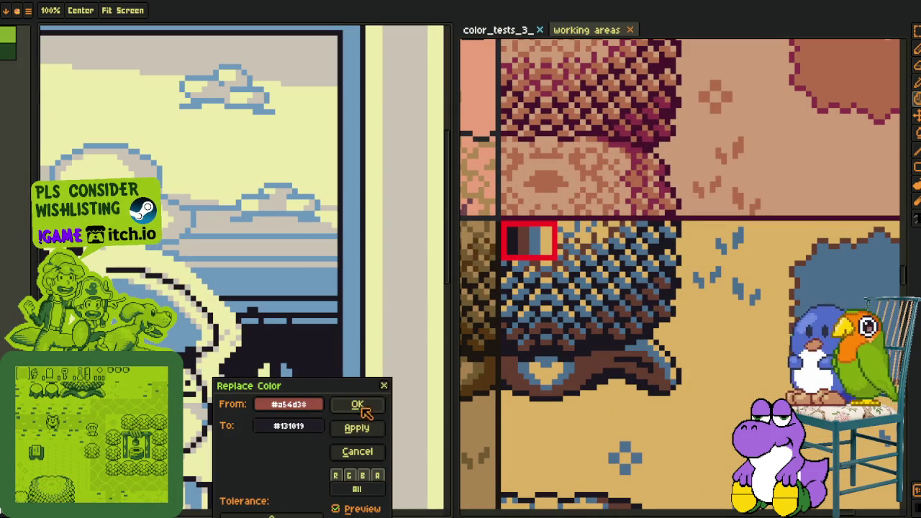
pyautogui.click(358, 405)
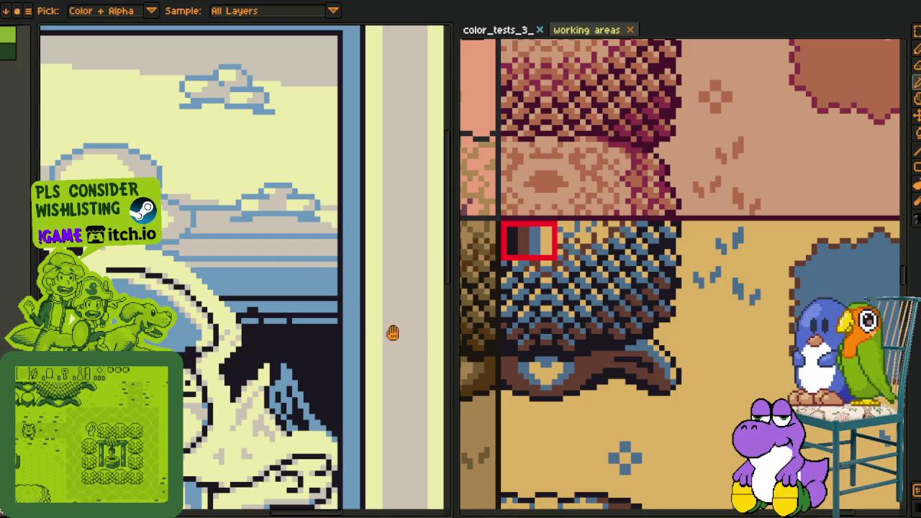
pyautogui.hotkey('shift', 'r')
pyautogui.click(359, 405)
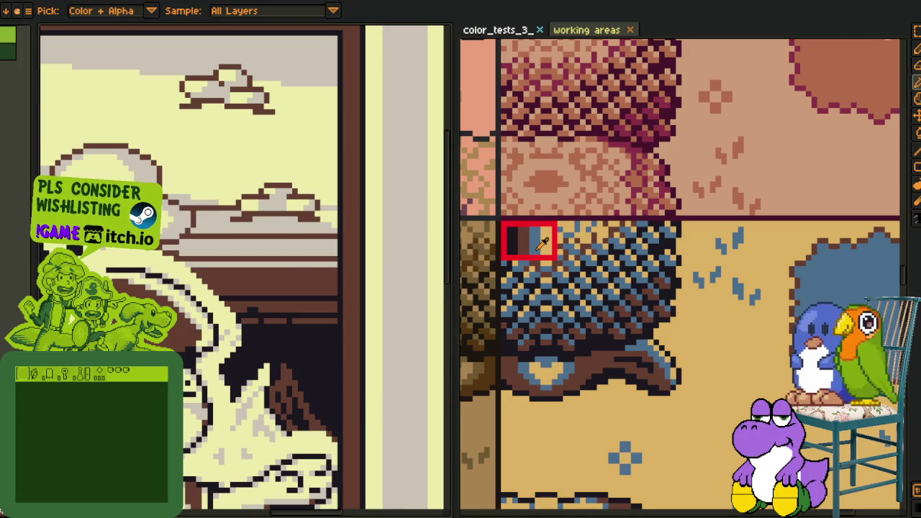
# Replace the grey with slate blue and the cream with tan.
pyautogui.hotkey('shift', 'r')
pyautogui.click(357, 405)
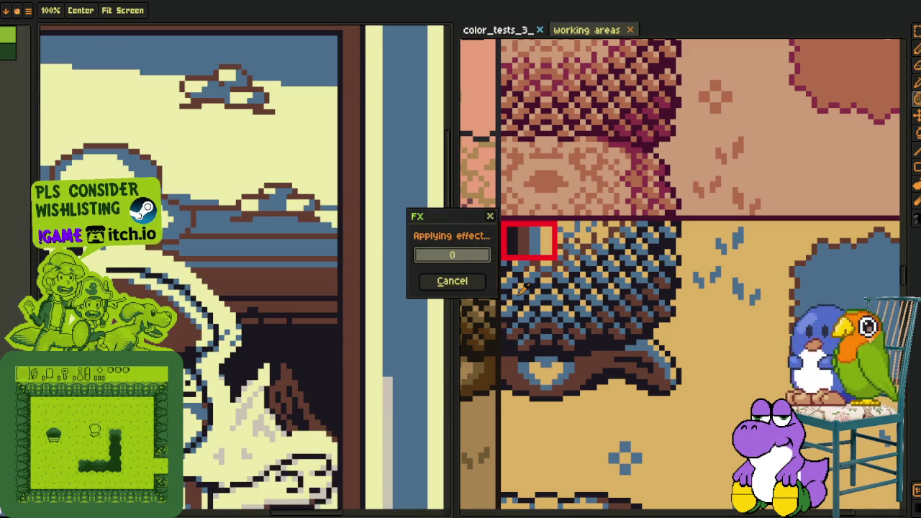
pyautogui.hotkey('shift', 'r')
pyautogui.click(367, 426)
pyautogui.press('i')
pyautogui.scroll(-2, 225, 398)
pyautogui.scroll(2, 225, 398)
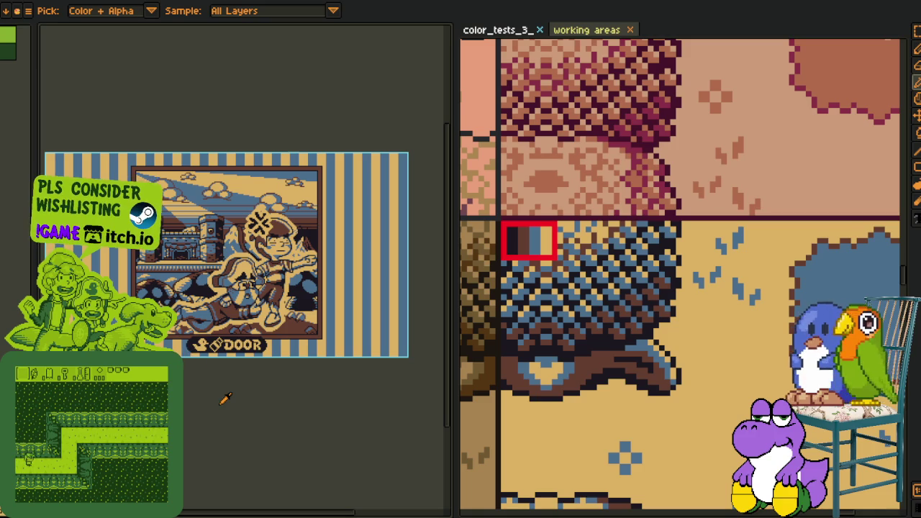
pyautogui.scroll(-3, 636, 177)
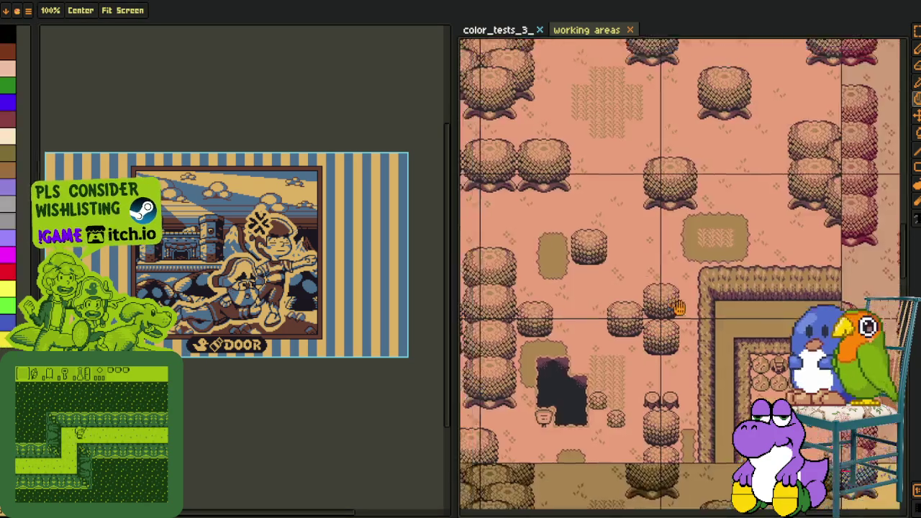
# Bring the pink palette swatch into view and replace the door screenshot's first colour.
pyautogui.moveTo(642, 303); pyautogui.dragTo(593, 206)
pyautogui.scroll(-2, 593, 206)
pyautogui.scroll(-2, 651, 223)
pyautogui.scroll(-2, 608, 191)
pyautogui.scroll(-2, 705, 174)
pyautogui.scroll(-2, 695, 179)
pyautogui.scroll(-2, 601, 262)
pyautogui.scroll(-2, 611, 237)
pyautogui.scroll(-2, 626, 216)
pyautogui.scroll(3, 651, 178)
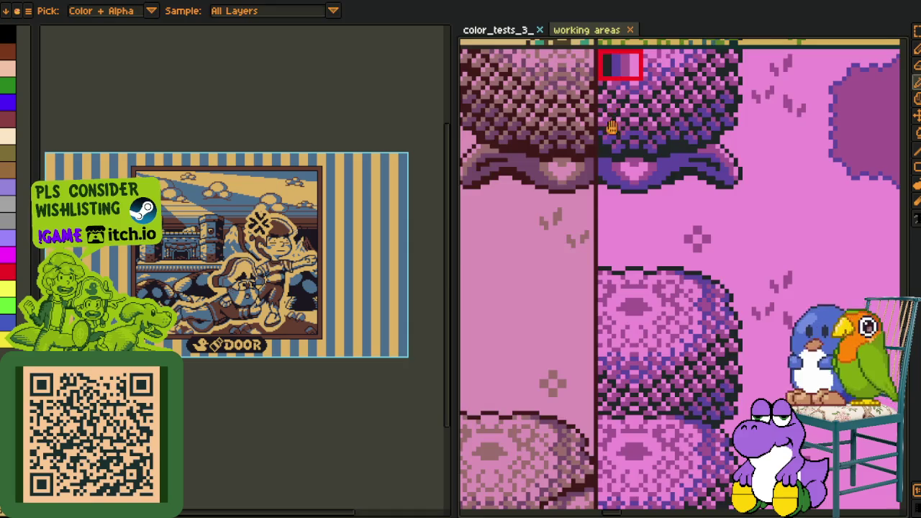
pyautogui.scroll(3, 611, 127)
pyautogui.scroll(2, 589, 265)
pyautogui.scroll(4, 314, 225)
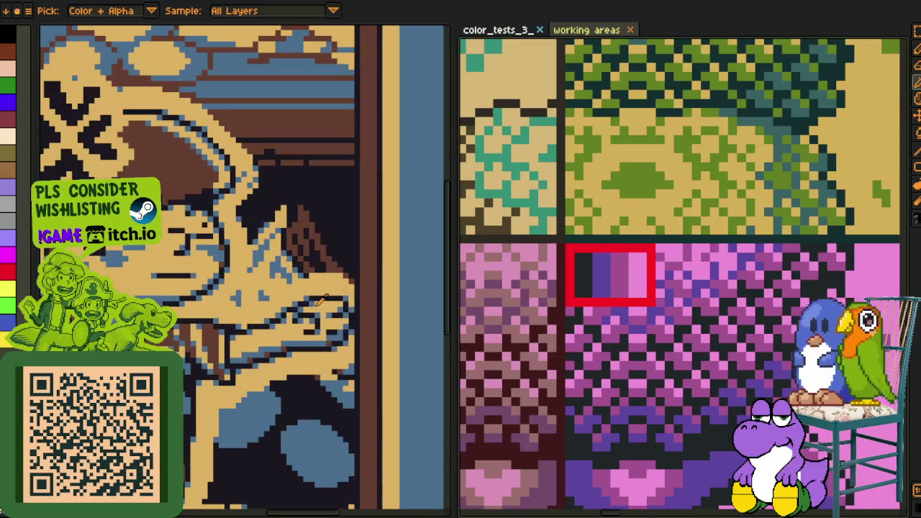
pyautogui.hotkey('shift', 'r')
pyautogui.click(358, 405)
pyautogui.press('i')
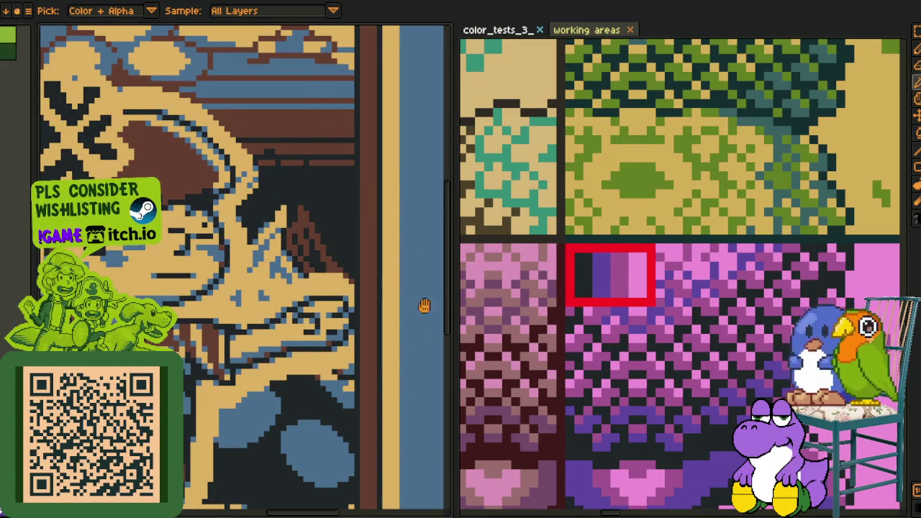
# Replace the blue with purple, the brown with magenta and the tan with pink.
pyautogui.hotkey('shift', 'r')
pyautogui.click(353, 405)
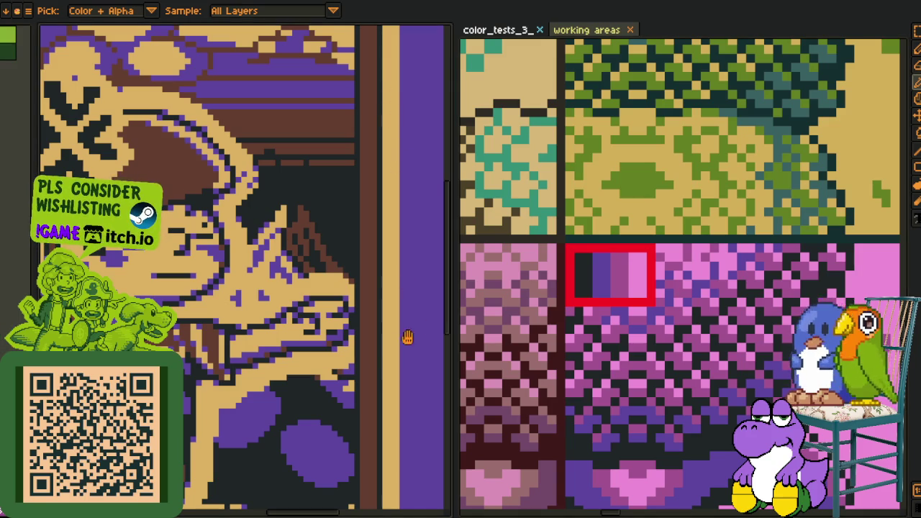
pyautogui.hotkey('shift', 'r')
pyautogui.click(368, 403)
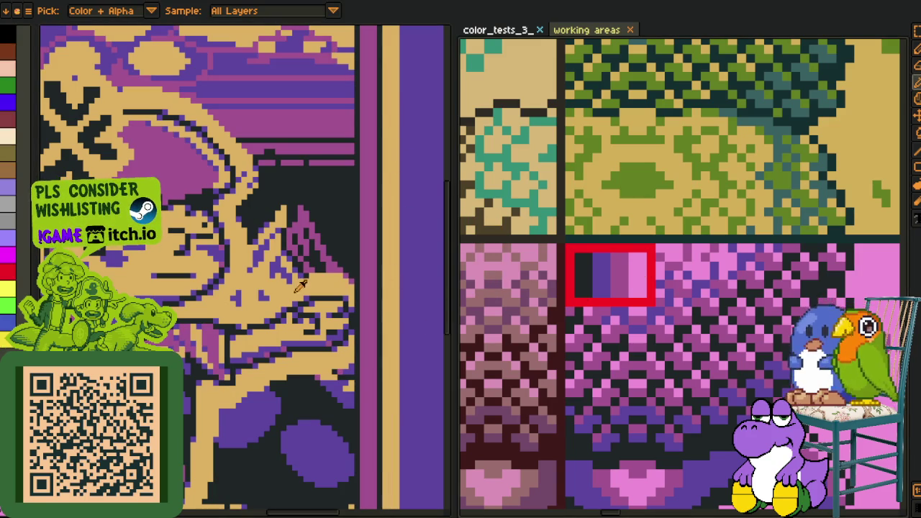
pyautogui.hotkey('shift', 'r')
pyautogui.click(356, 410)
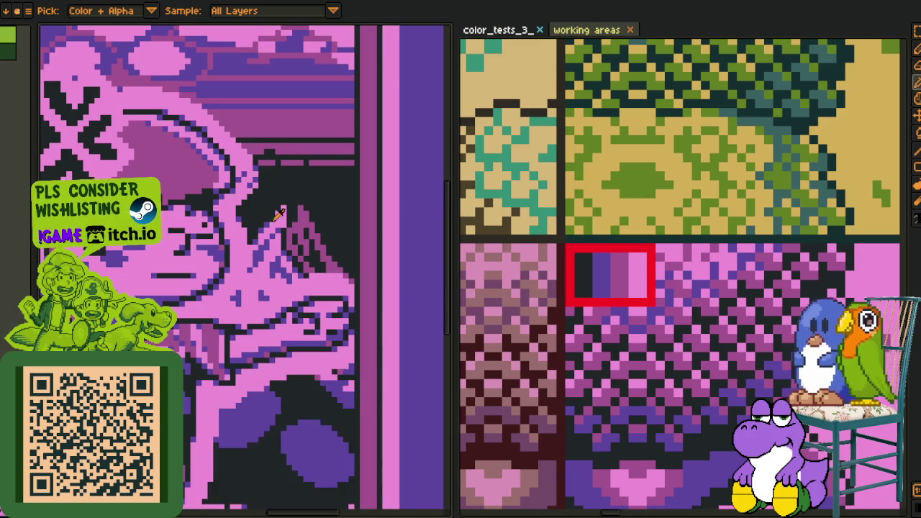
pyautogui.scroll(-5, 355, 410)
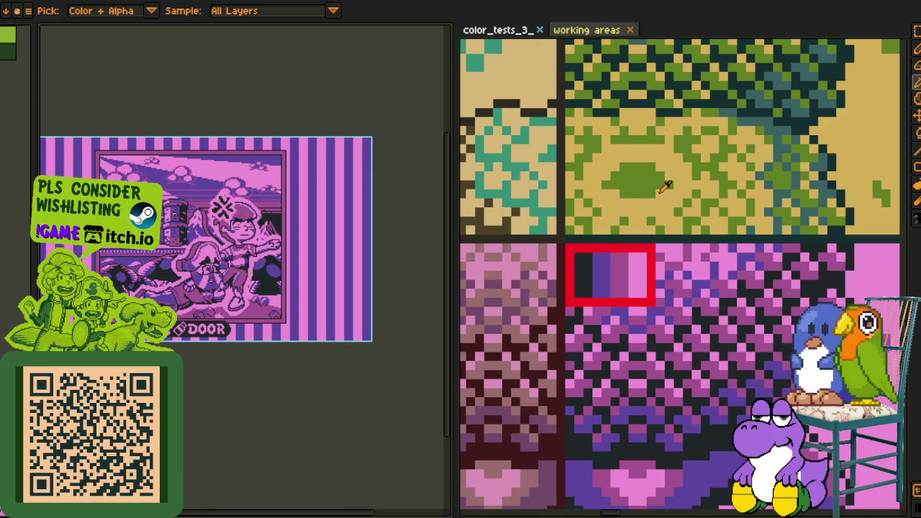
pyautogui.scroll(-3, 644, 192)
pyautogui.moveTo(670, 190)
pyautogui.mouseDown()
pyautogui.moveTo(624, 447)
pyautogui.moveTo(665, 509)
pyautogui.mouseUp()
# Replace the near-black with dark teal and the mauve with teal from the green swatch.
pyautogui.scroll(-3, 614, 217)
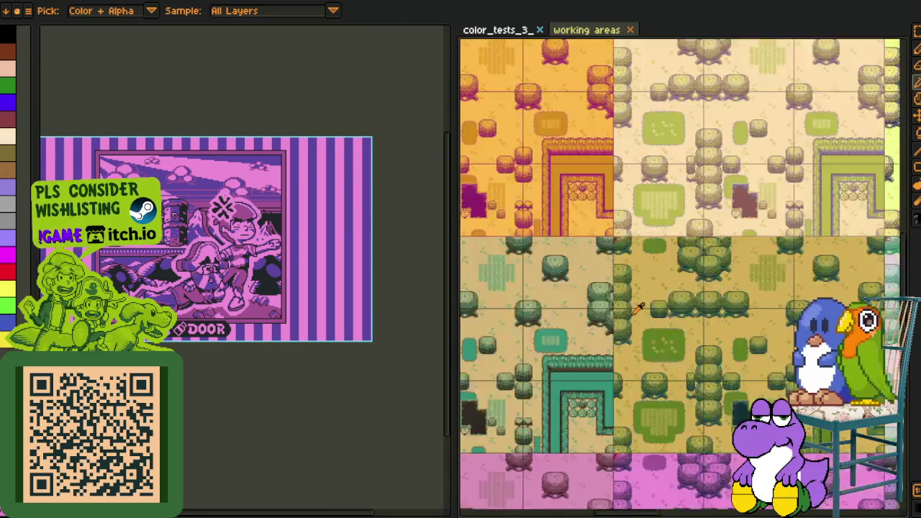
pyautogui.scroll(4, 613, 217)
pyautogui.scroll(1, 614, 217)
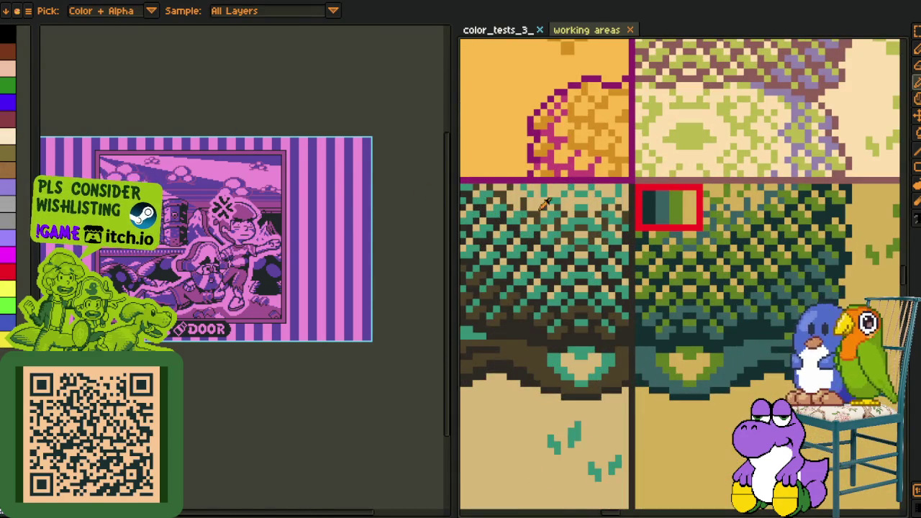
pyautogui.scroll(2, 277, 153)
pyautogui.scroll(2, 240, 193)
pyautogui.hotkey('shift', 'r')
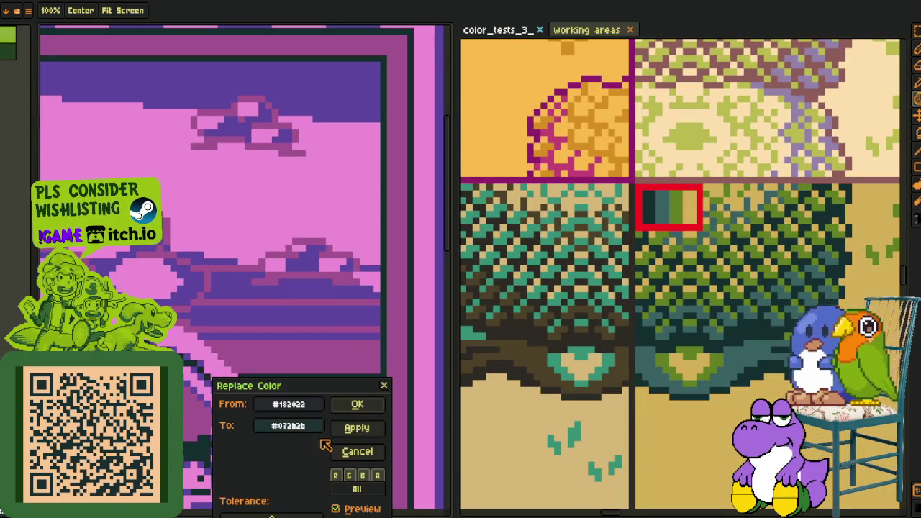
pyautogui.click(358, 406)
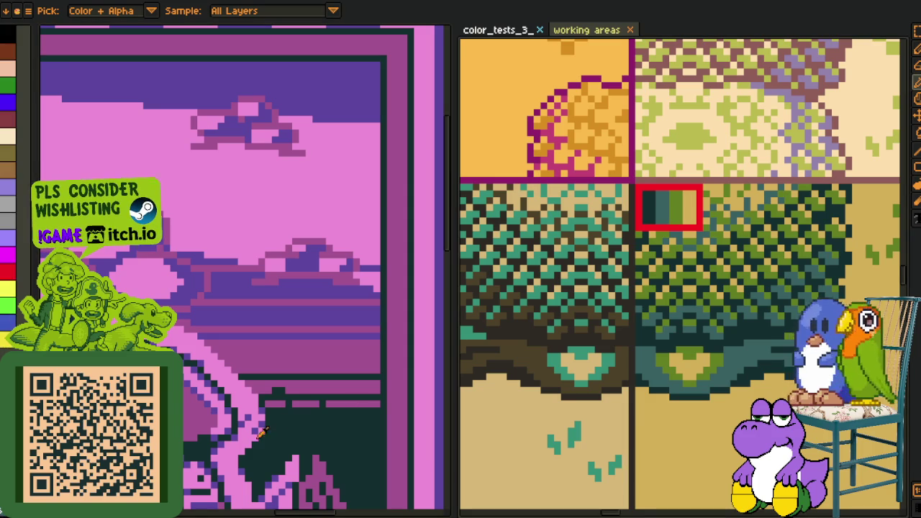
pyautogui.click(343, 327)
pyautogui.hotkey('shift', 'r')
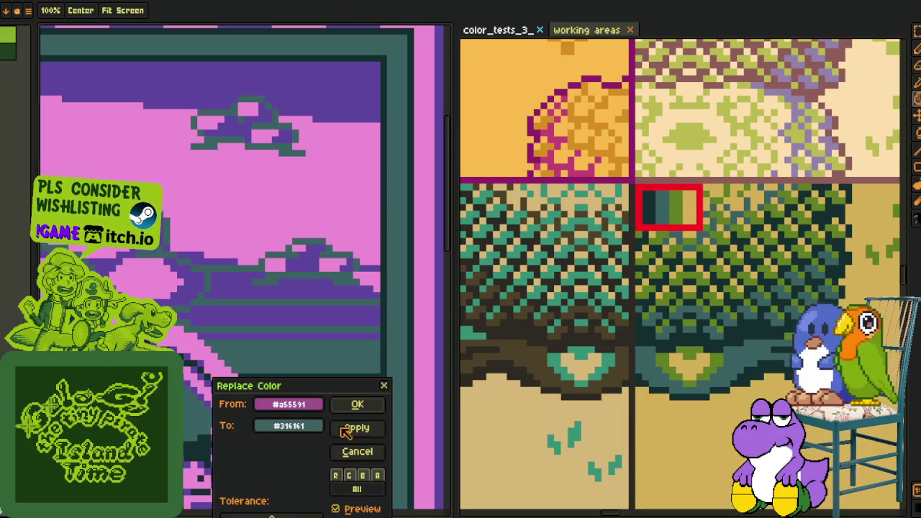
pyautogui.click(360, 406)
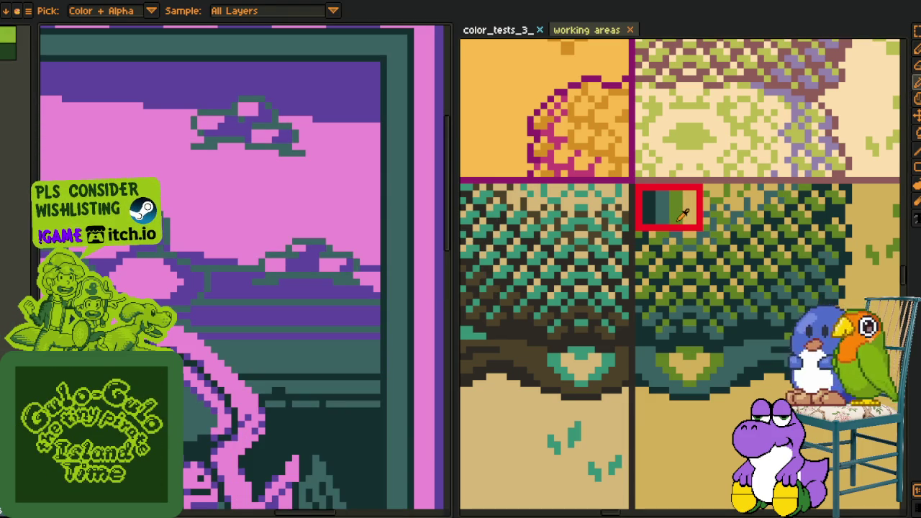
# Replace the purple with olive green and the pink with tan sampled from the swatch.
pyautogui.click(297, 284)
pyautogui.hotkey('shift', 'r')
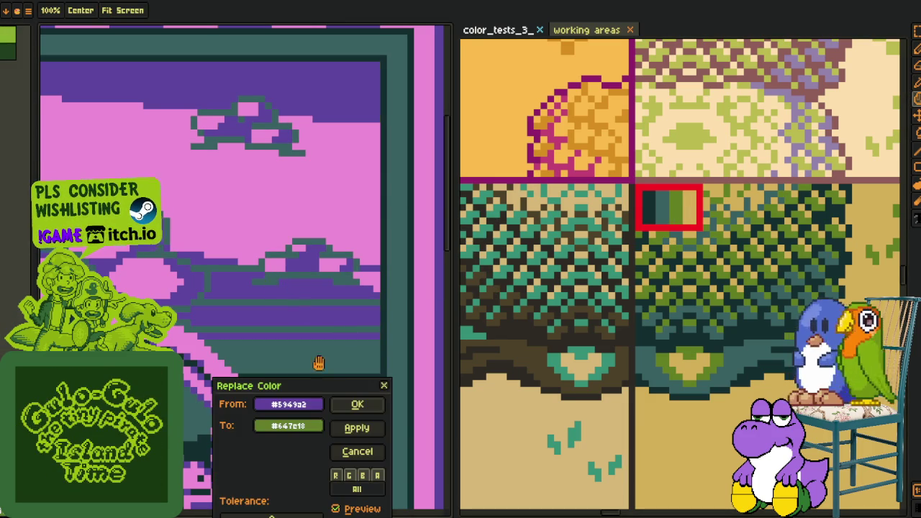
pyautogui.click(366, 405)
pyautogui.click(314, 191)
pyautogui.hotkey('shift', 'r')
pyautogui.click(358, 405)
pyautogui.scroll(-3, 288, 323)
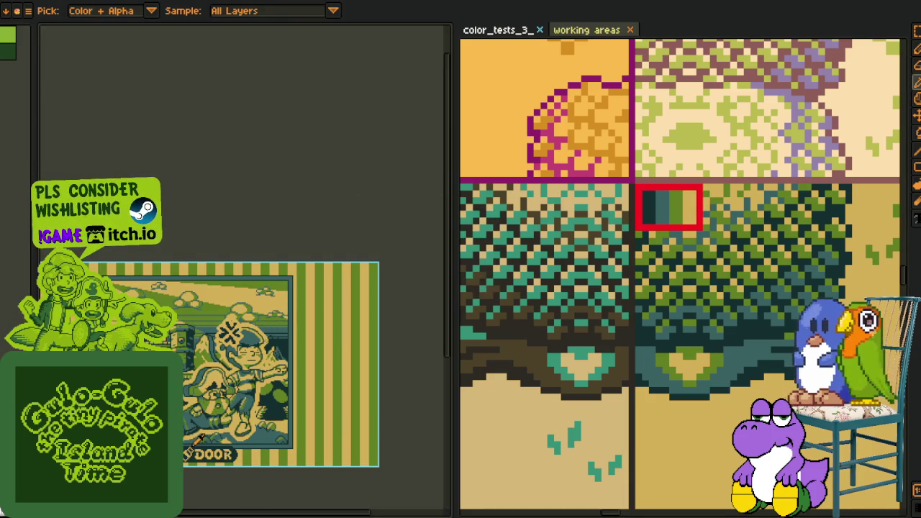
pyautogui.scroll(2, 218, 446)
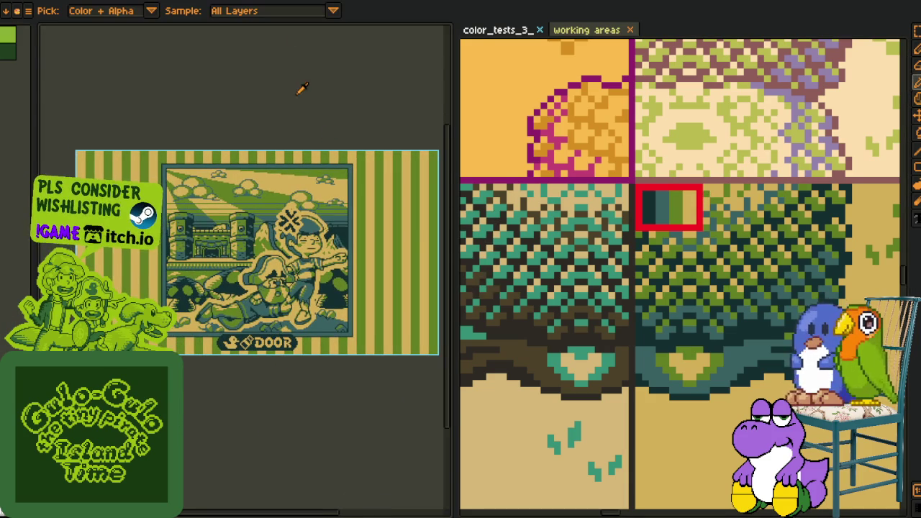
pyautogui.hotkey('ctrl', 'Tab')
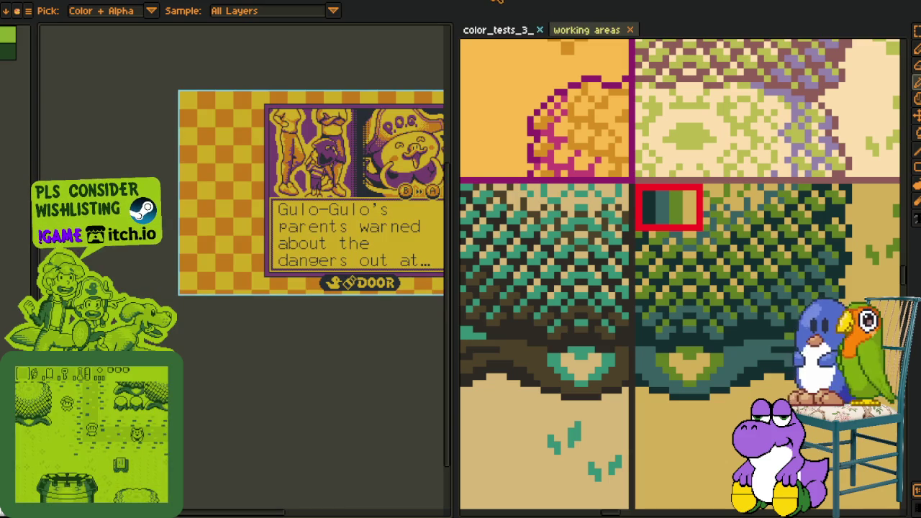
# Export the green castle screenshot as a PNG.
pyautogui.hotkey('ctrl', 'Tab')
pyautogui.click(27, 10)
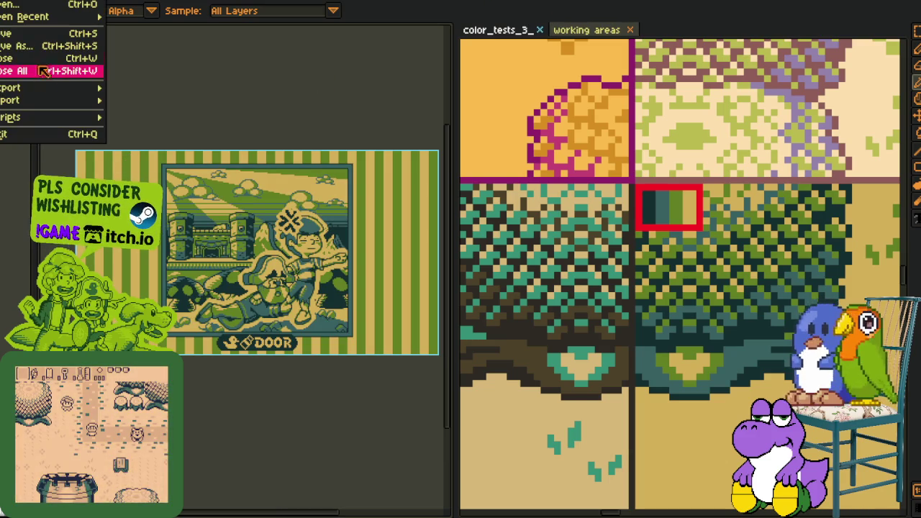
pyautogui.click(133, 87)
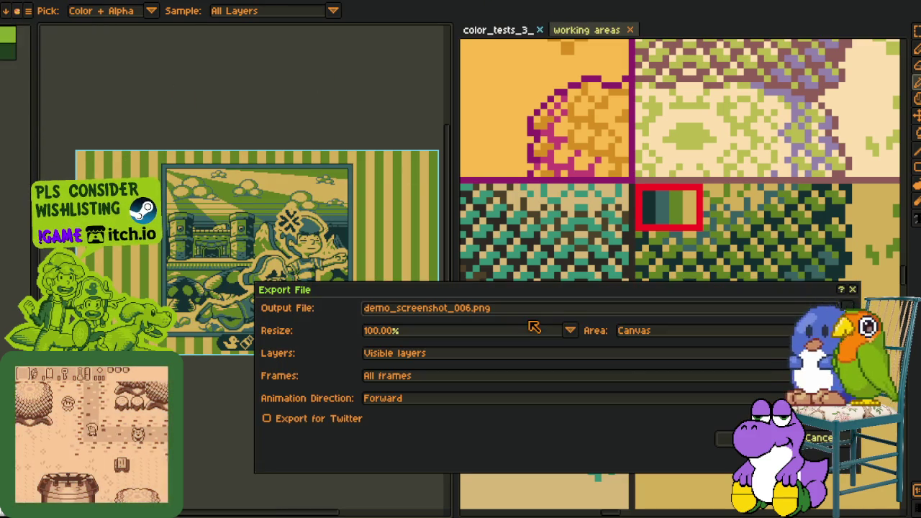
pyautogui.press('Return')
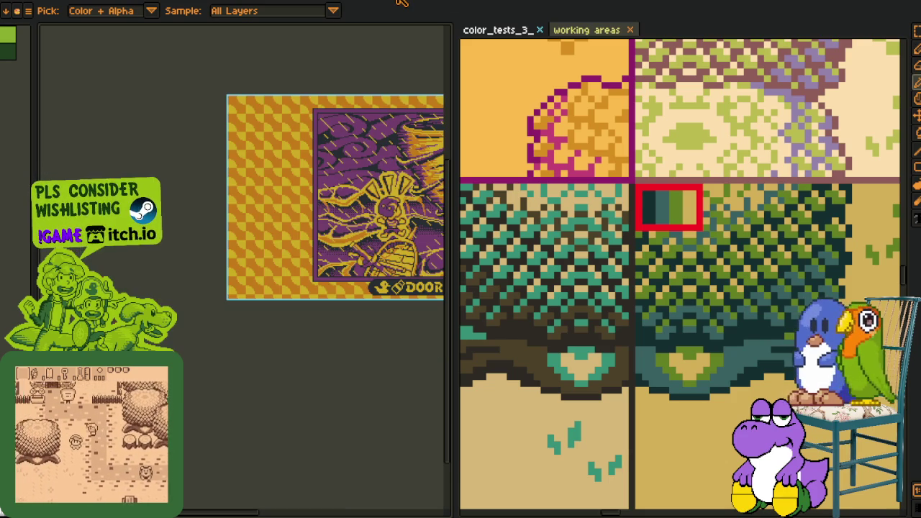
# Export the purple tornado screenshot as a PNG.
pyautogui.moveTo(362, 118); pyautogui.dragTo(239, 156)
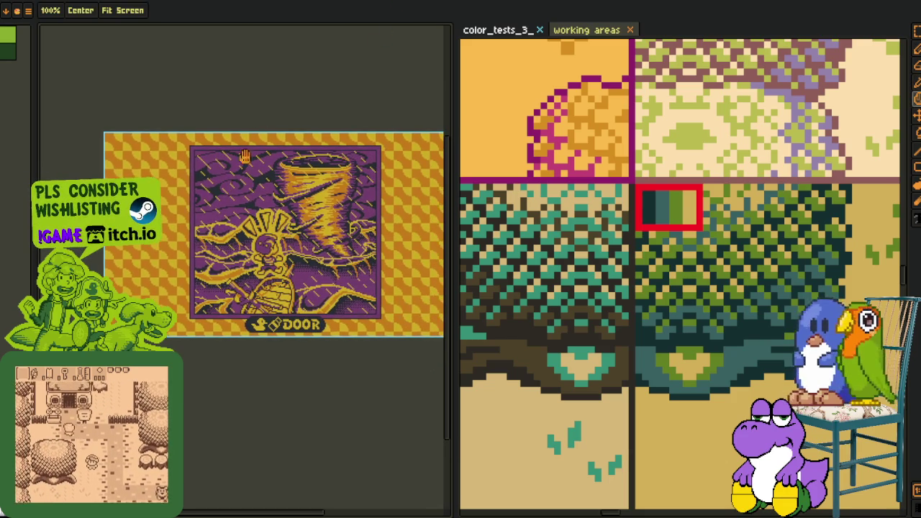
pyautogui.click(27, 10)
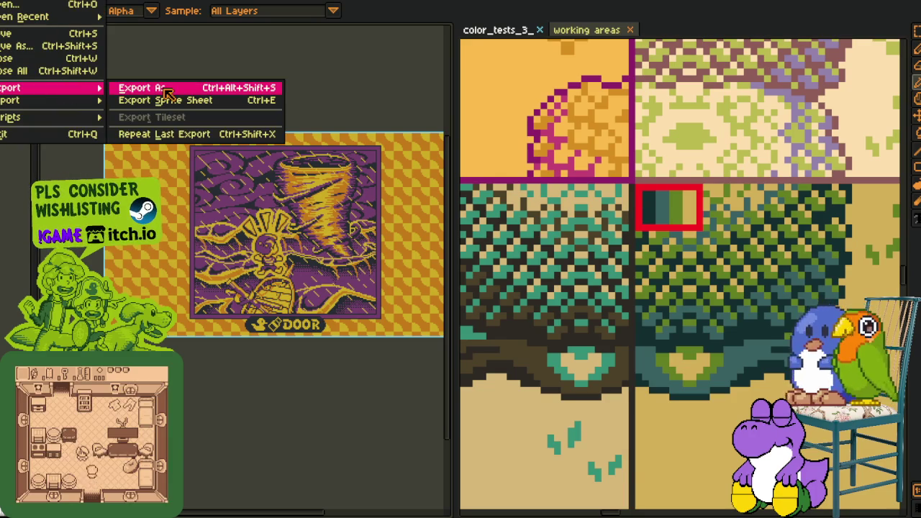
pyautogui.click(144, 86)
pyautogui.click(712, 428)
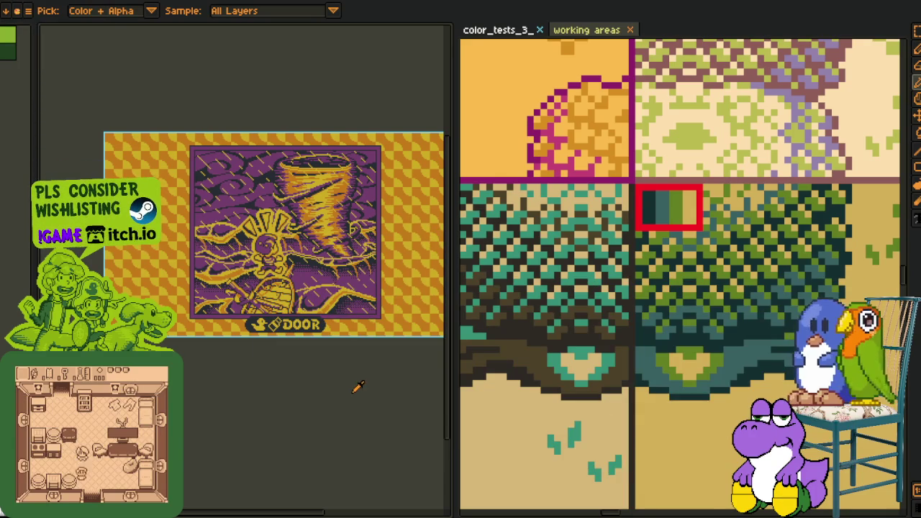
pyautogui.hotkey('ctrl', 'Tab')
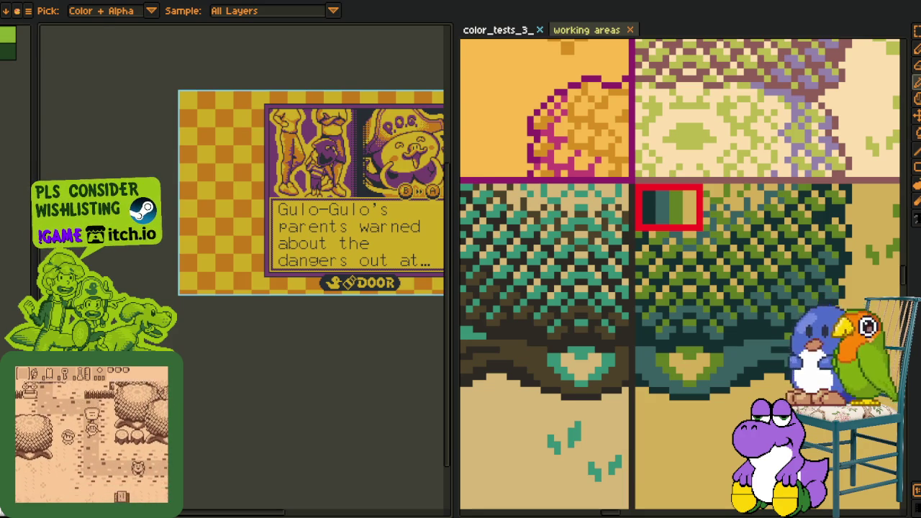
# Export the Gulo-Gulo screenshot as demo_screenshot_007.png and re-export the tornado screenshot.
pyautogui.click(9, 2)
pyautogui.click(123, 84)
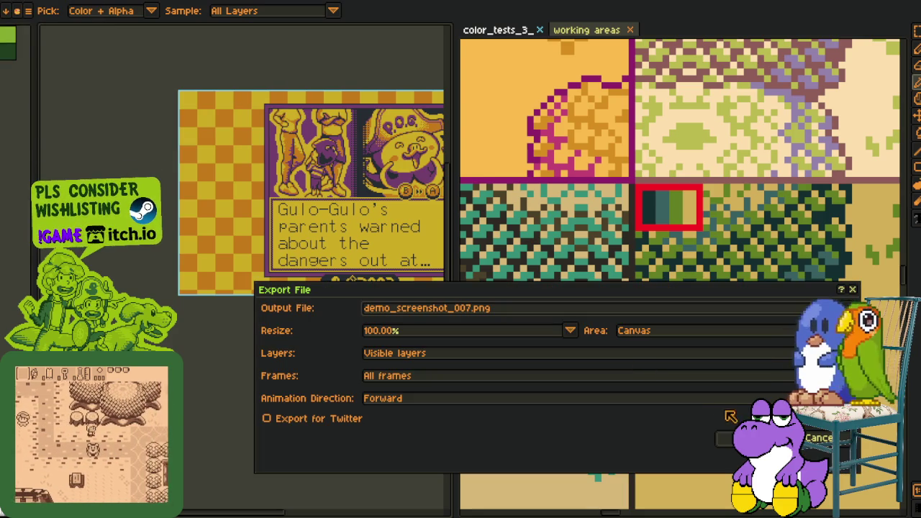
pyautogui.click(725, 438)
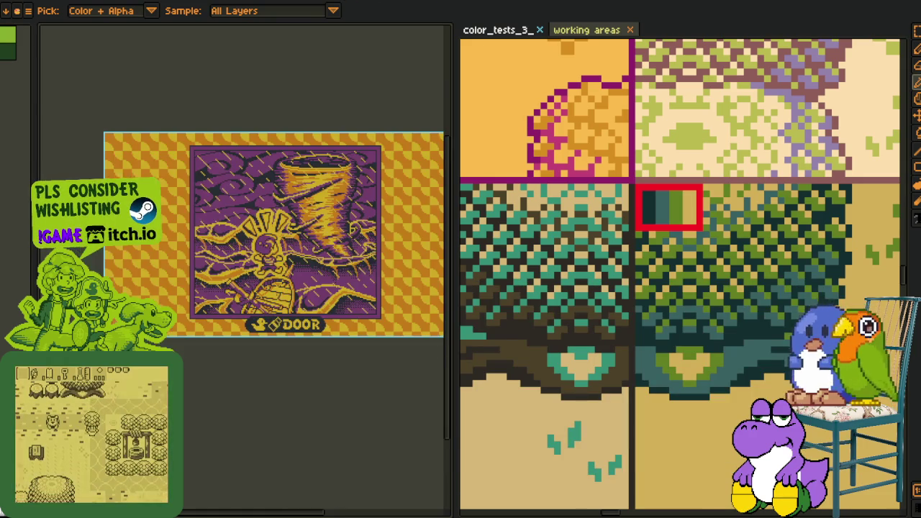
pyautogui.click(8, 2)
pyautogui.click(125, 85)
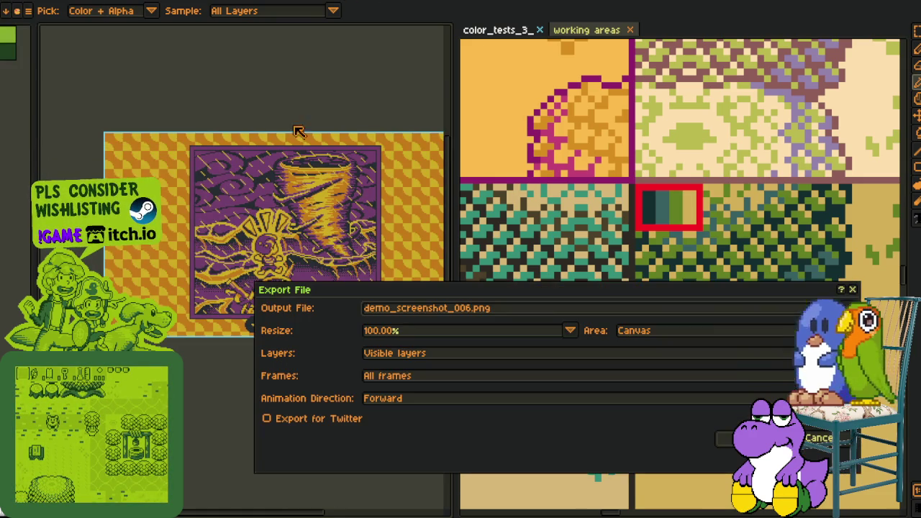
pyautogui.click(724, 438)
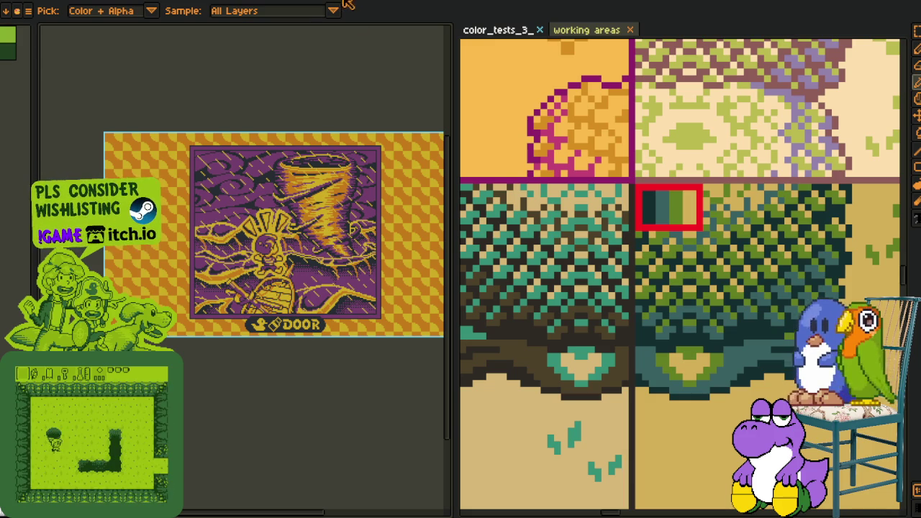
# Cancel the polka-dot export, then export the castle screenshot as demo_screenshot_006.png.
pyautogui.click(28, 10)
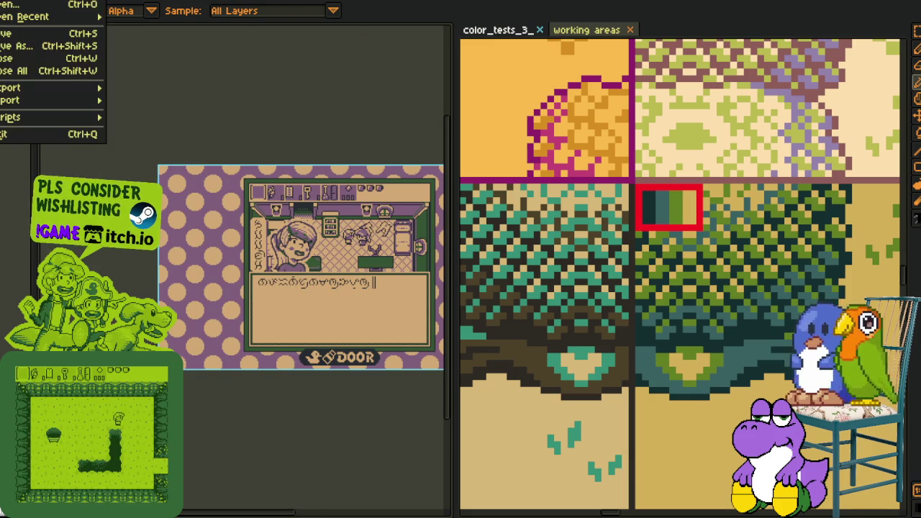
pyautogui.click(140, 85)
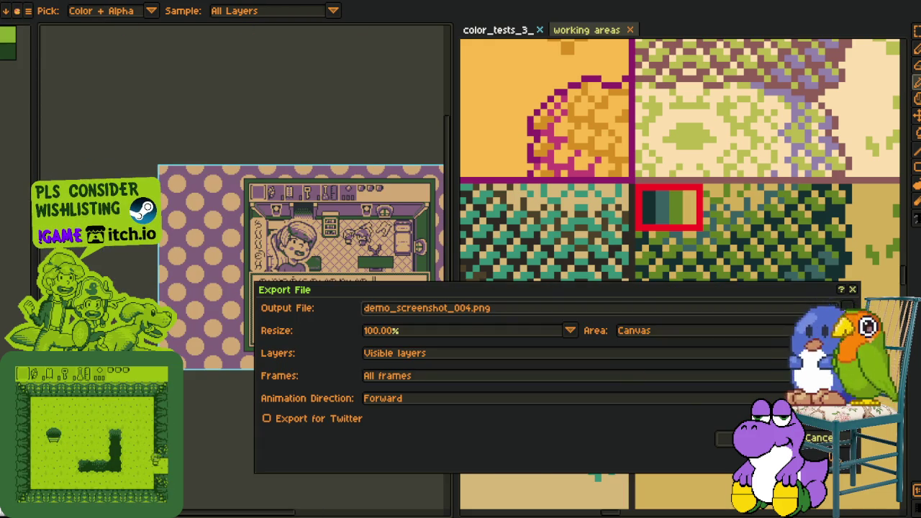
pyautogui.click(820, 437)
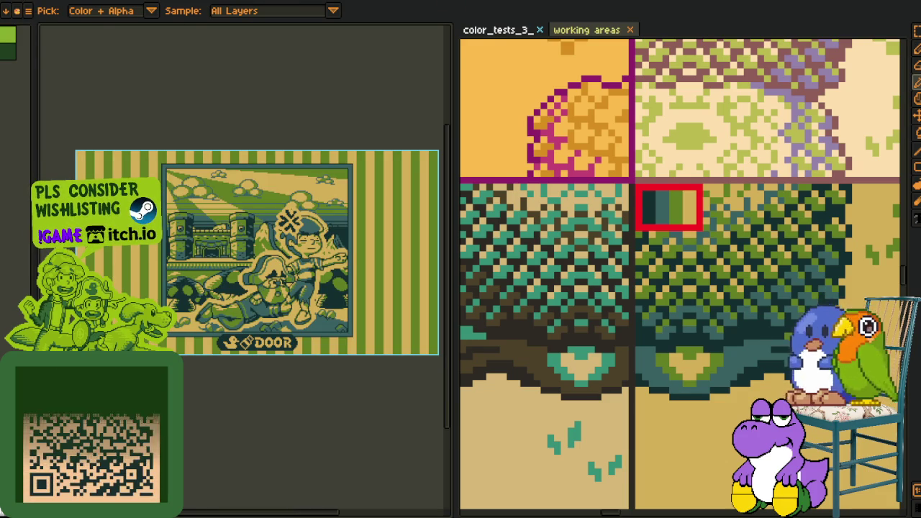
pyautogui.click(27, 10)
pyautogui.moveTo(24, 76)
pyautogui.click(144, 87)
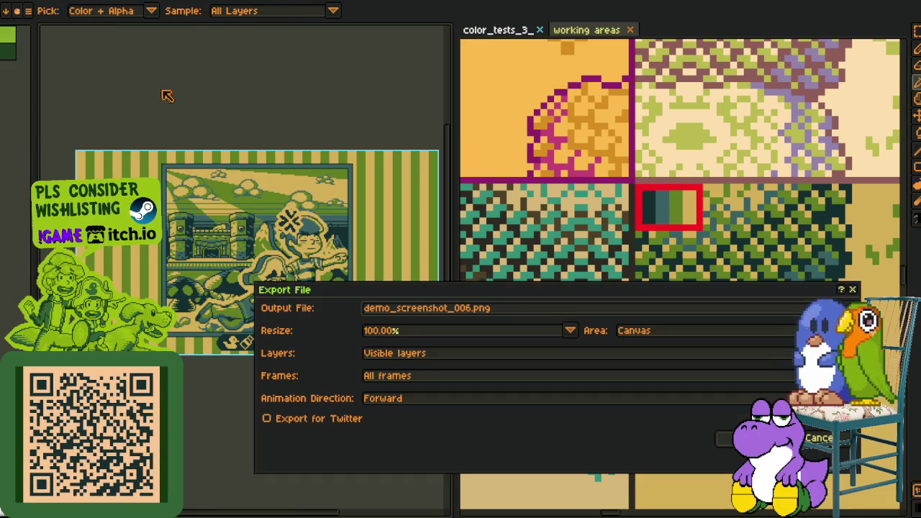
pyautogui.press('Return')
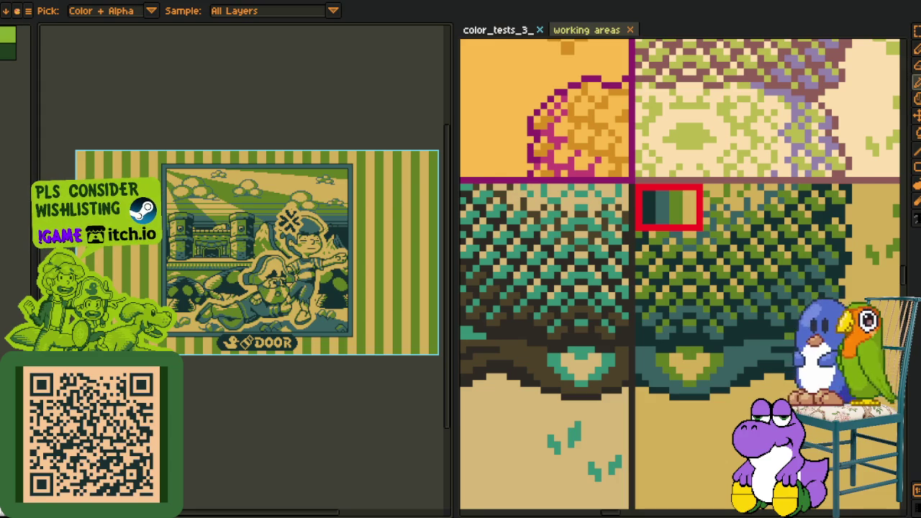
pyautogui.click(28, 10)
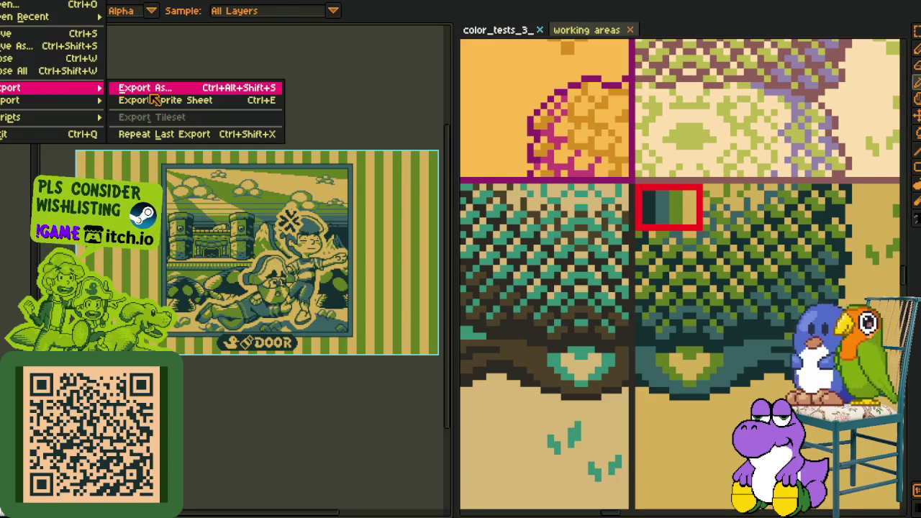
pyautogui.click(148, 90)
pyautogui.press('Return')
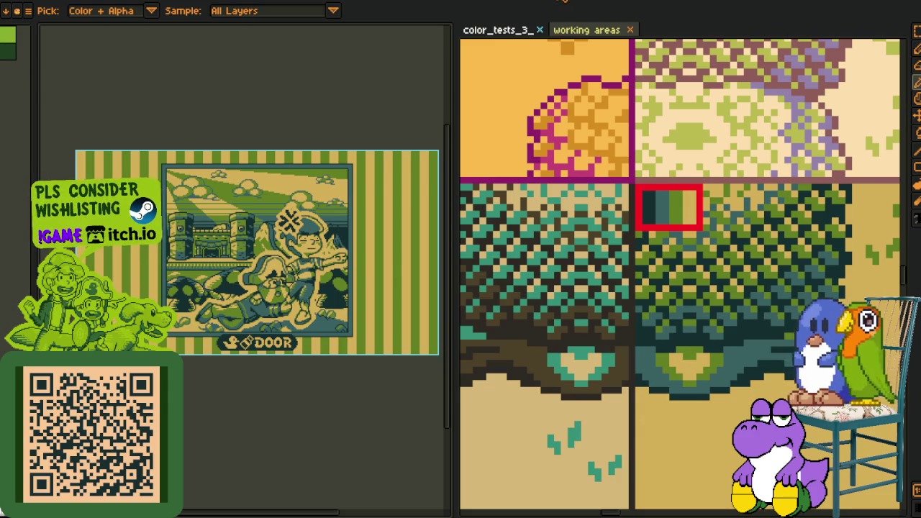
pyautogui.scroll(-1, 636, 195)
# Zoom in on the test sheet's palette strip and P.O.G. panel for colour sampling.
pyautogui.scroll(-1, 636, 196)
pyautogui.scroll(-1, 635, 196)
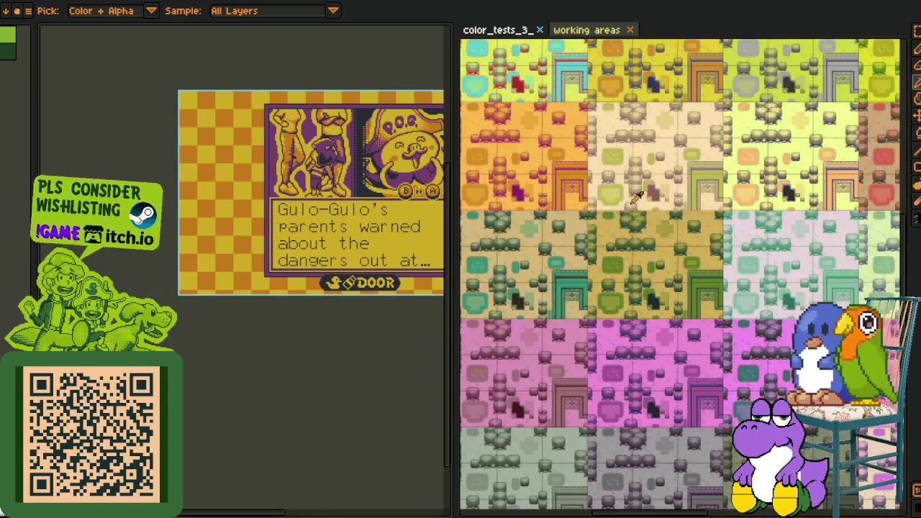
pyautogui.moveTo(612, 216); pyautogui.dragTo(628, 325)
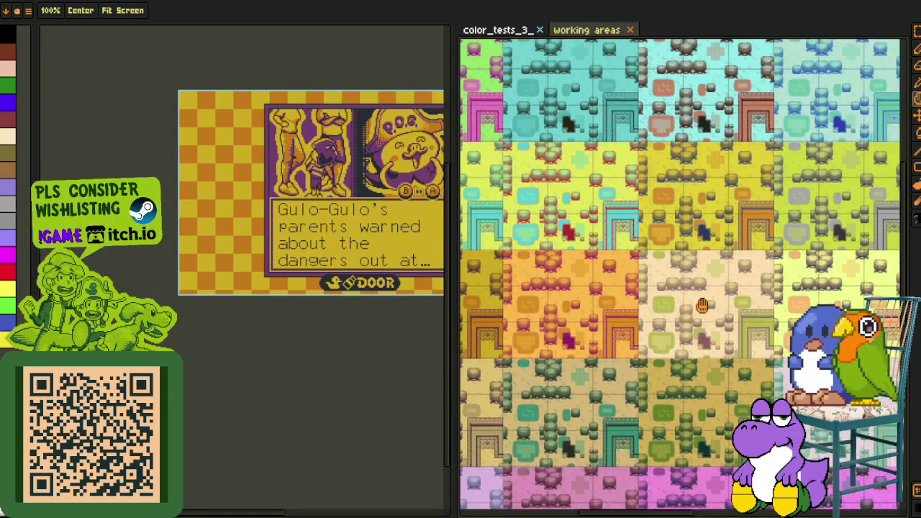
pyautogui.scroll(-1, 629, 325)
pyautogui.press('i')
pyautogui.scroll(2, 582, 180)
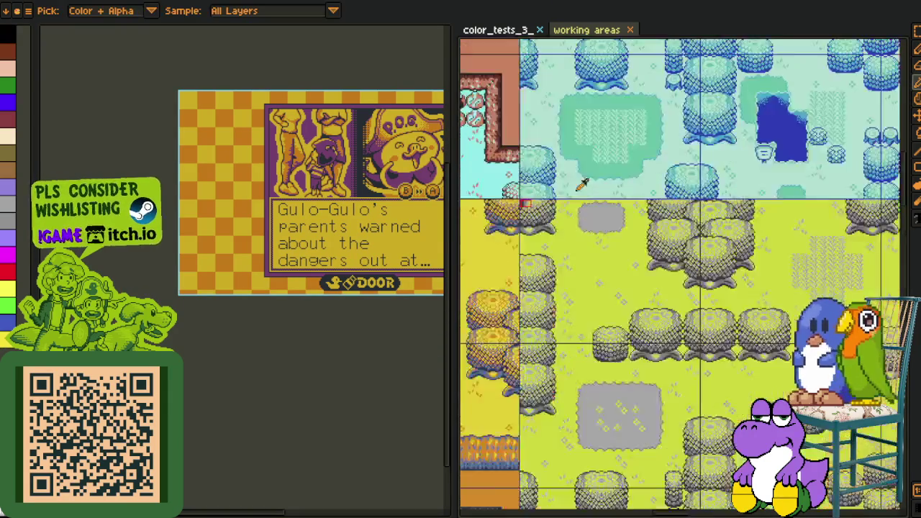
pyautogui.scroll(1, 582, 181)
pyautogui.press('z')
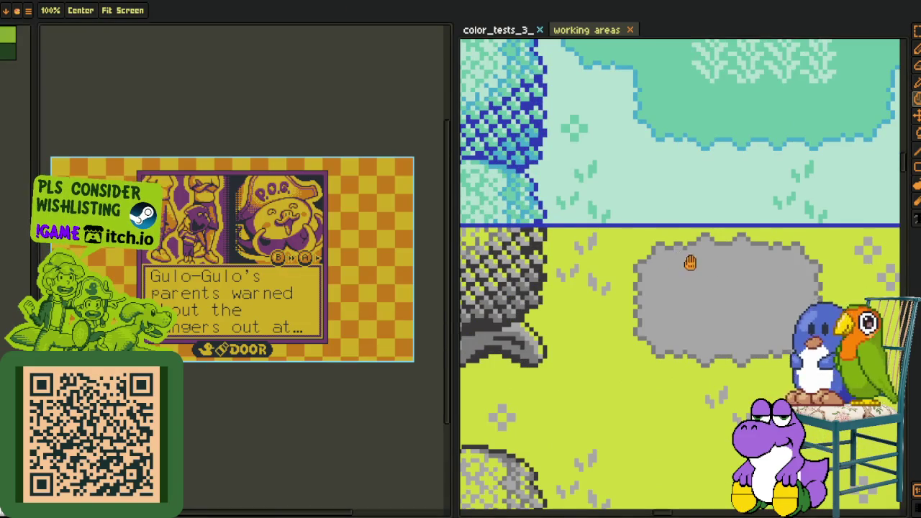
pyautogui.click(691, 261)
pyautogui.click(639, 246)
pyautogui.press('i')
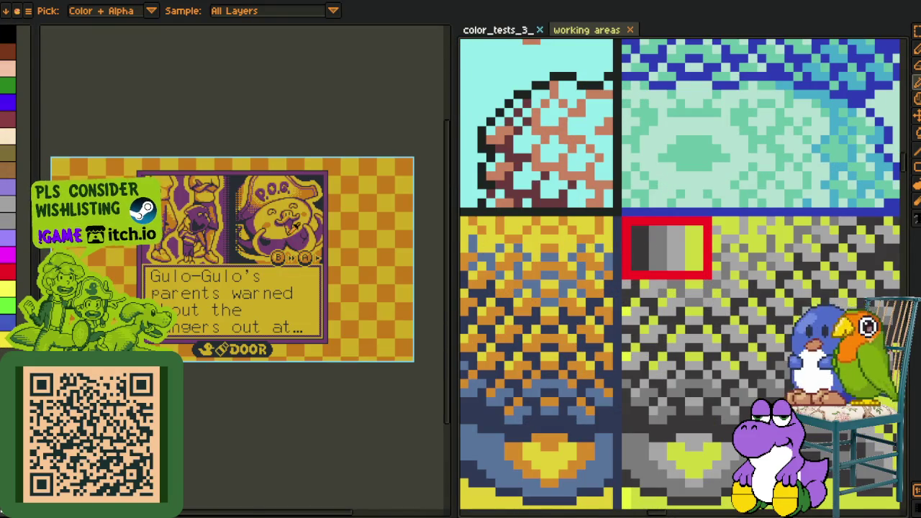
pyautogui.scroll(3, 295, 224)
pyautogui.press('z')
pyautogui.click(281, 213)
pyautogui.press('i')
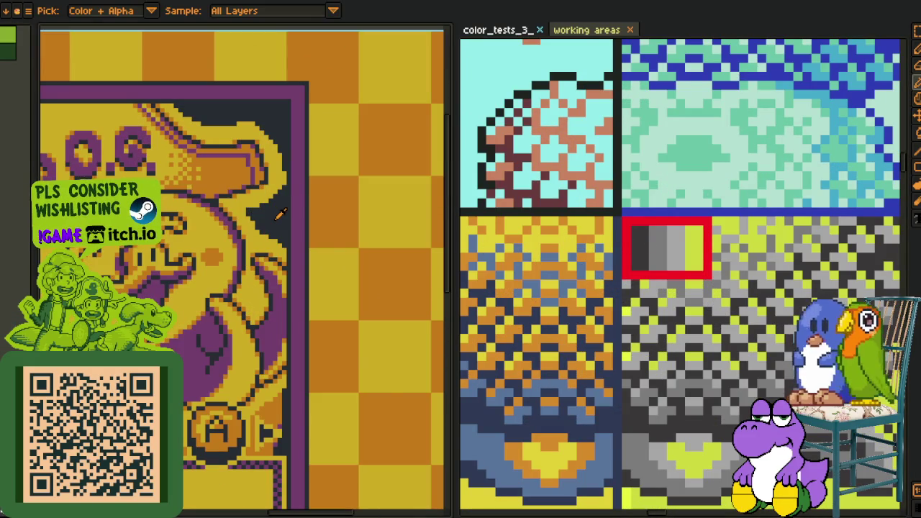
# Replace the Gulo-Gulo screenshot's purple outline with the test sheet's grey.
pyautogui.hotkey('shift', 'r')
pyautogui.click(352, 403)
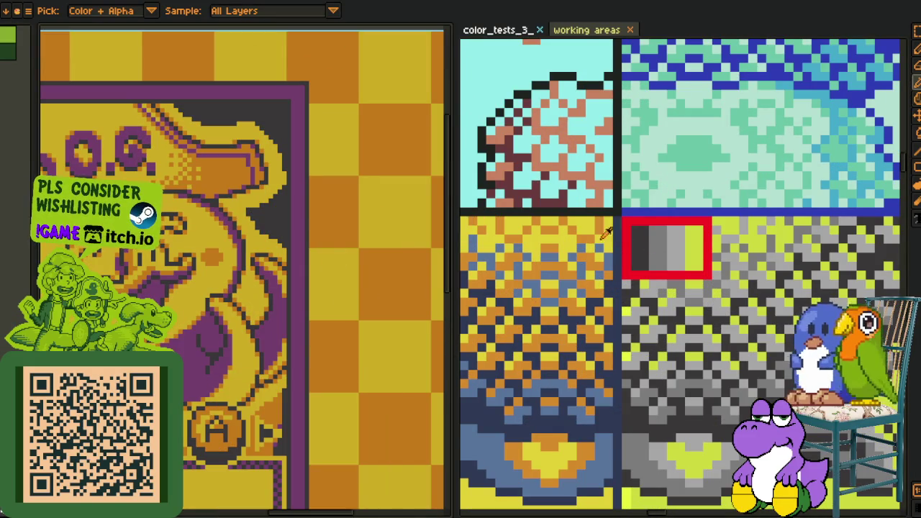
pyautogui.click(304, 218)
pyautogui.scroll(2, 304, 219)
pyautogui.press('z')
pyautogui.hotkey('shift', 'r')
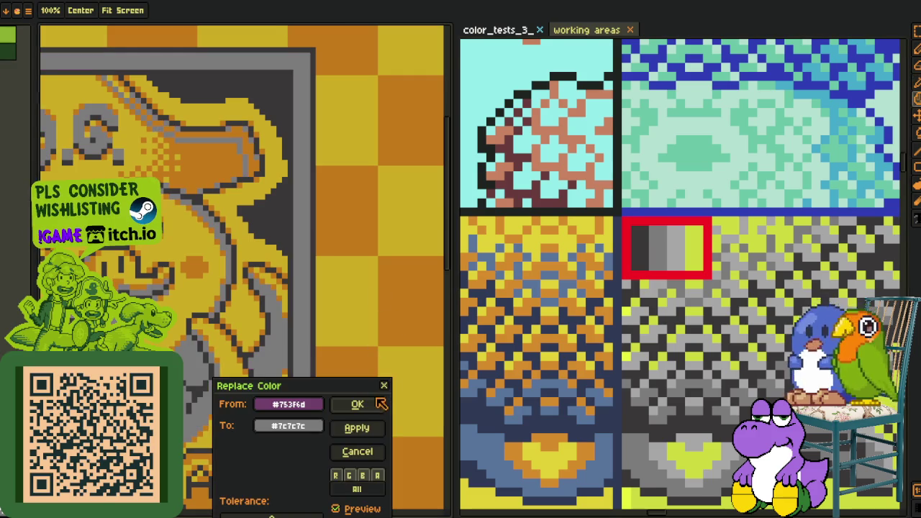
pyautogui.click(380, 404)
pyautogui.press('i')
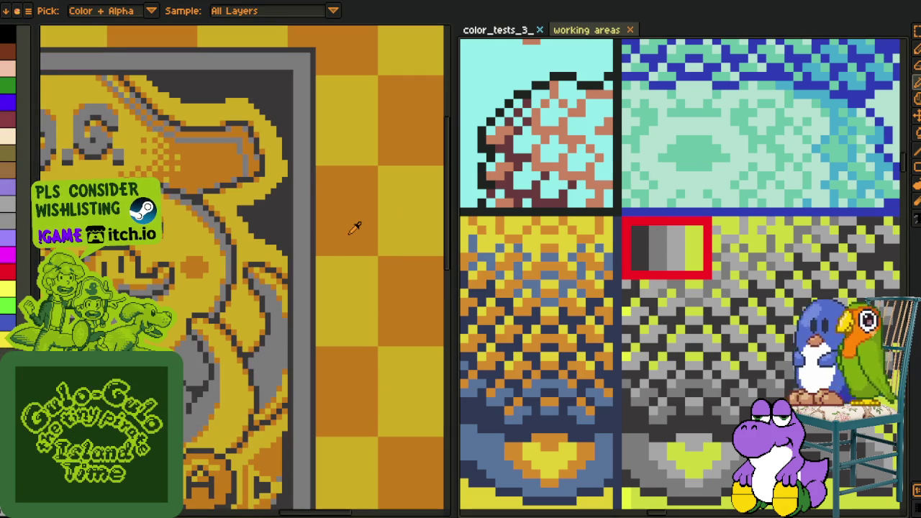
# Replace the orange checker colour with light grey and the yellow with lime.
pyautogui.click(354, 227)
pyautogui.hotkey('shift', 'r')
pyautogui.click(376, 407)
pyautogui.click(689, 248)
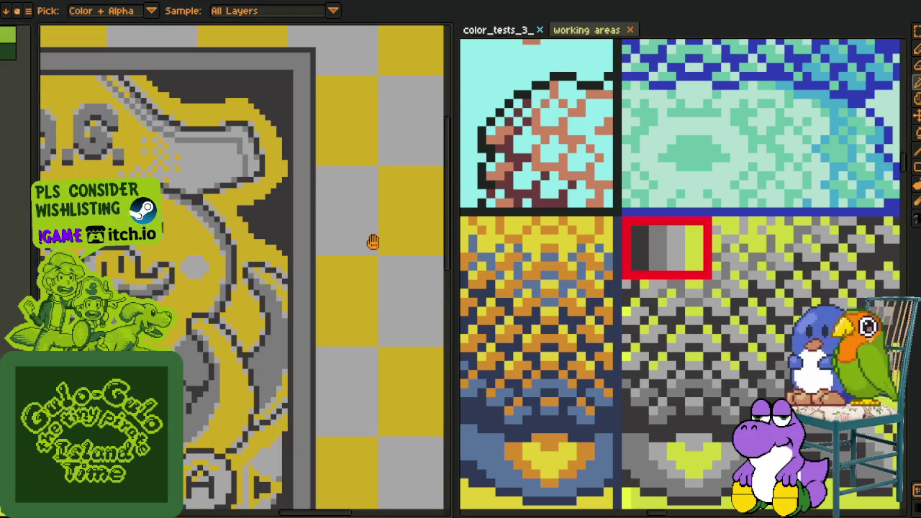
pyautogui.hotkey('shift', 'r')
pyautogui.click(360, 407)
pyautogui.press('i')
pyautogui.scroll(-4, 230, 359)
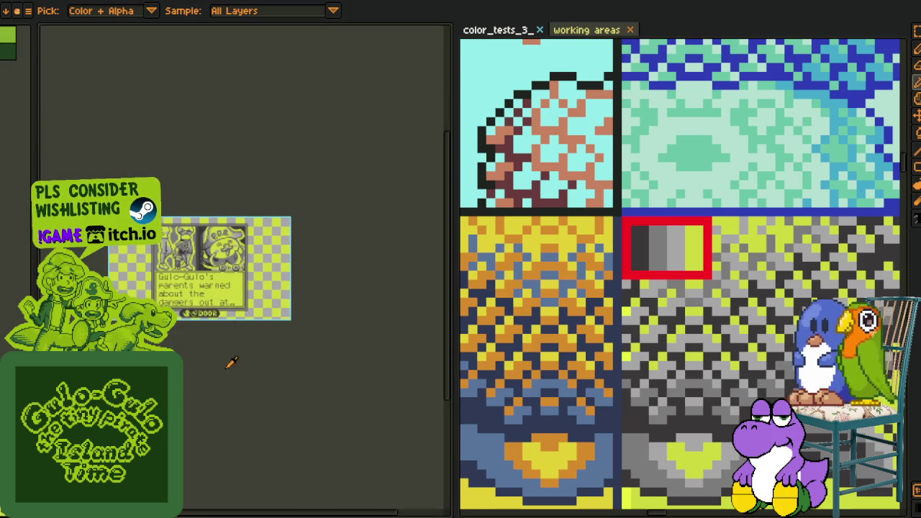
# Export the grey-and-lime Gulo-Gulo screenshot as demo_screenshot_007.png.
pyautogui.click(7, 5)
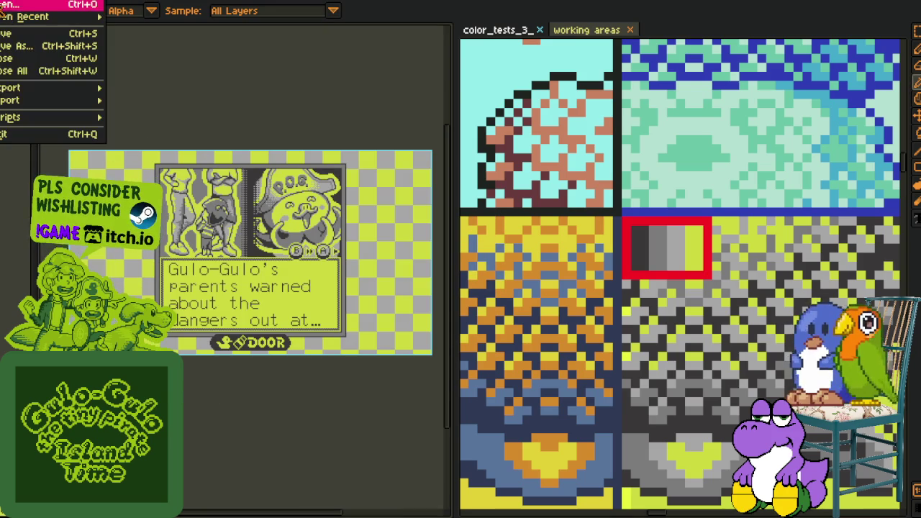
pyautogui.click(173, 88)
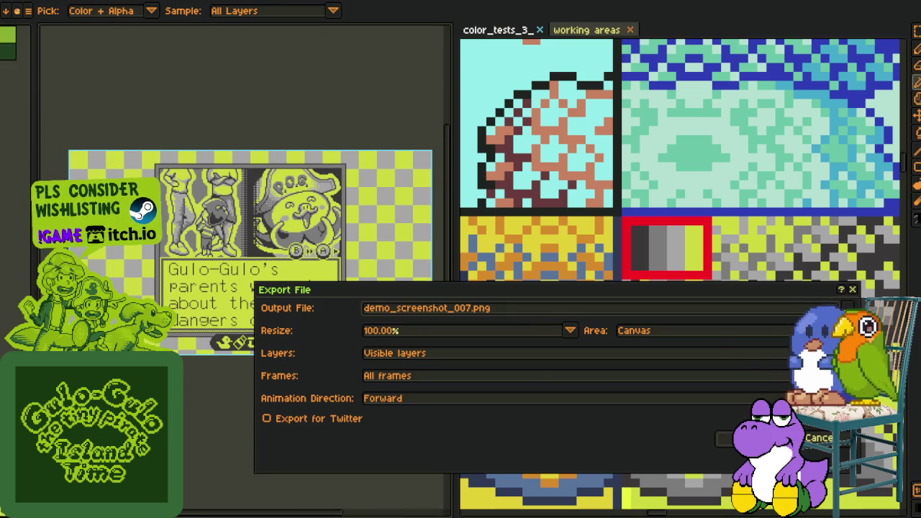
pyautogui.press('Return')
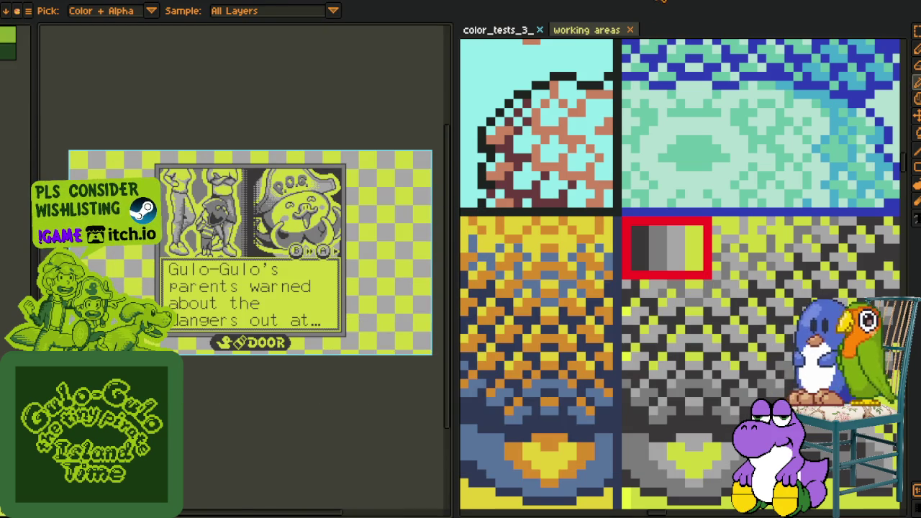
pyautogui.scroll(-1, 332, 206)
pyautogui.scroll(-2, 784, 199)
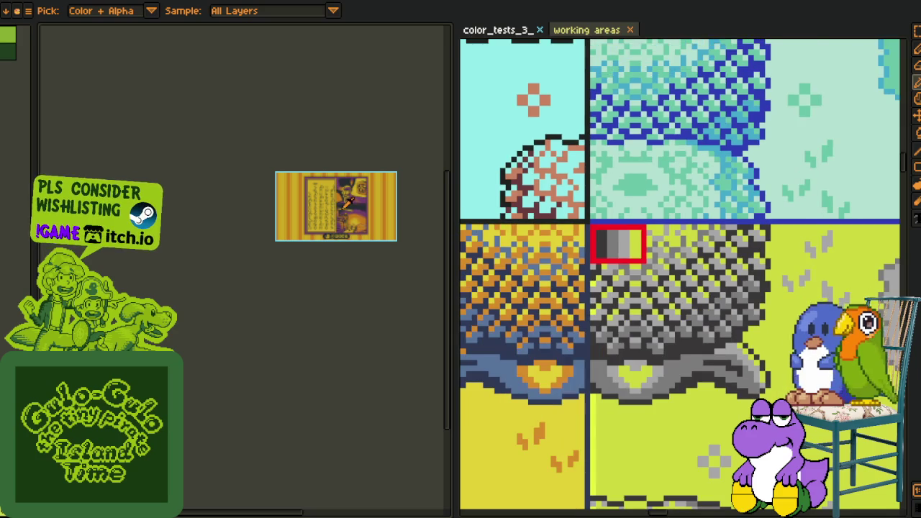
# Pan to the palette sheet's green and yellow areas and turn the dark colour grey.
pyautogui.scroll(1, 332, 206)
pyautogui.scroll(2, 784, 200)
pyautogui.scroll(-1, 784, 200)
pyautogui.press('h')
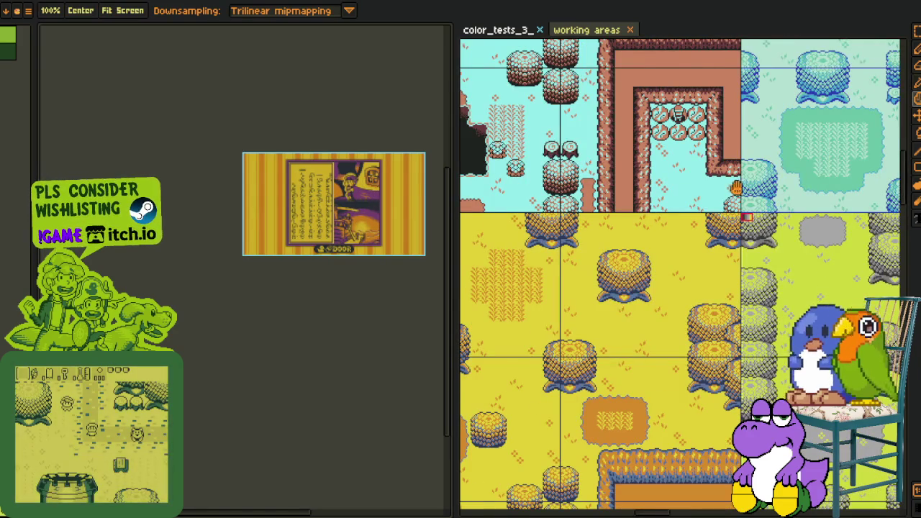
pyautogui.moveTo(733, 184); pyautogui.dragTo(568, 288)
pyautogui.scroll(1, 573, 399)
pyautogui.moveTo(574, 400)
pyautogui.mouseDown()
pyautogui.moveTo(543, 294)
pyautogui.moveTo(749, 391)
pyautogui.mouseUp()
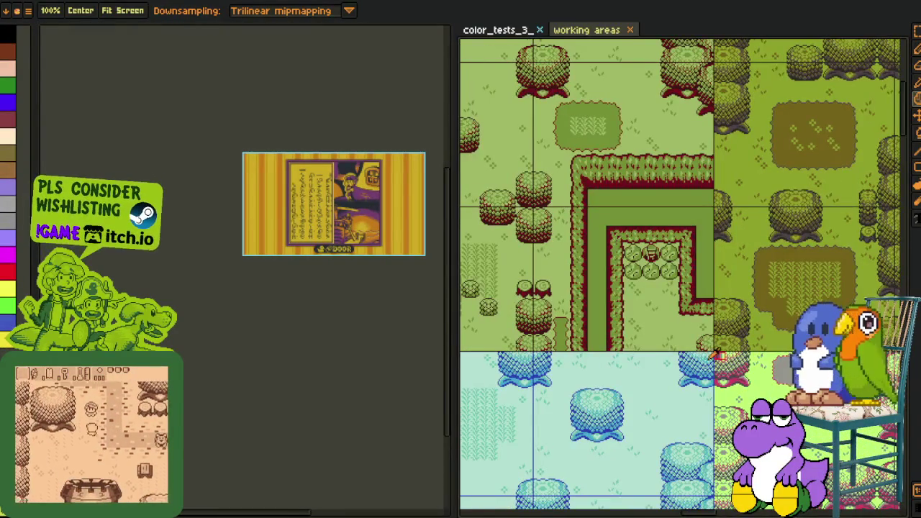
pyautogui.press('i')
pyautogui.scroll(-1, 748, 390)
pyautogui.scroll(2, 631, 347)
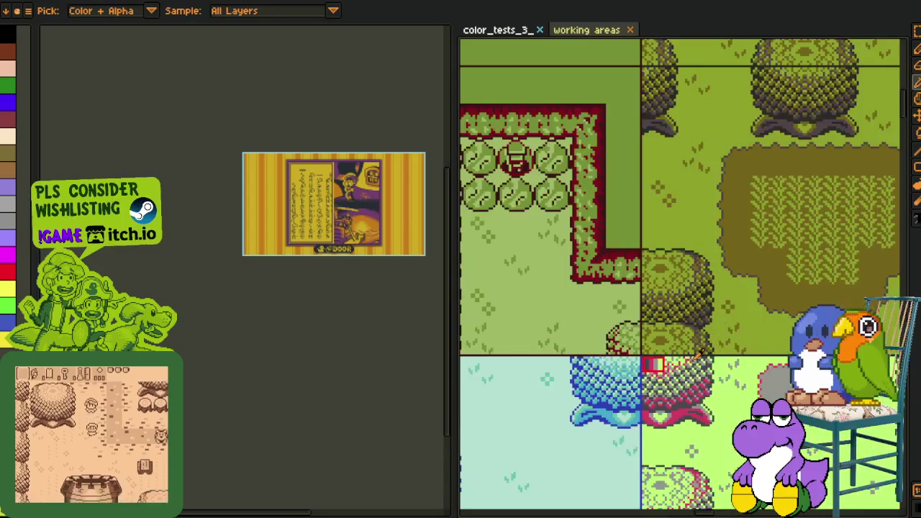
pyautogui.scroll(1, 630, 348)
pyautogui.scroll(2, 386, 224)
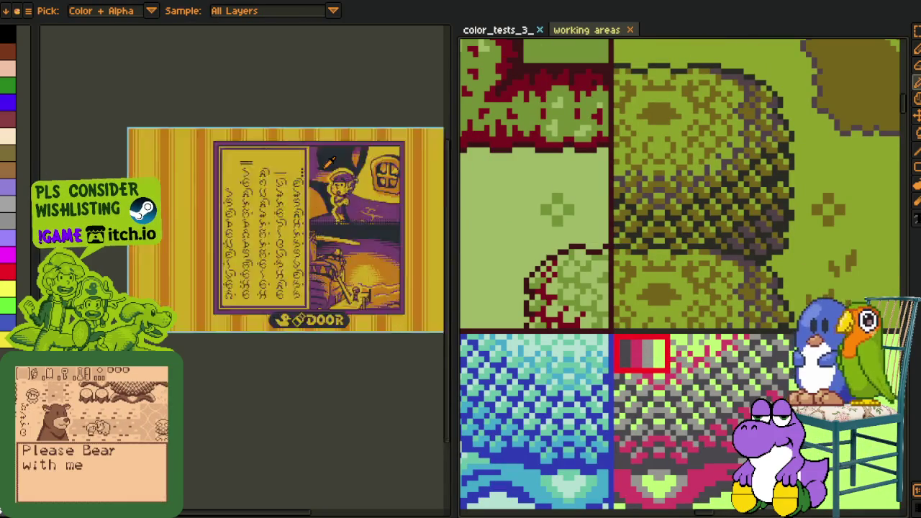
pyautogui.scroll(3, 387, 223)
pyautogui.hotkey('shift', 'r')
pyautogui.press('Return')
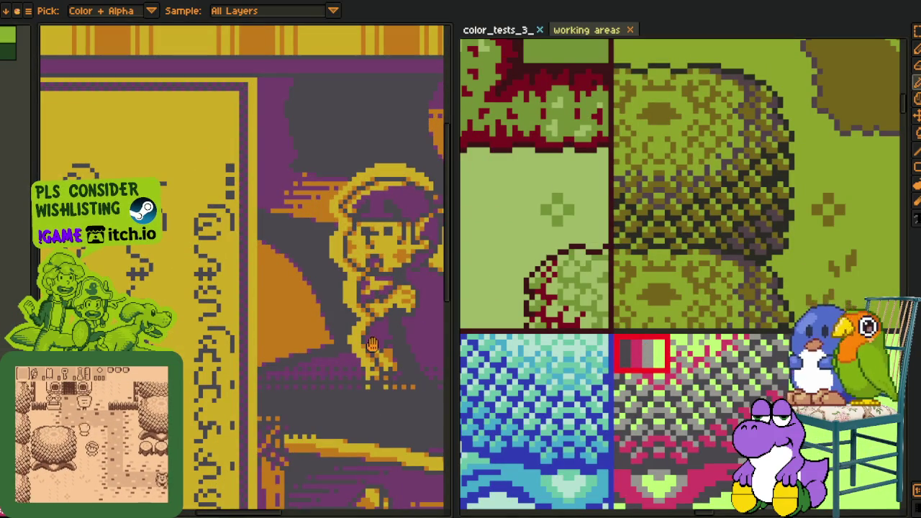
# Replace the purple with pink and the orange with grey #97978f.
pyautogui.hotkey('shift', 'r')
pyautogui.press('Return')
pyautogui.press('i')
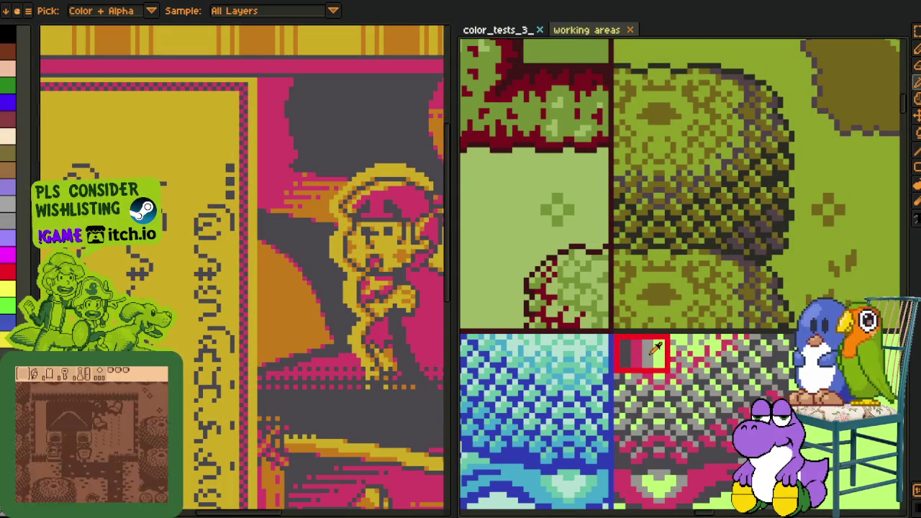
pyautogui.click(295, 295)
pyautogui.hotkey('shift', 'r')
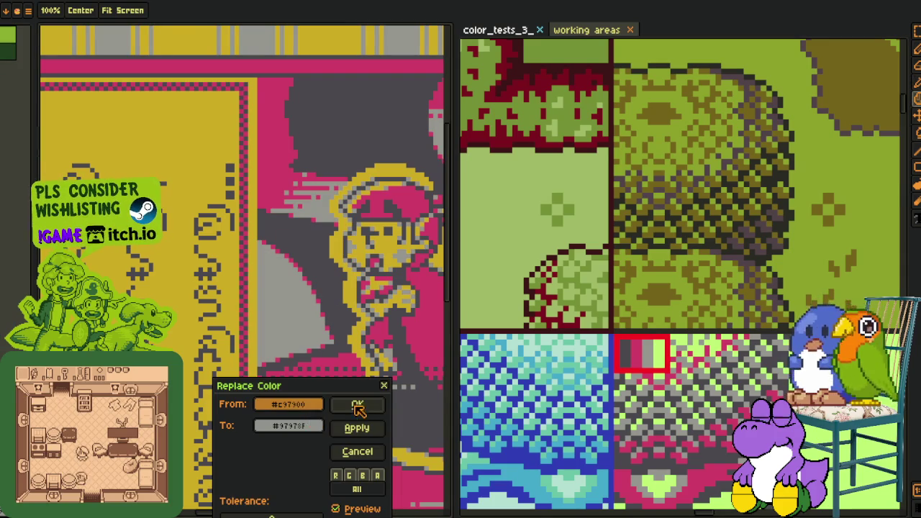
pyautogui.click(357, 407)
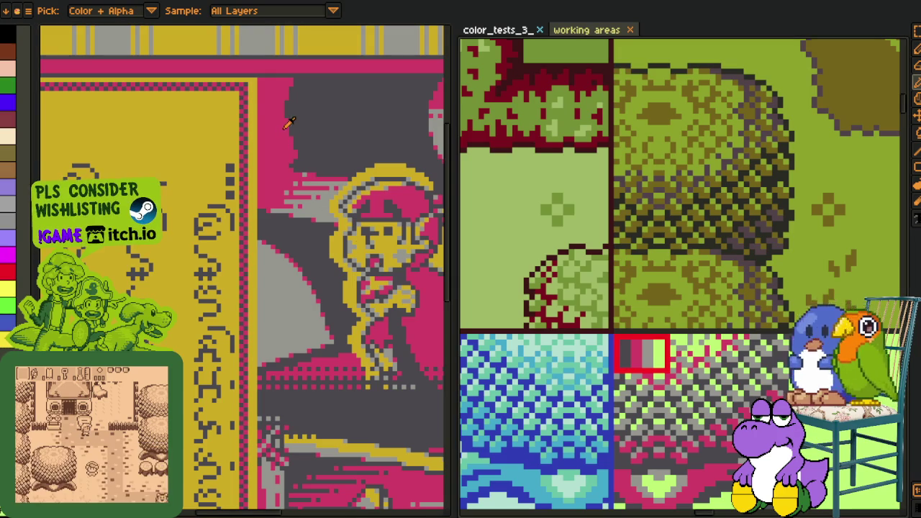
# Replace the yellow #d3aa0b with light green #bcff71.
pyautogui.moveTo(288, 122); pyautogui.dragTo(223, 195)
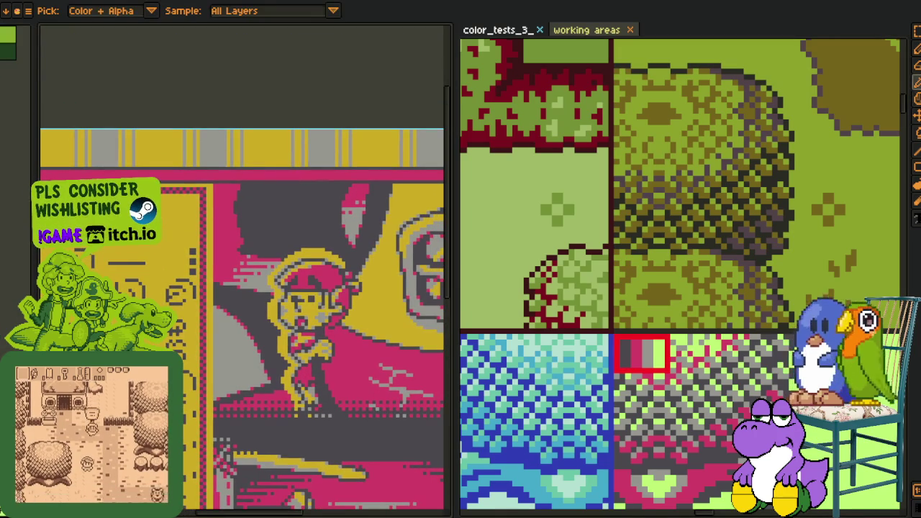
pyautogui.hotkey('shift', 'r')
pyautogui.click(357, 405)
pyautogui.scroll(-5, 287, 379)
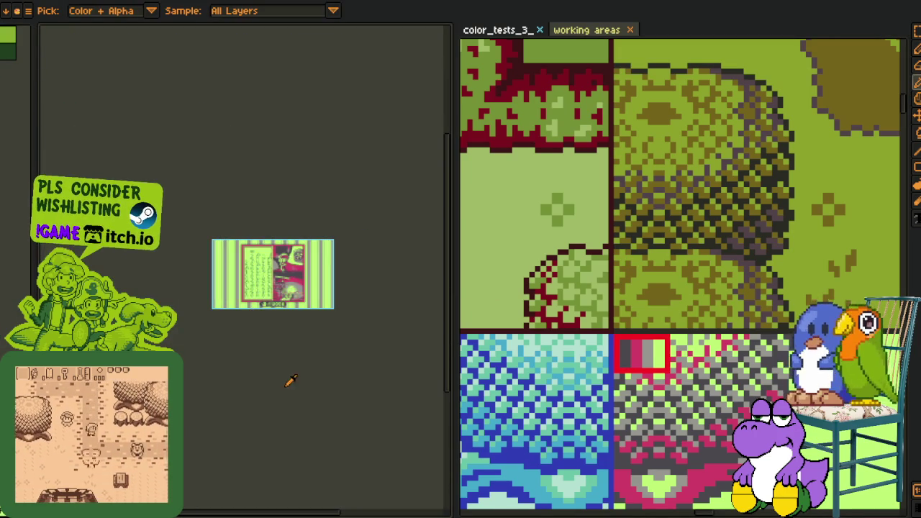
# Export the lime, pink and grey striped-border screenshot at 100% as demo_screenshot_008.png.
pyautogui.scroll(3, 273, 295)
pyautogui.moveTo(280, 283); pyautogui.dragTo(248, 328)
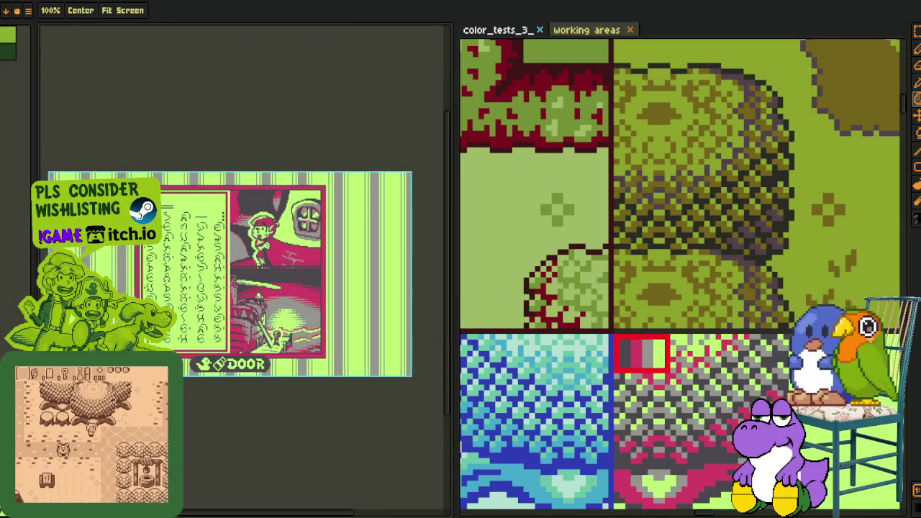
pyautogui.click(18, 10)
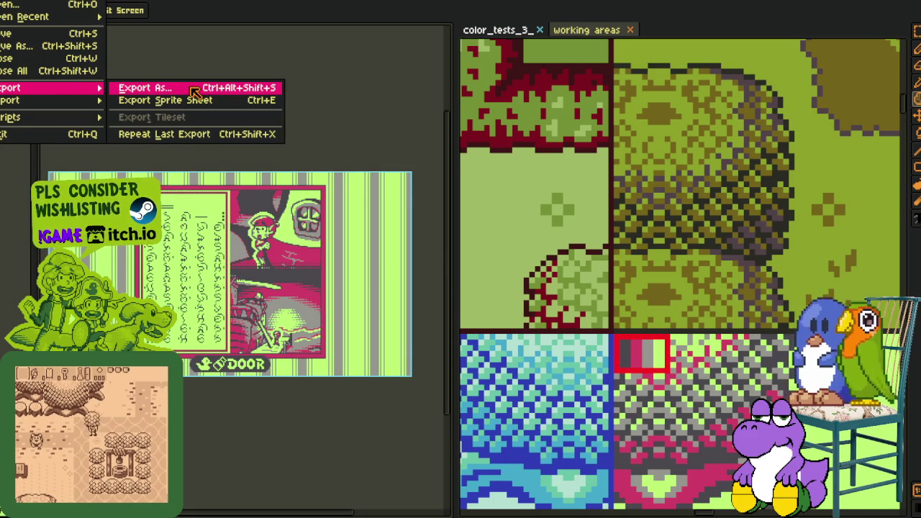
pyautogui.click(165, 88)
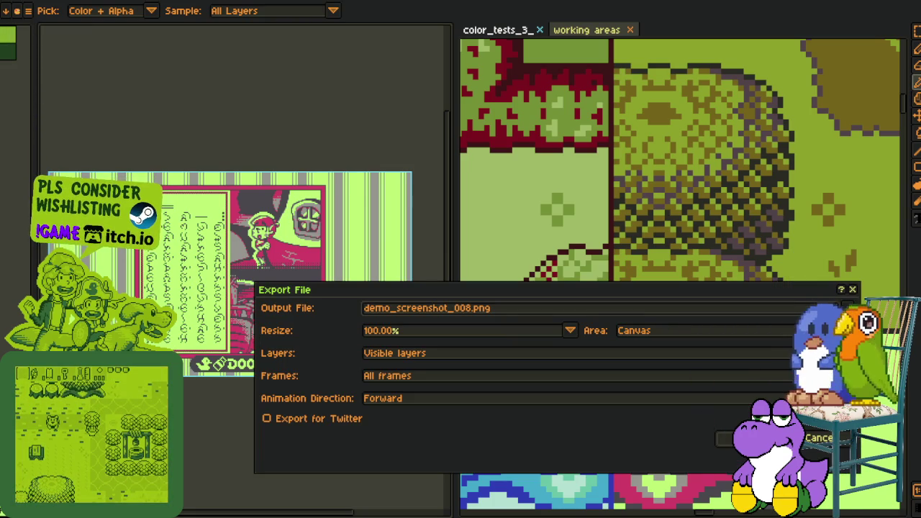
pyautogui.click(725, 439)
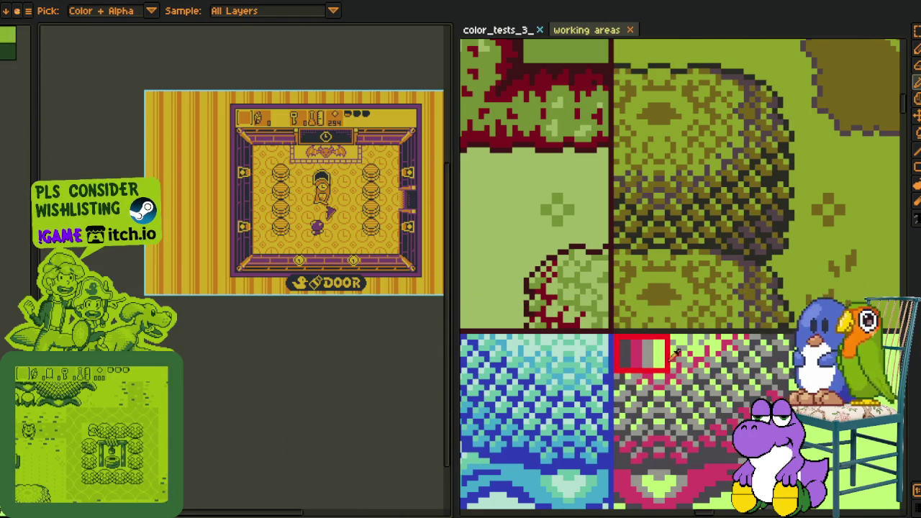
pyautogui.scroll(-3, 656, 335)
pyautogui.scroll(-2, 656, 333)
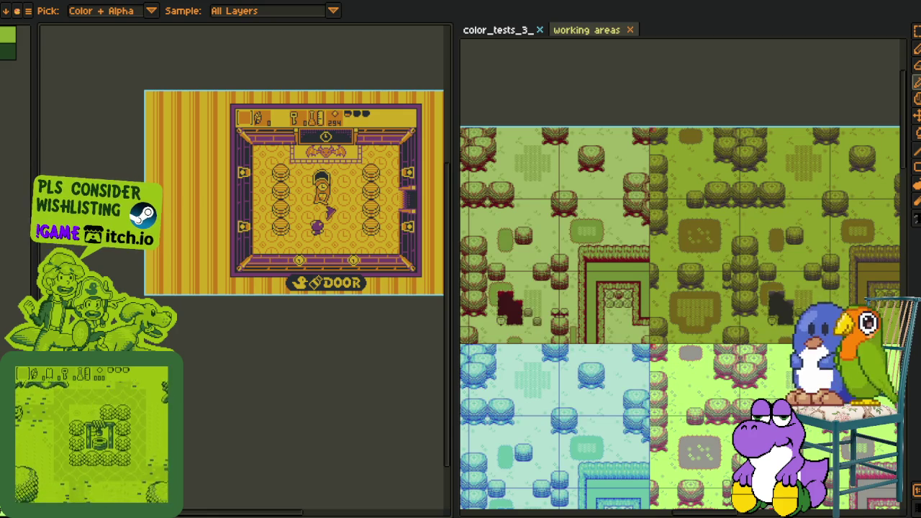
pyautogui.scroll(2, 665, 325)
pyautogui.moveTo(665, 325)
pyautogui.mouseDown()
pyautogui.moveTo(724, 273)
pyautogui.moveTo(676, 237)
pyautogui.moveTo(594, 313)
pyautogui.mouseUp()
pyautogui.scroll(-1, 677, 237)
pyautogui.hscroll(3, 597, 309)
pyautogui.scroll(-5, 641, 316)
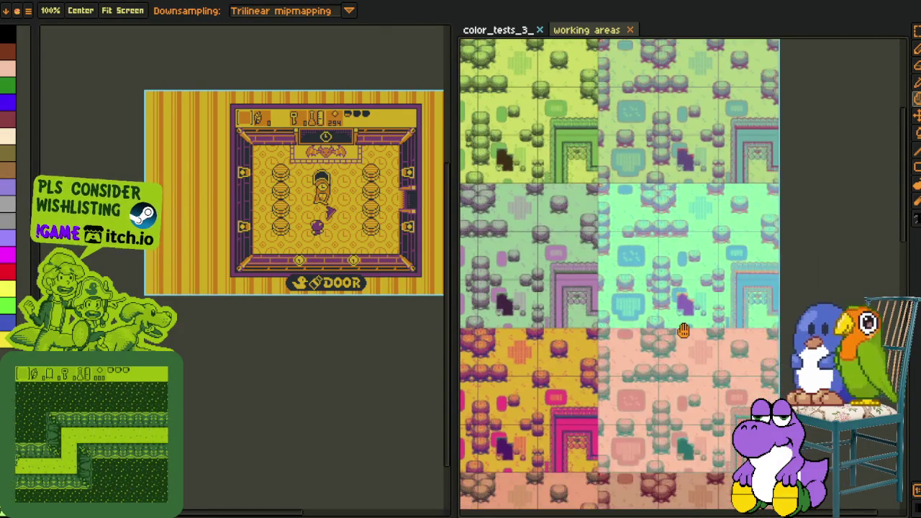
pyautogui.hscroll(-1, 687, 309)
pyautogui.hscroll(-1, 648, 208)
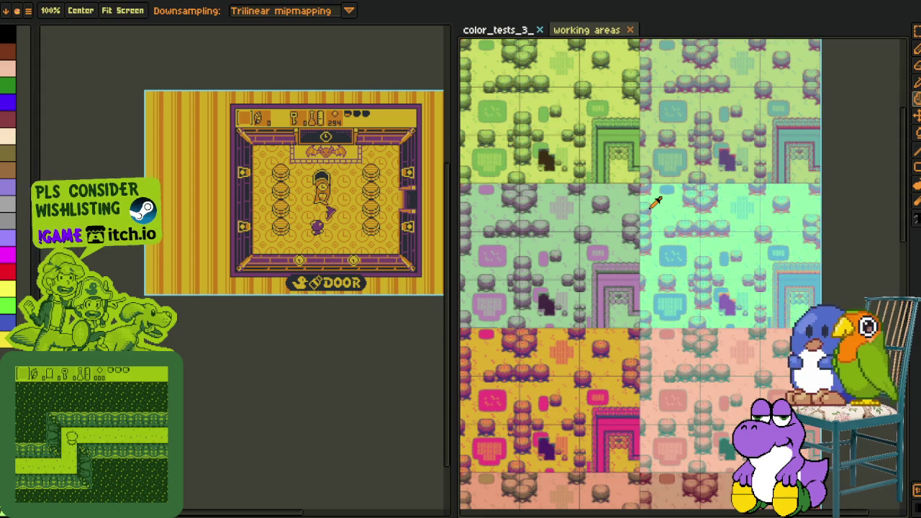
pyautogui.scroll(3, 654, 203)
pyautogui.moveTo(285, 223); pyautogui.dragTo(181, 169)
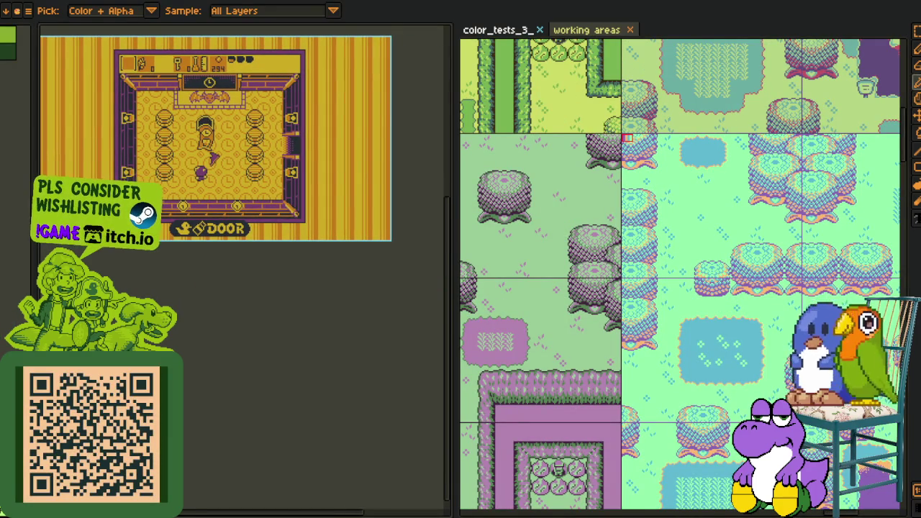
pyautogui.scroll(-3, 708, 326)
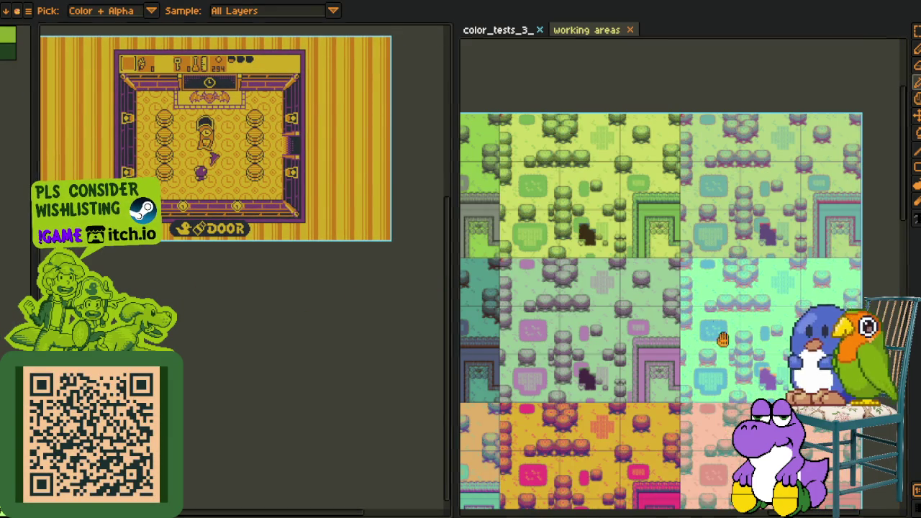
pyautogui.moveTo(719, 335); pyautogui.dragTo(683, 14)
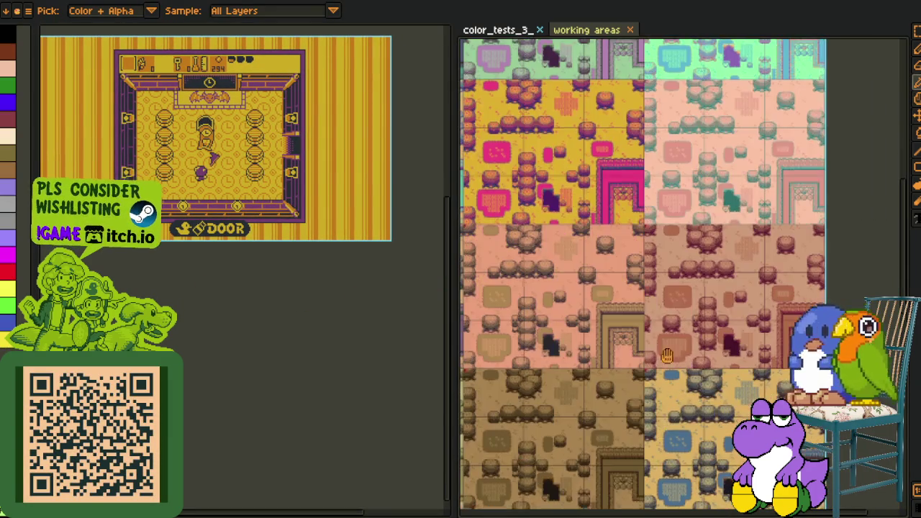
pyautogui.moveTo(667, 355); pyautogui.dragTo(688, 321)
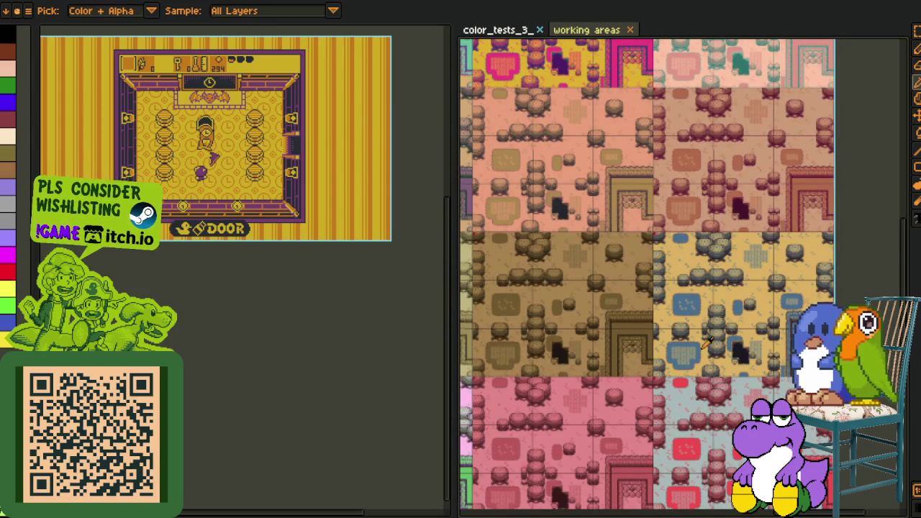
pyautogui.scroll(-3, 683, 280)
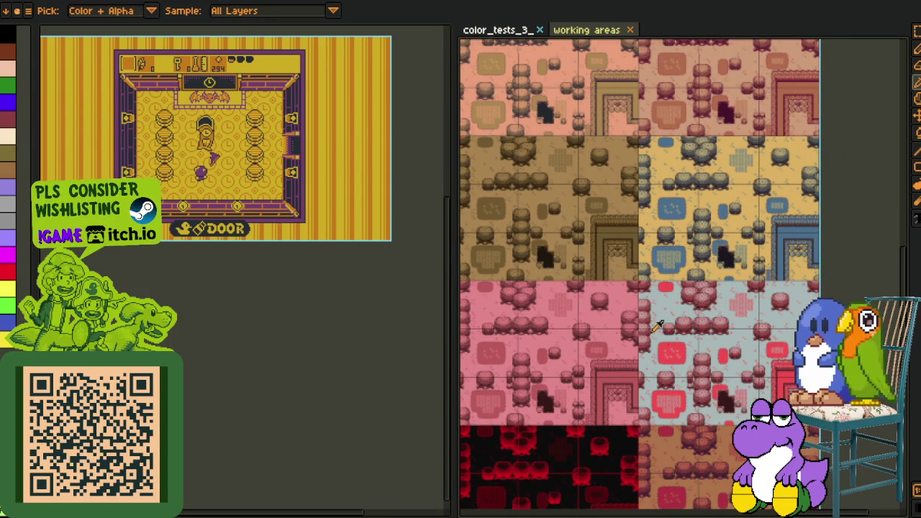
pyautogui.moveTo(651, 403); pyautogui.dragTo(666, 358)
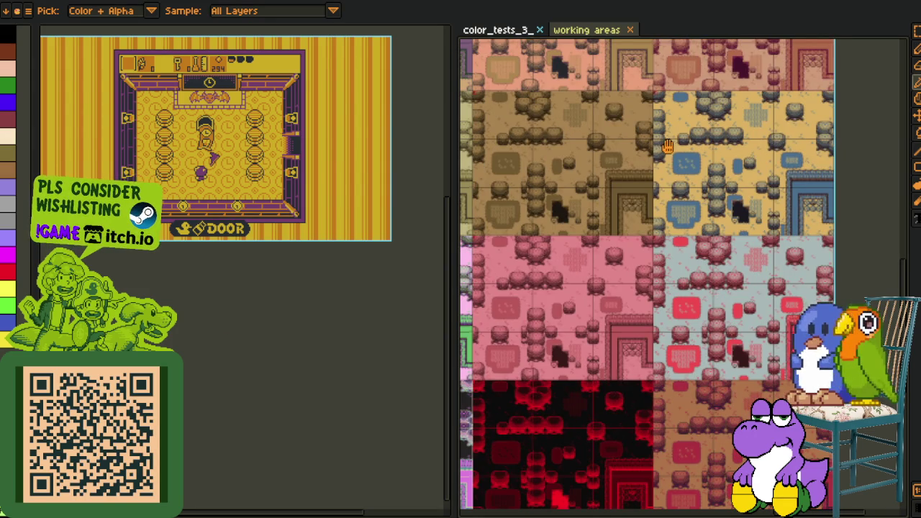
pyautogui.scroll(2, 669, 151)
pyautogui.scroll(2, 676, 176)
pyautogui.scroll(2, 608, 179)
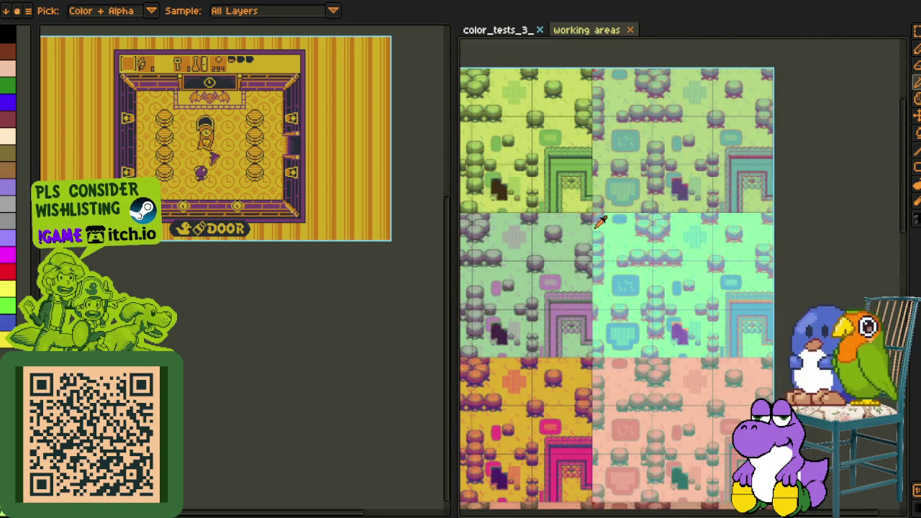
pyautogui.scroll(3, 599, 222)
pyautogui.scroll(2, 586, 104)
pyautogui.scroll(2, 279, 95)
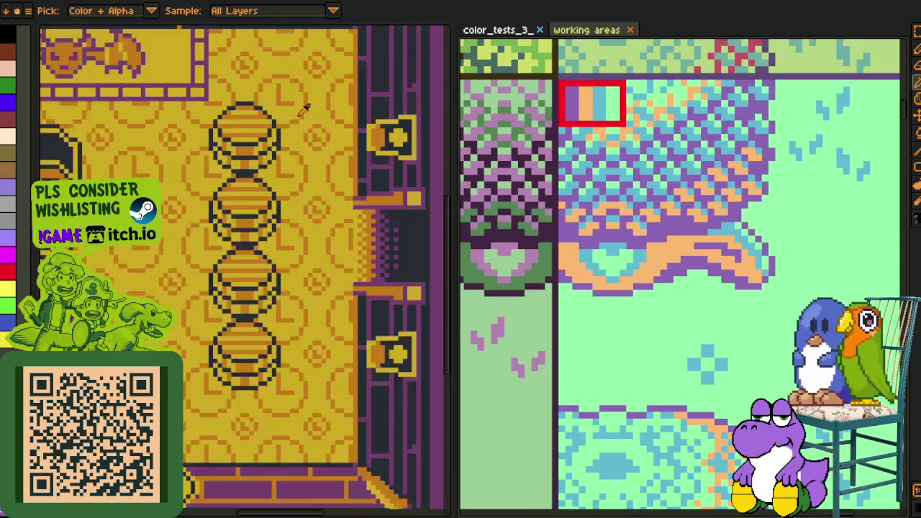
# Try turning the dark wall pixels purple, then undo it on the room screenshot.
pyautogui.scroll(2, 304, 103)
pyautogui.scroll(2, 288, 144)
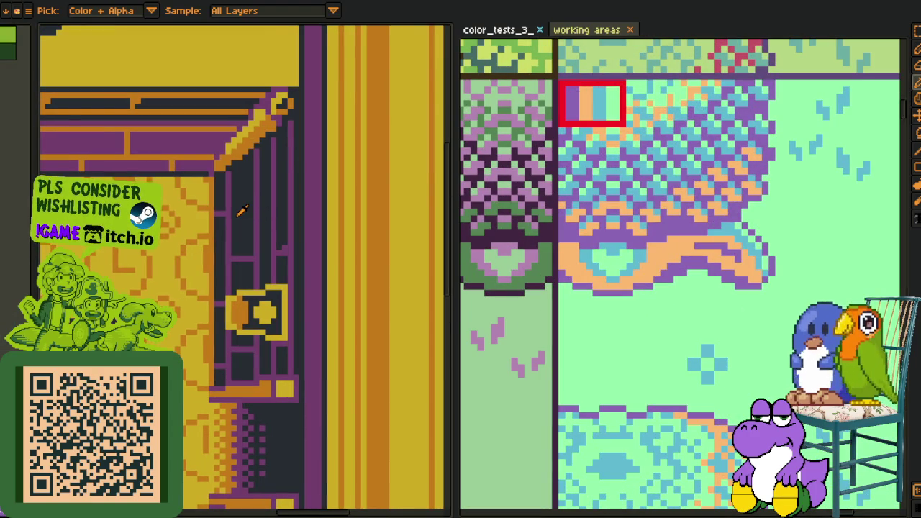
pyautogui.hotkey('shift', 'r')
pyautogui.click(366, 400)
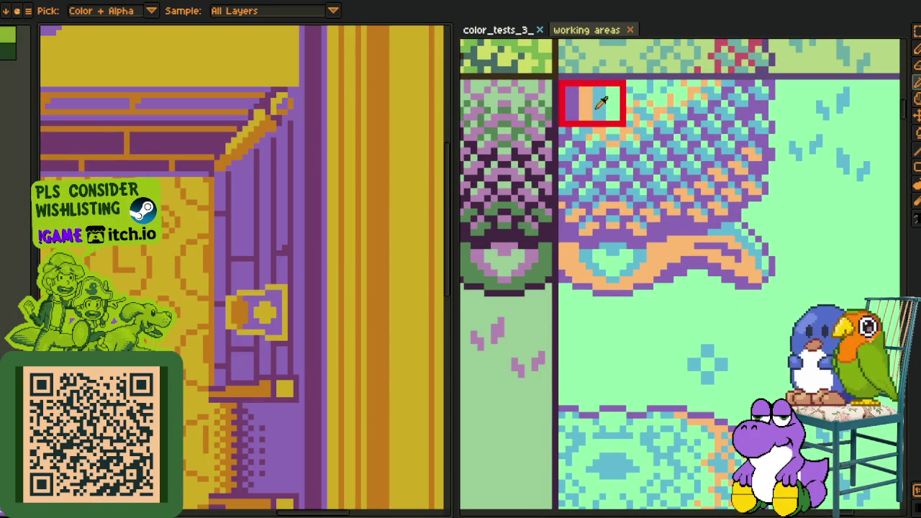
pyautogui.click(316, 188)
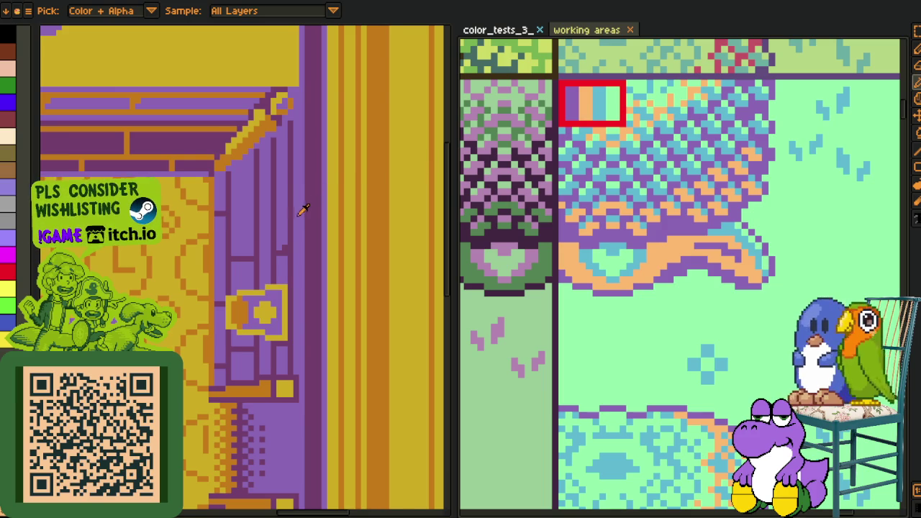
pyautogui.scroll(1, 310, 205)
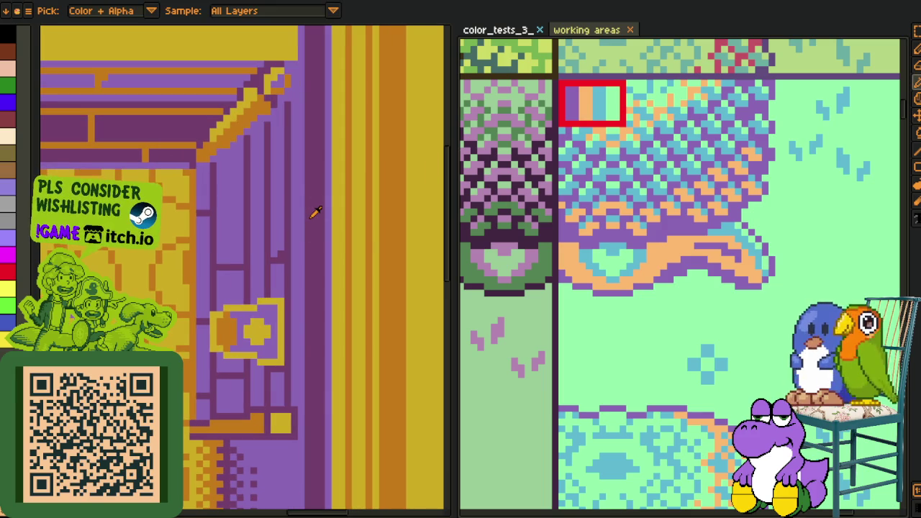
pyautogui.press('alt')
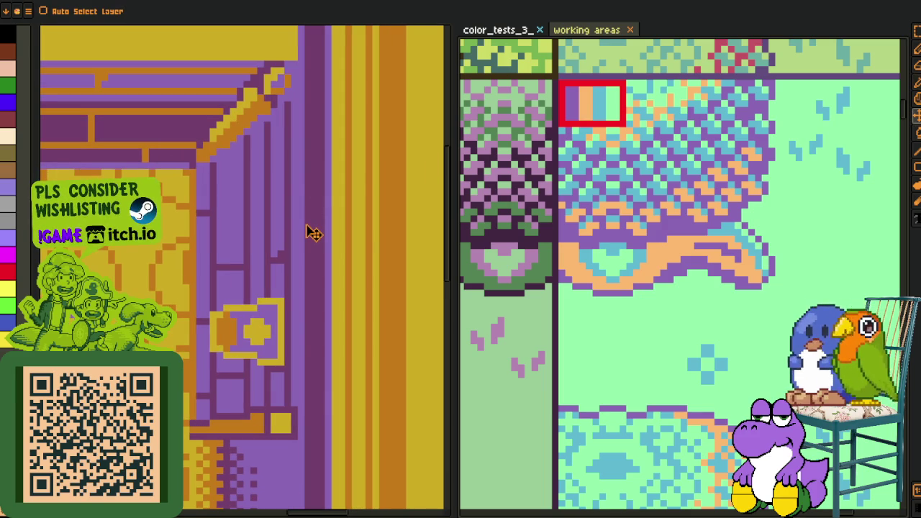
pyautogui.hotkey('ctrl', 'z')
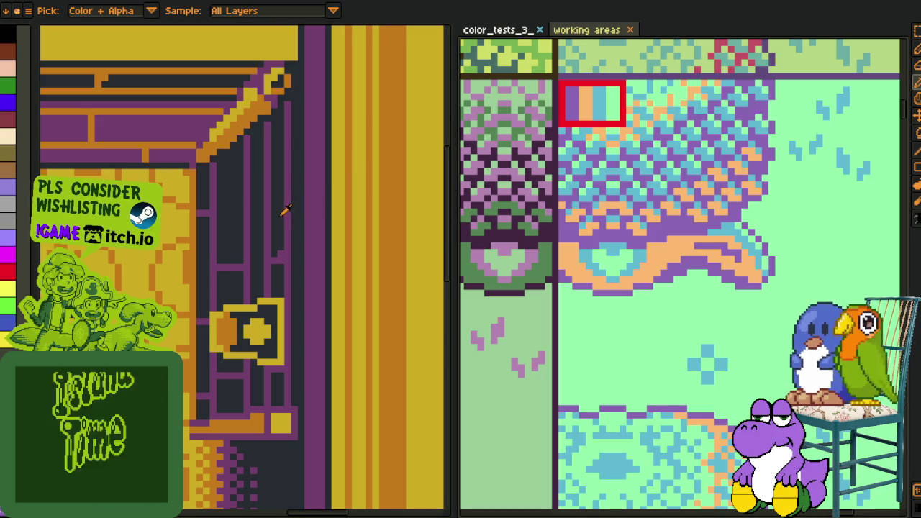
# Replace the dark navy with purple, then undo that replacement.
pyautogui.hotkey('shift', 'r')
pyautogui.click(357, 404)
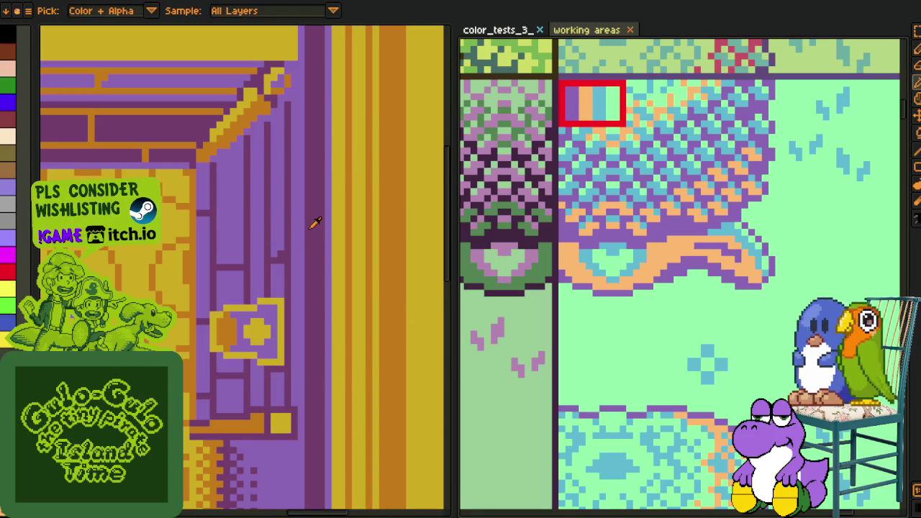
pyautogui.press('v')
pyautogui.press('i')
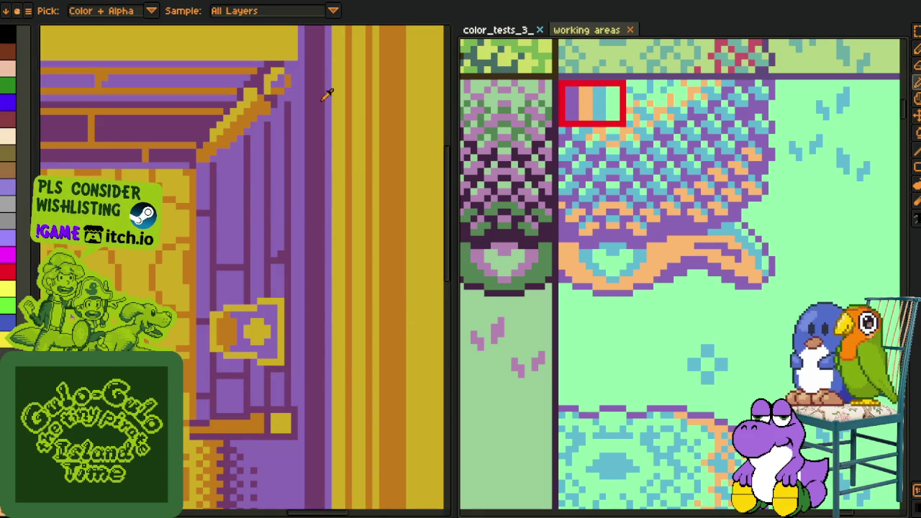
pyautogui.hotkey('ctrl', 'z')
# Turn the purple into peach and the dark navy into the swatch's purple.
pyautogui.press('i')
pyautogui.hotkey('shift', 'r')
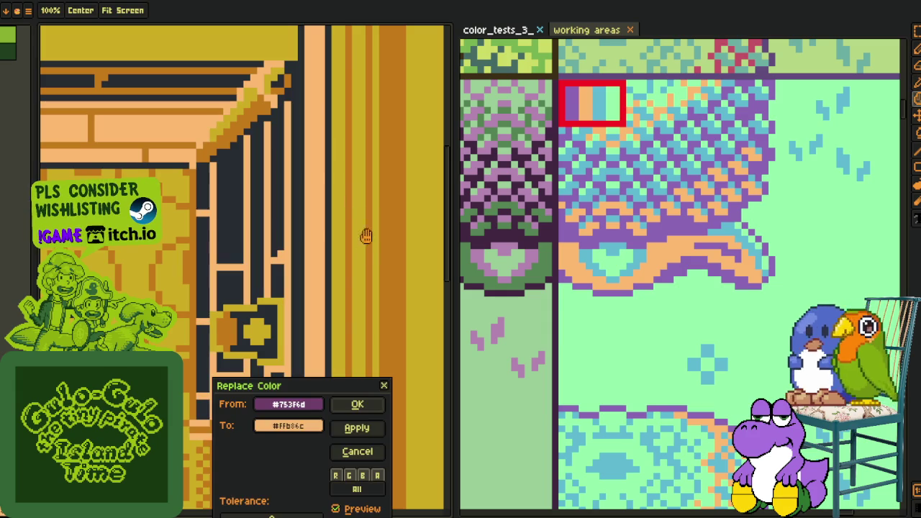
pyautogui.click(358, 403)
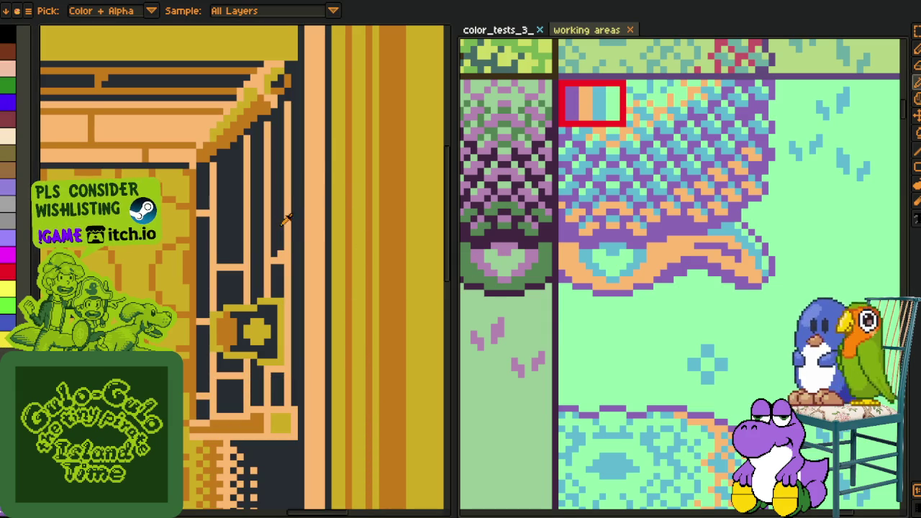
pyautogui.click(603, 106)
pyautogui.hotkey('shift', 'r')
pyautogui.press('Return')
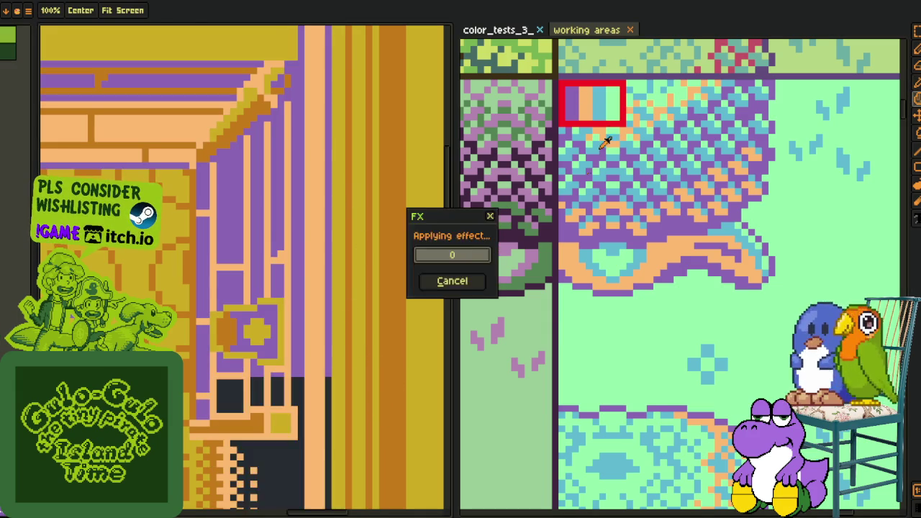
# Replace the brown with light blue and the olive yellow with mint green.
pyautogui.click(398, 255)
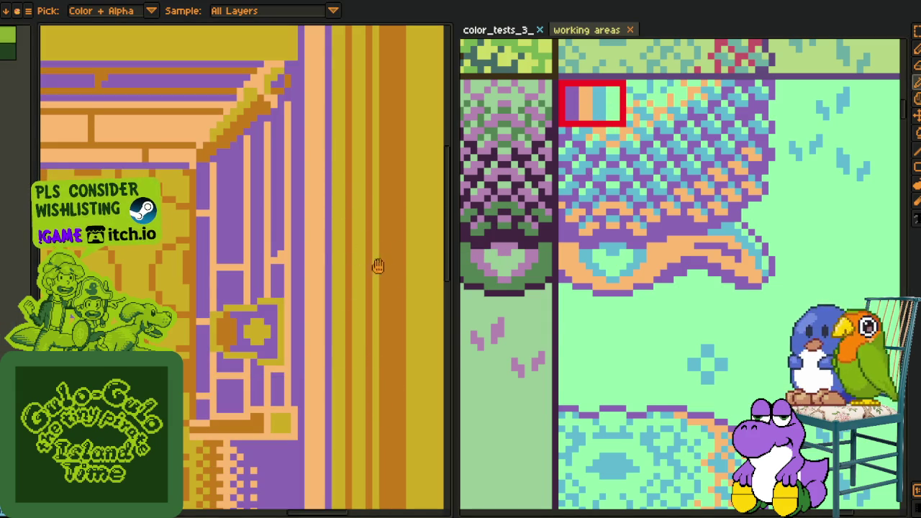
pyautogui.hotkey('shift', 'r')
pyautogui.press('Return')
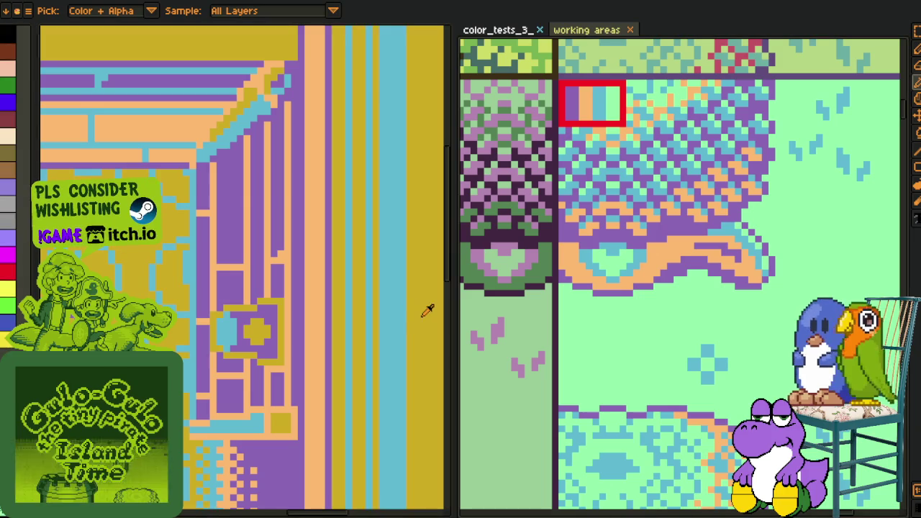
pyautogui.click(427, 310)
pyautogui.hotkey('shift', 'r')
pyautogui.click(355, 405)
pyautogui.scroll(-3, 266, 244)
# Widen the room screenshot's editor panel and bring the whole room into view.
pyautogui.scroll(-1, 177, 250)
pyautogui.scroll(3, 180, 288)
pyautogui.scroll(1, 181, 296)
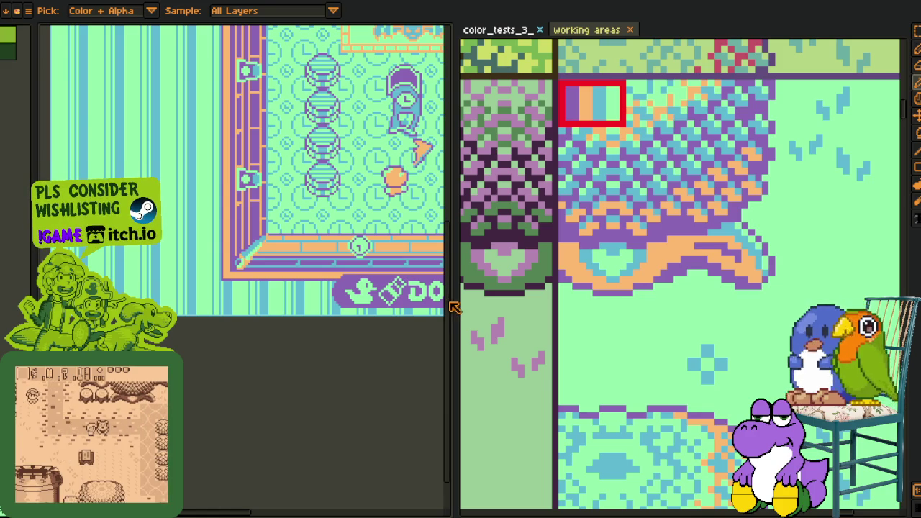
pyautogui.moveTo(458, 309); pyautogui.dragTo(651, 316)
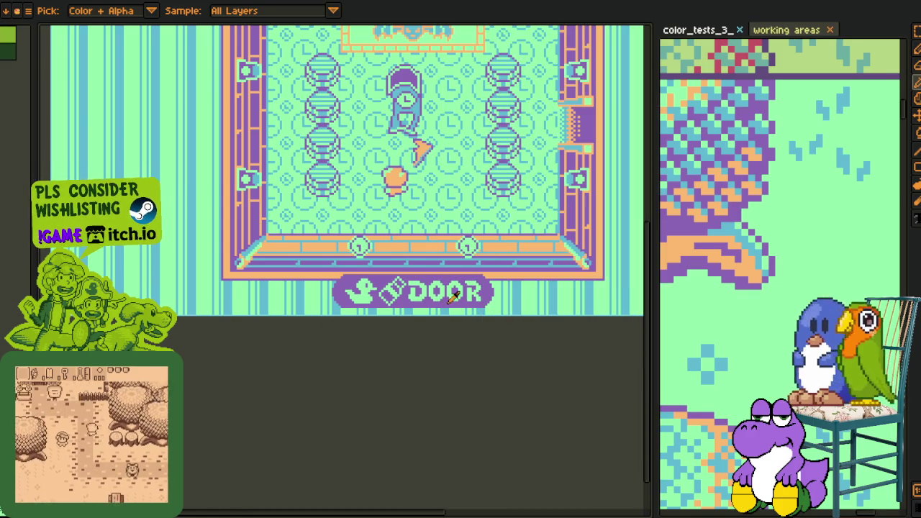
pyautogui.moveTo(458, 262); pyautogui.dragTo(350, 367)
# Zoom out on the room and move the palette sheet to the next swatch.
pyautogui.scroll(-2, 352, 352)
pyautogui.scroll(-1, 319, 395)
pyautogui.scroll(1, 338, 388)
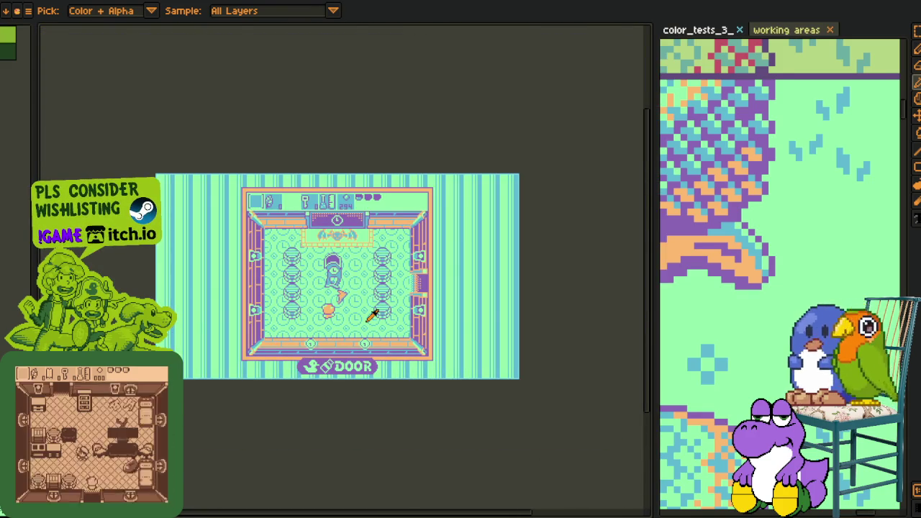
pyautogui.scroll(-2, 772, 251)
pyautogui.scroll(-1, 772, 251)
pyautogui.scroll(1, 773, 251)
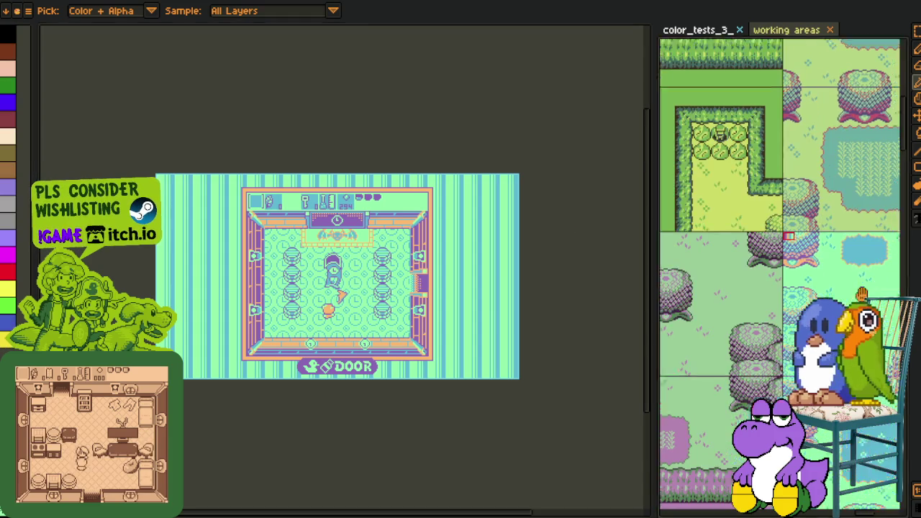
pyautogui.moveTo(832, 222); pyautogui.dragTo(691, 359)
pyautogui.scroll(2, 690, 360)
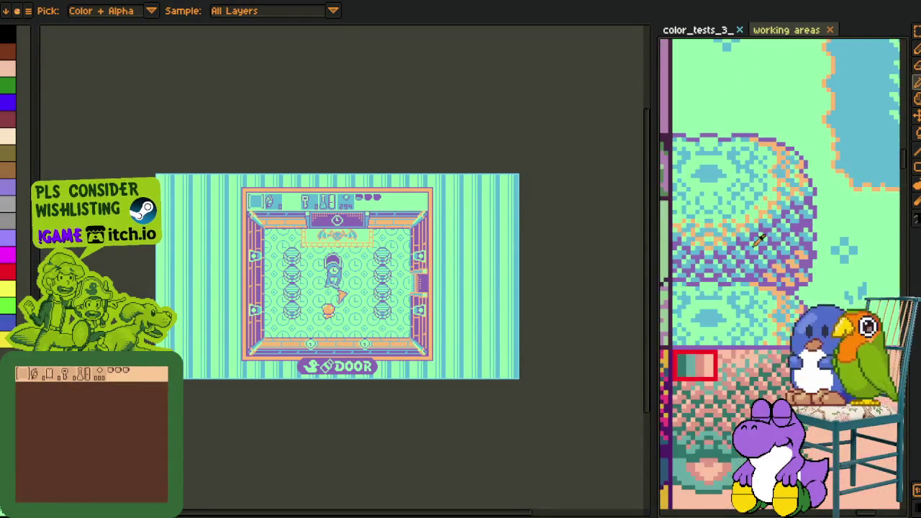
# Replace the purple with dark green and the peach with the new swatch's teal.
pyautogui.scroll(1, 688, 360)
pyautogui.scroll(3, 433, 235)
pyautogui.scroll(2, 366, 202)
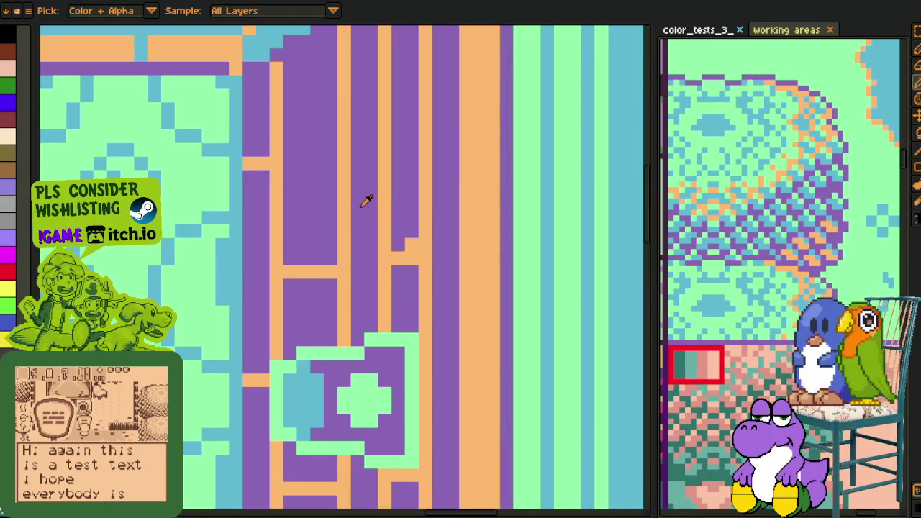
pyautogui.hotkey('shift', 'r')
pyautogui.click(365, 406)
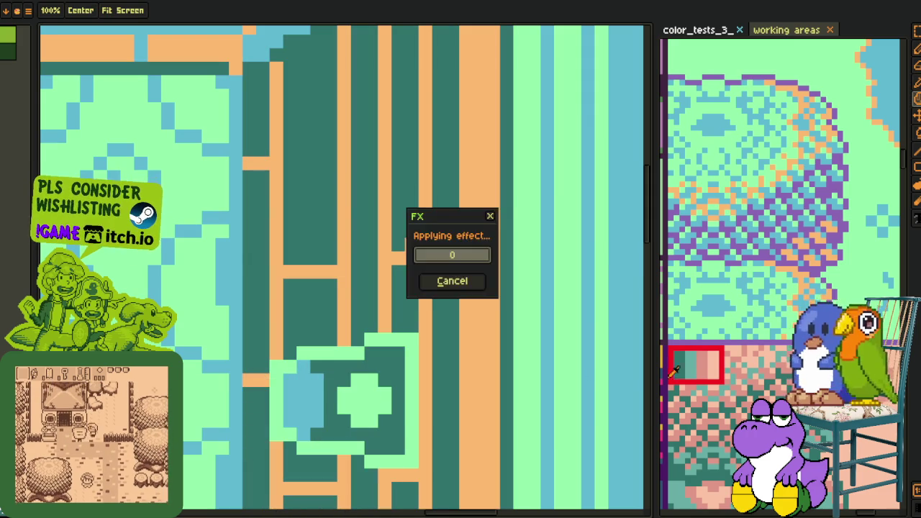
pyautogui.click(480, 297)
pyautogui.hotkey('shift', 'r')
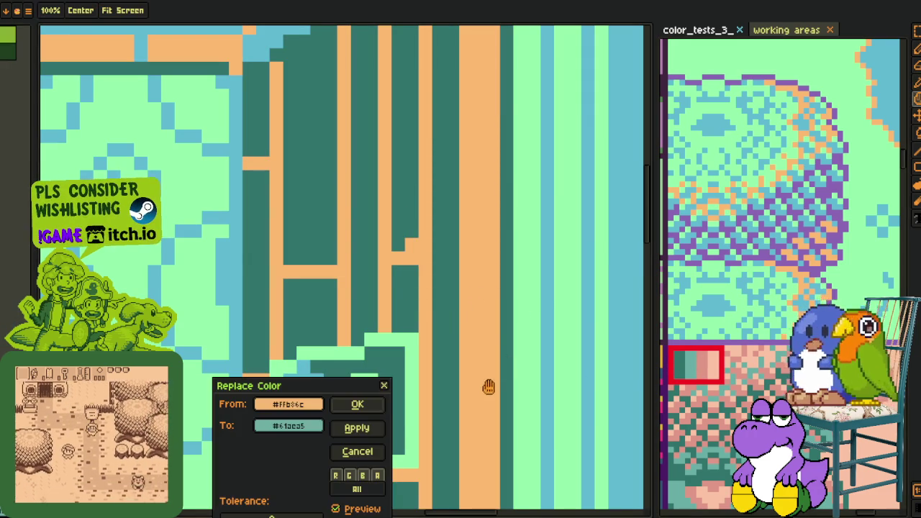
pyautogui.click(360, 405)
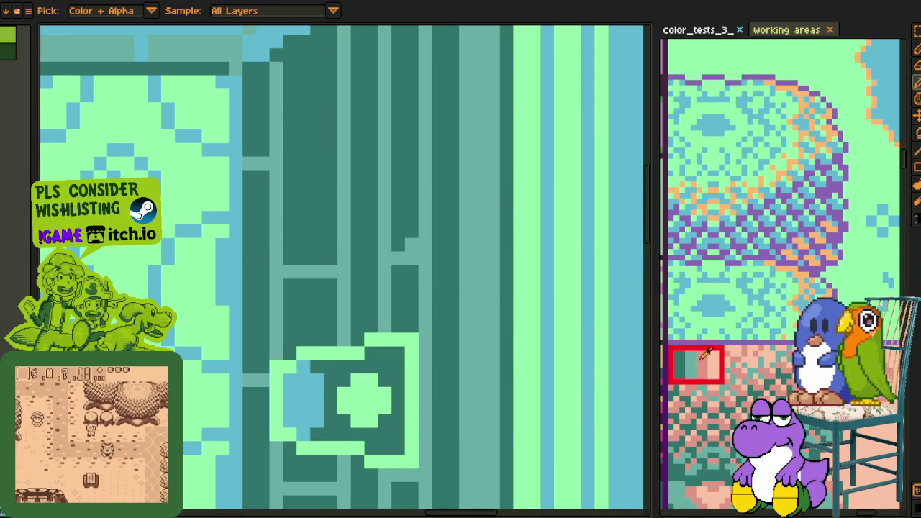
# Turn the light blue border stripes pink and the mint green into pale peach.
pyautogui.moveTo(577, 307); pyautogui.dragTo(355, 312)
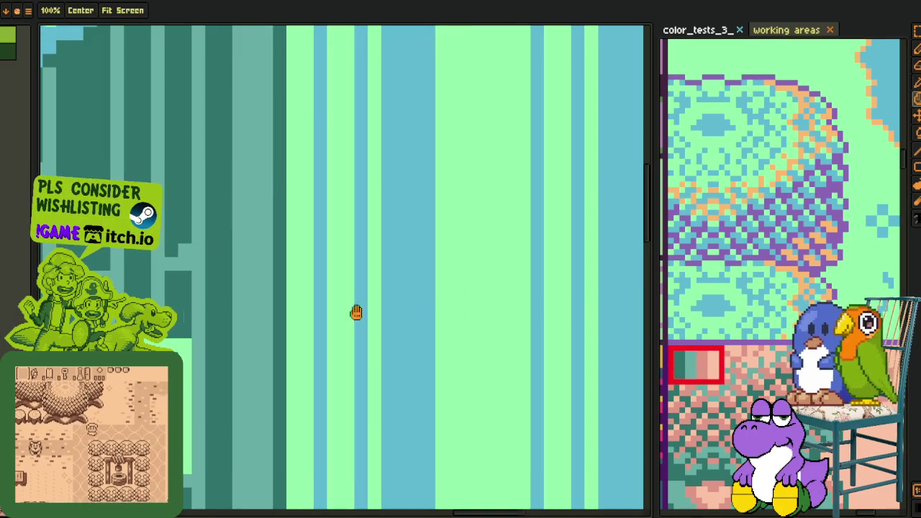
pyautogui.click(410, 308)
pyautogui.hotkey('shift', 'r')
pyautogui.click(358, 406)
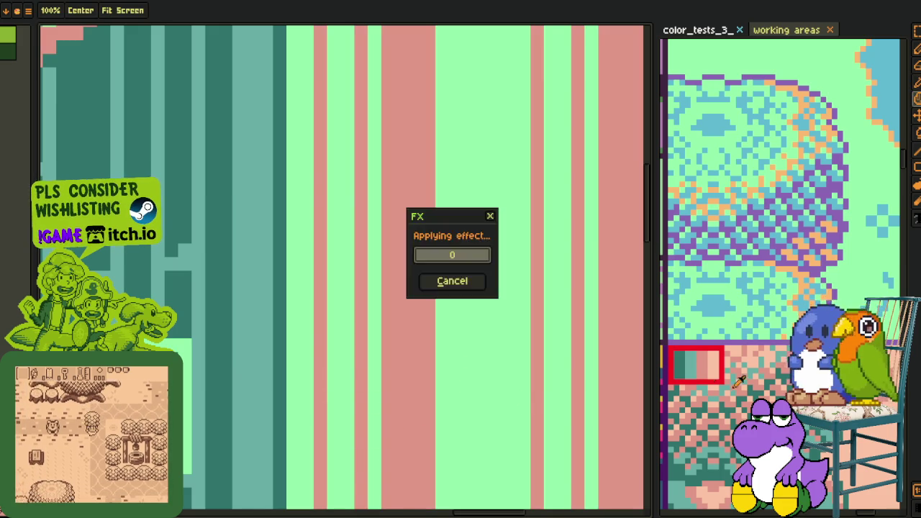
pyautogui.click(483, 350)
pyautogui.hotkey('shift', 'r')
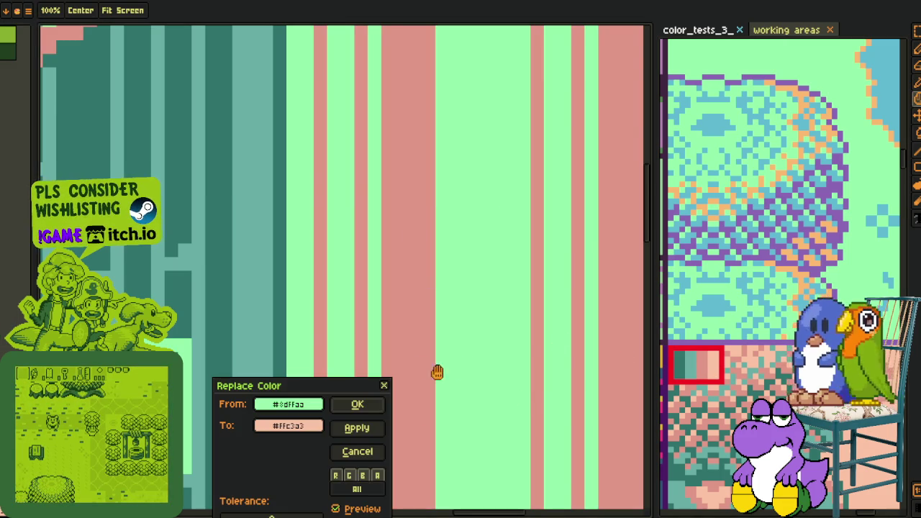
pyautogui.click(355, 405)
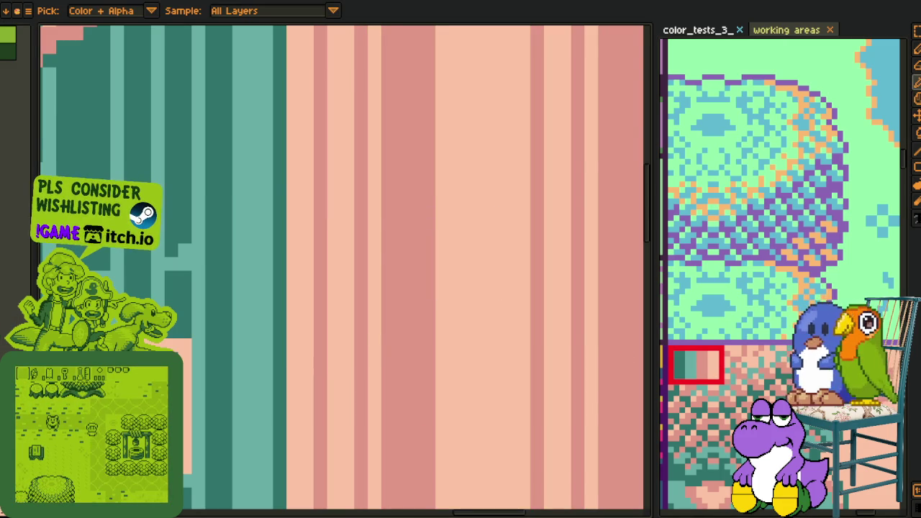
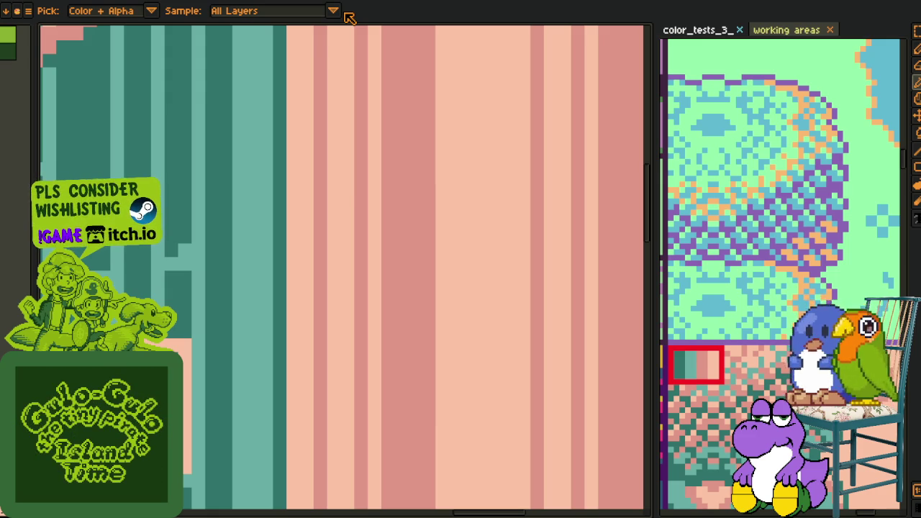
# Zoom out on the pink room mockup until the whole image and its DOOR banner fit in view.
pyautogui.scroll(-2, 328, 216)
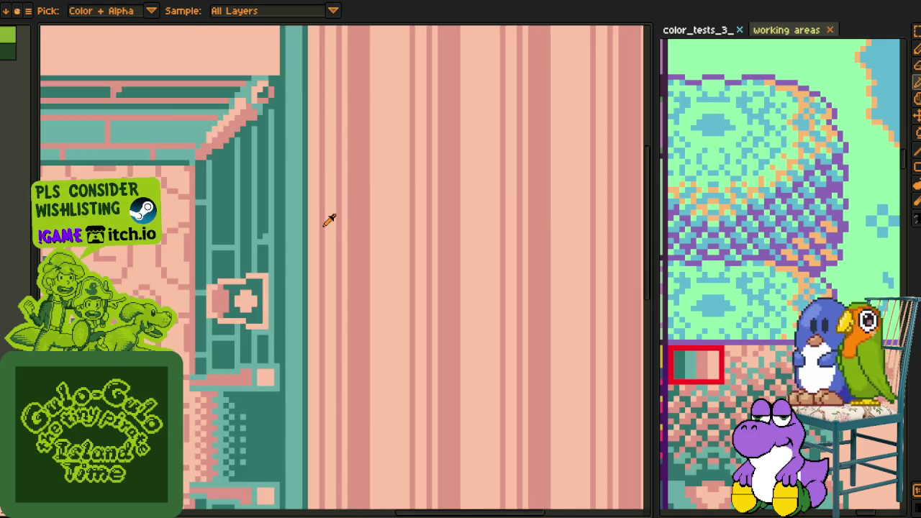
pyautogui.scroll(1, 502, 194)
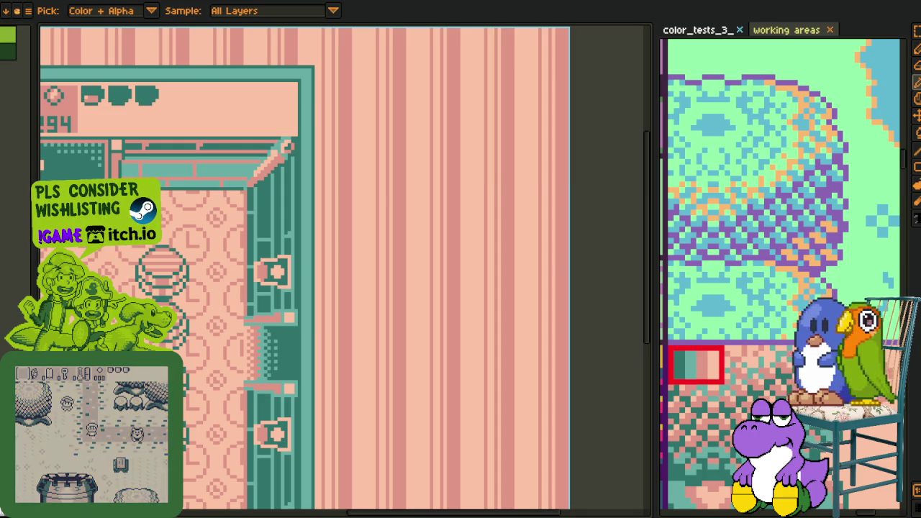
pyautogui.scroll(-3, 316, 335)
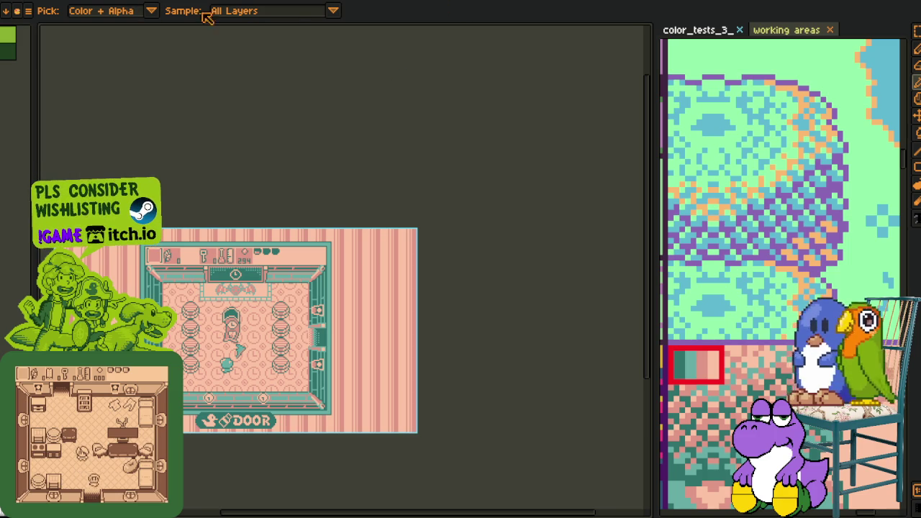
# Switch to the working areas document and widen its canvas panel.
pyautogui.click(785, 32)
pyautogui.moveTo(567, 157); pyautogui.dragTo(202, 189)
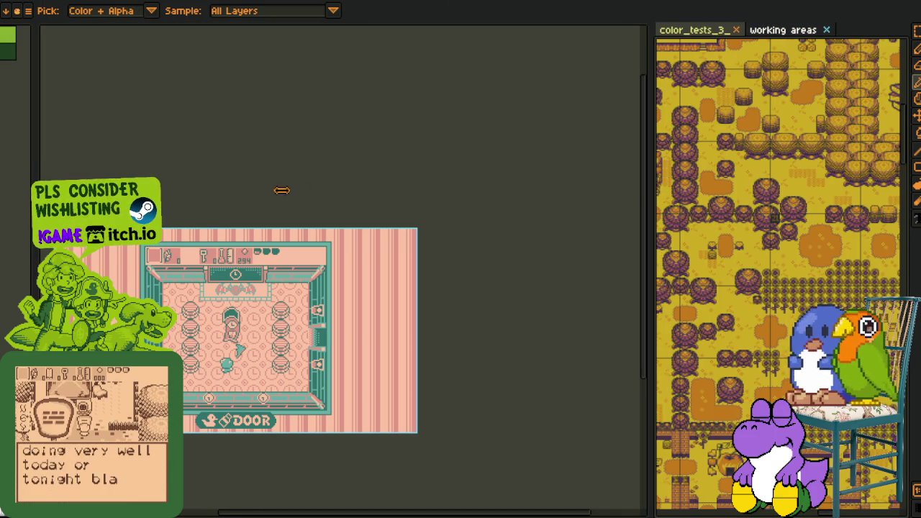
pyautogui.scroll(-1, 553, 277)
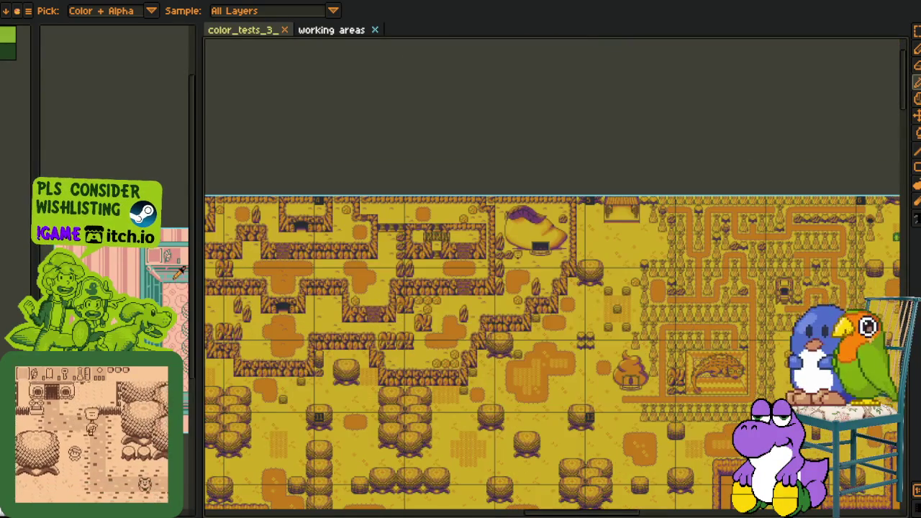
pyautogui.scroll(1, 553, 277)
# Pan and zoom across the overworld tilemap down to the portraits and the yellow and purple scene tiles.
pyautogui.moveTo(331, 325)
pyautogui.mouseDown()
pyautogui.moveTo(477, 236)
pyautogui.moveTo(656, 186)
pyautogui.mouseUp()
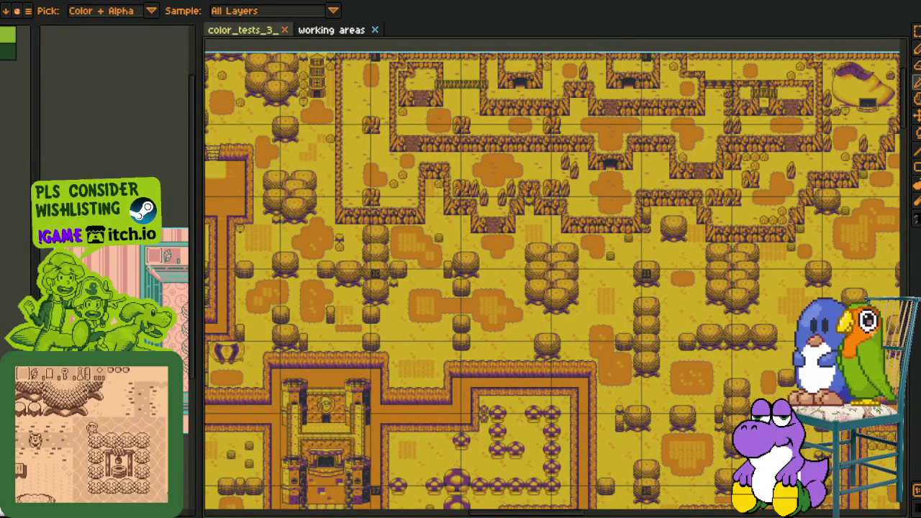
pyautogui.scroll(-1, 443, 249)
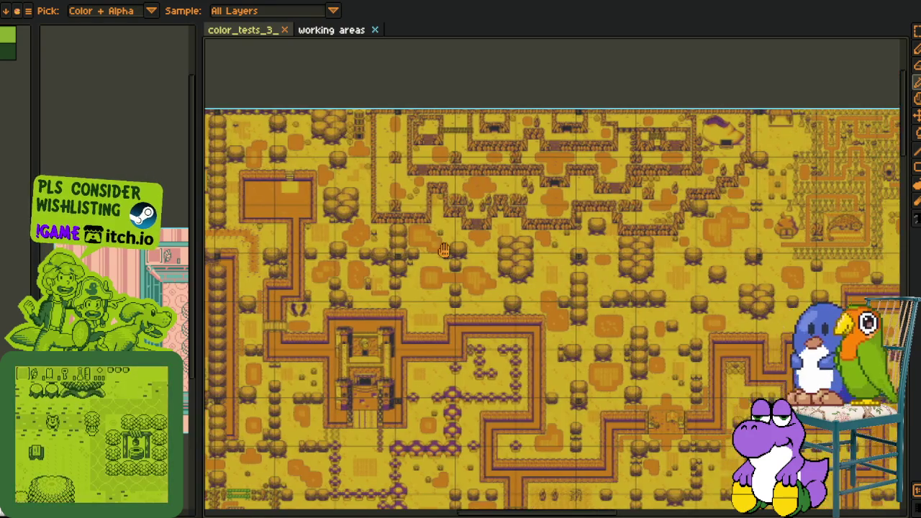
pyautogui.scroll(-1, 444, 249)
pyautogui.scroll(1, 563, 411)
pyautogui.moveTo(563, 411); pyautogui.dragTo(354, 88)
pyautogui.scroll(1, 526, 283)
pyautogui.moveTo(526, 461)
pyautogui.mouseDown()
pyautogui.moveTo(361, 132)
pyautogui.moveTo(504, 165)
pyautogui.mouseUp()
pyautogui.moveTo(525, 503); pyautogui.dragTo(459, 141)
pyautogui.moveTo(503, 439); pyautogui.dragTo(503, 254)
pyautogui.moveTo(516, 475); pyautogui.dragTo(469, 228)
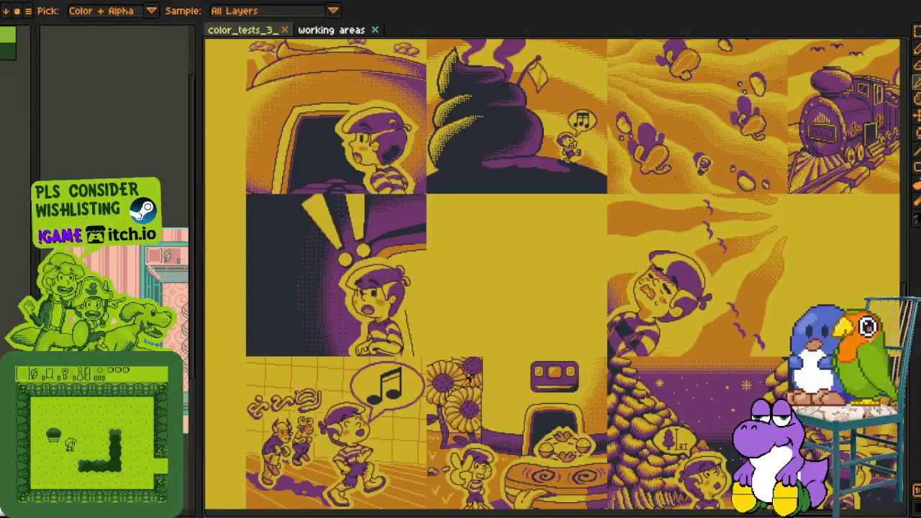
# Pan down the sheet past the dialogue boxes to the lower tiles with the hand panels.
pyautogui.moveTo(468, 377); pyautogui.dragTo(433, 142)
pyautogui.moveTo(511, 427); pyautogui.dragTo(460, 216)
pyautogui.moveTo(456, 325); pyautogui.dragTo(453, 183)
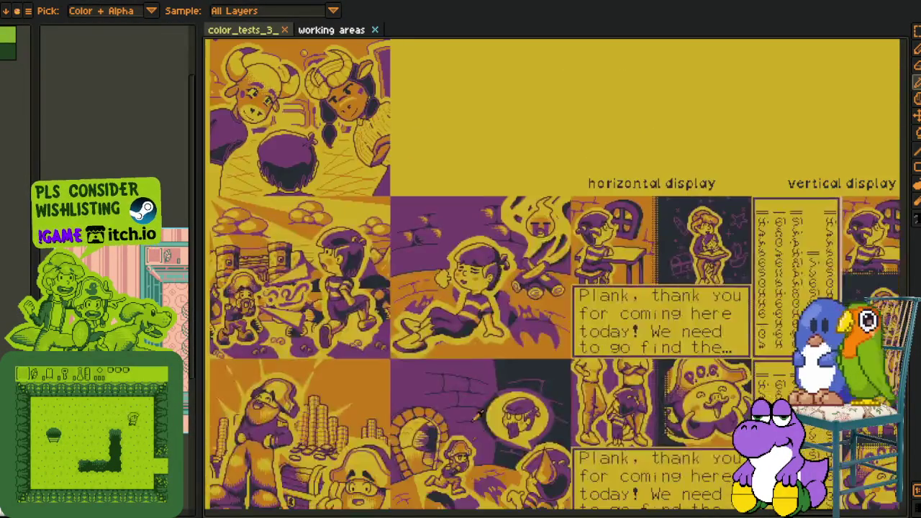
pyautogui.moveTo(476, 416); pyautogui.dragTo(471, 272)
pyautogui.moveTo(489, 432); pyautogui.dragTo(482, 338)
pyautogui.moveTo(475, 446); pyautogui.dragTo(456, 320)
pyautogui.moveTo(460, 460)
pyautogui.mouseDown()
pyautogui.moveTo(449, 346)
pyautogui.moveTo(469, 262)
pyautogui.mouseUp()
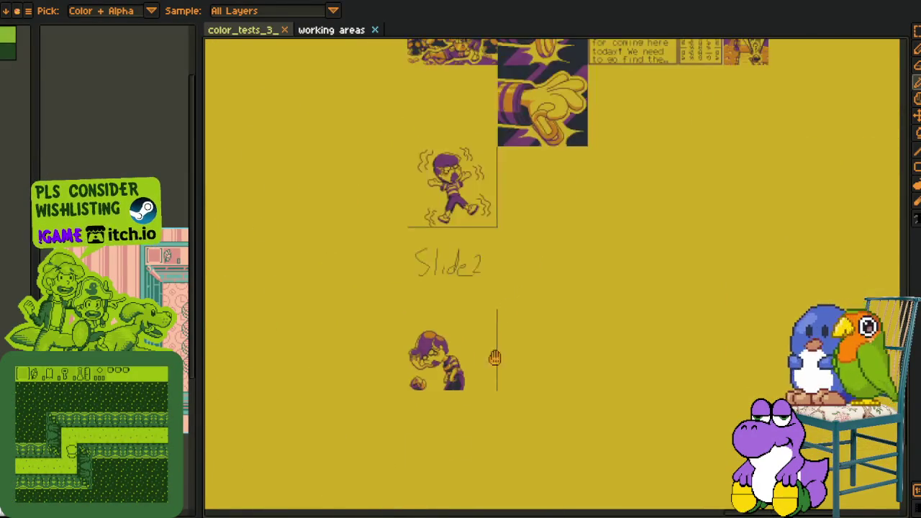
pyautogui.moveTo(495, 358); pyautogui.dragTo(403, 496)
pyautogui.moveTo(402, 310)
pyautogui.mouseDown()
pyautogui.moveTo(309, 410)
pyautogui.moveTo(364, 309)
pyautogui.mouseUp()
# Bring the Slide2 sketch into view, then return to the sunflower and comic panels.
pyautogui.scroll(2, 366, 375)
pyautogui.moveTo(365, 375); pyautogui.dragTo(440, 272)
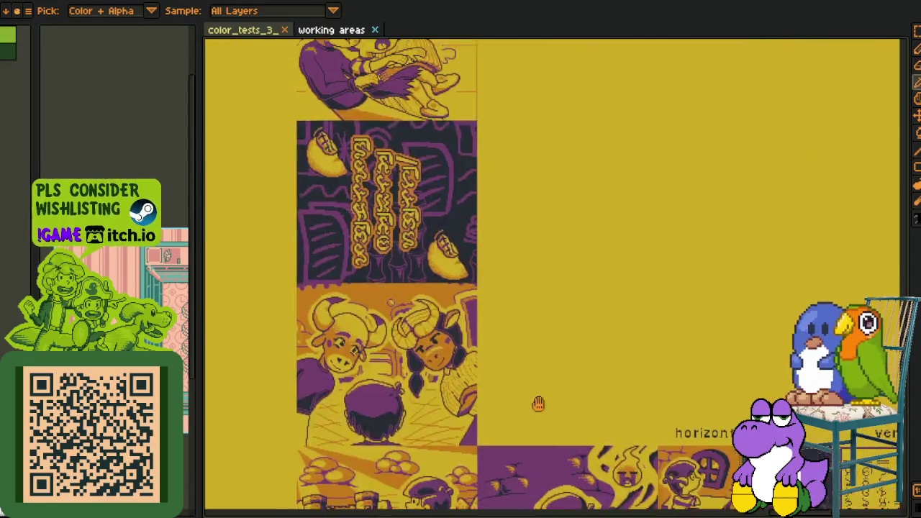
pyautogui.moveTo(478, 451); pyautogui.dragTo(492, 394)
pyautogui.scroll(3, 493, 394)
pyautogui.scroll(3, 410, 367)
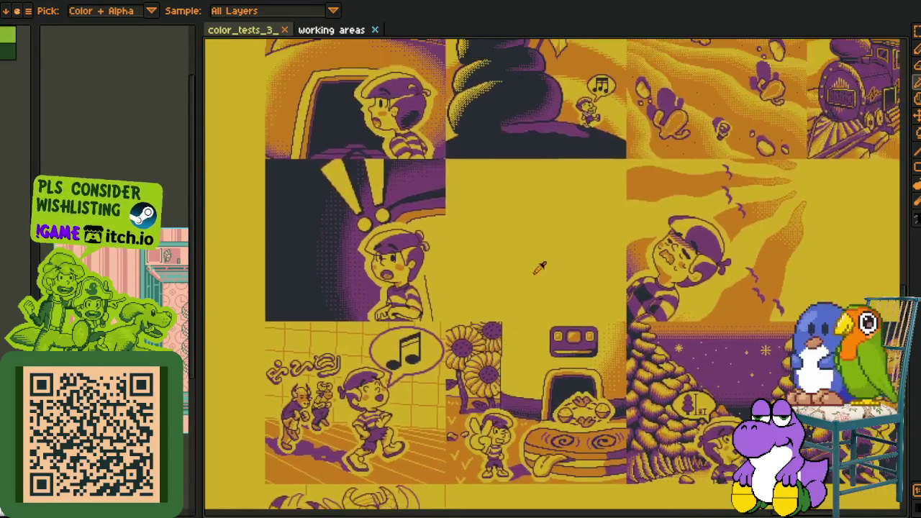
pyautogui.scroll(3, 324, 342)
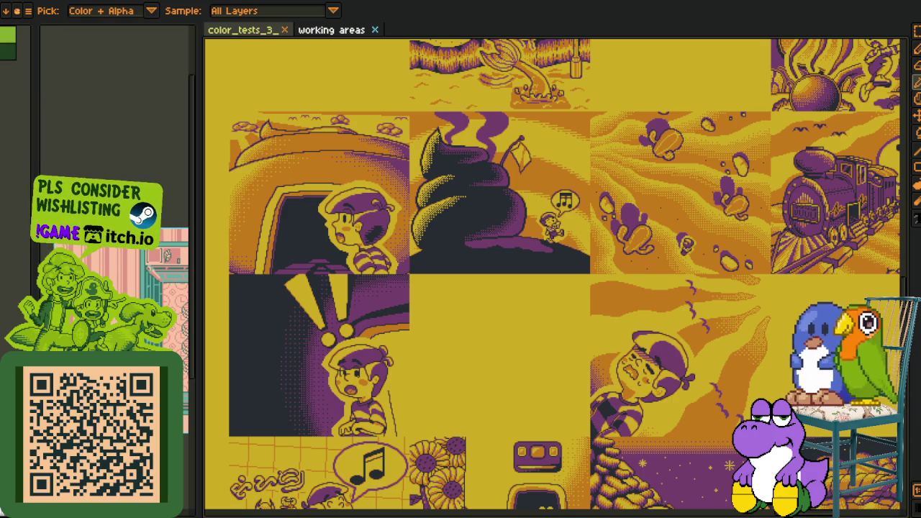
# Zoom in close on the poop-shaped house and the lizard mural above the comic panels.
pyautogui.moveTo(614, 328); pyautogui.dragTo(358, 325)
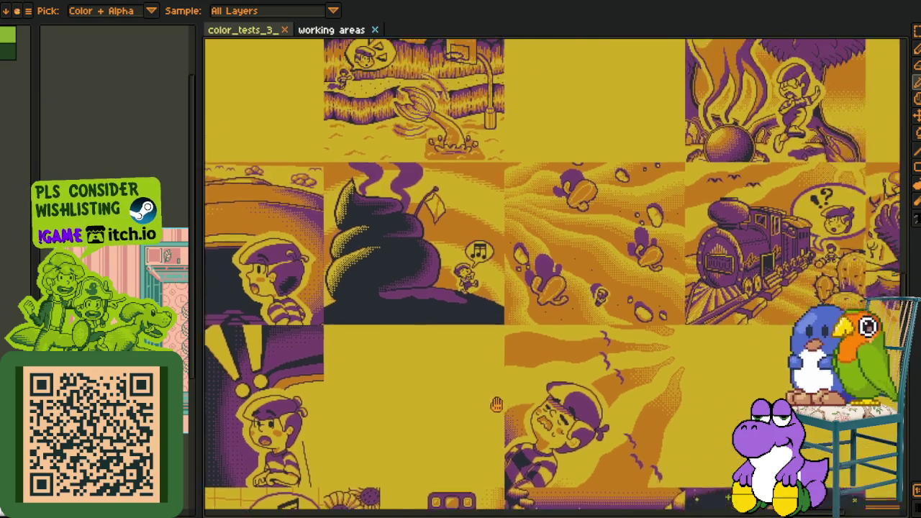
pyautogui.hscroll(-3, 358, 325)
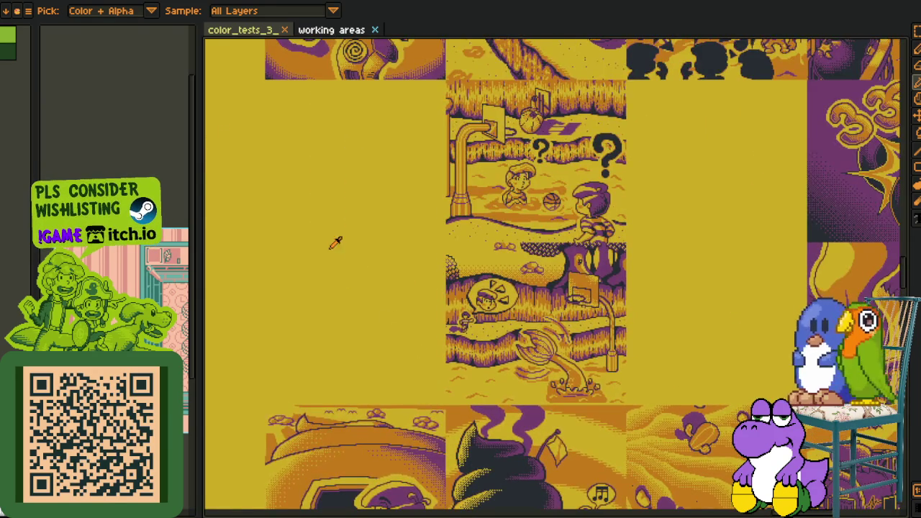
pyautogui.hscroll(-5, 335, 240)
pyautogui.scroll(3, 475, 372)
pyautogui.scroll(-3, 405, 315)
pyautogui.scroll(-2, 405, 315)
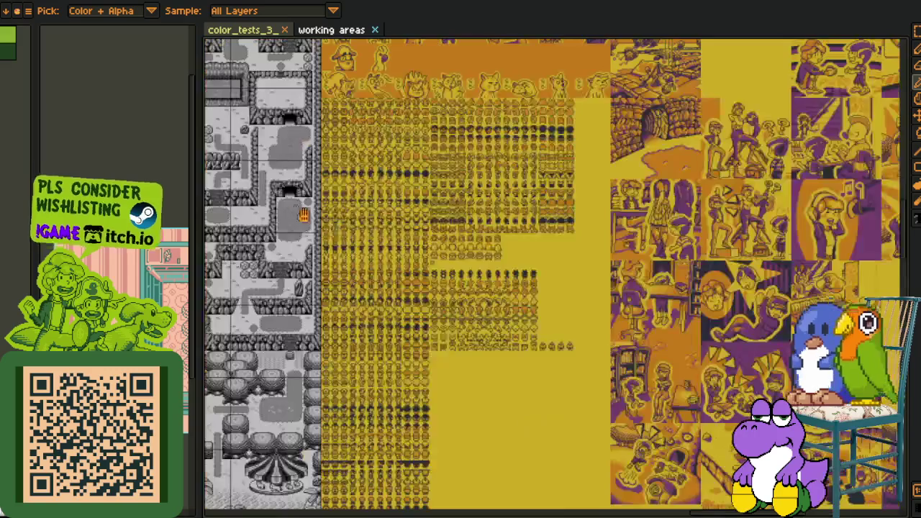
pyautogui.scroll(3, 405, 324)
pyautogui.scroll(2, 407, 338)
pyautogui.scroll(3, 407, 338)
pyautogui.scroll(3, 402, 302)
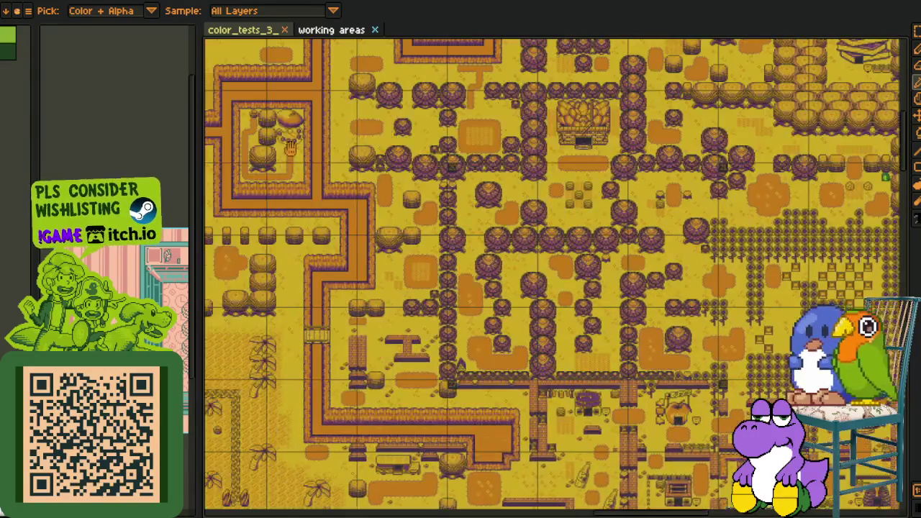
pyautogui.scroll(3, 400, 259)
pyautogui.scroll(2, 395, 216)
pyautogui.scroll(2, 398, 216)
pyautogui.scroll(1, 398, 217)
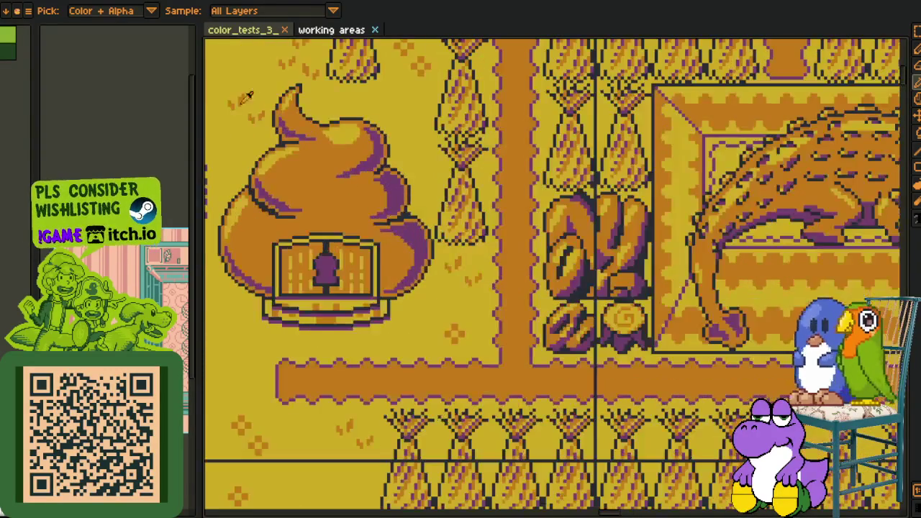
pyautogui.moveTo(331, 269); pyautogui.dragTo(413, 291)
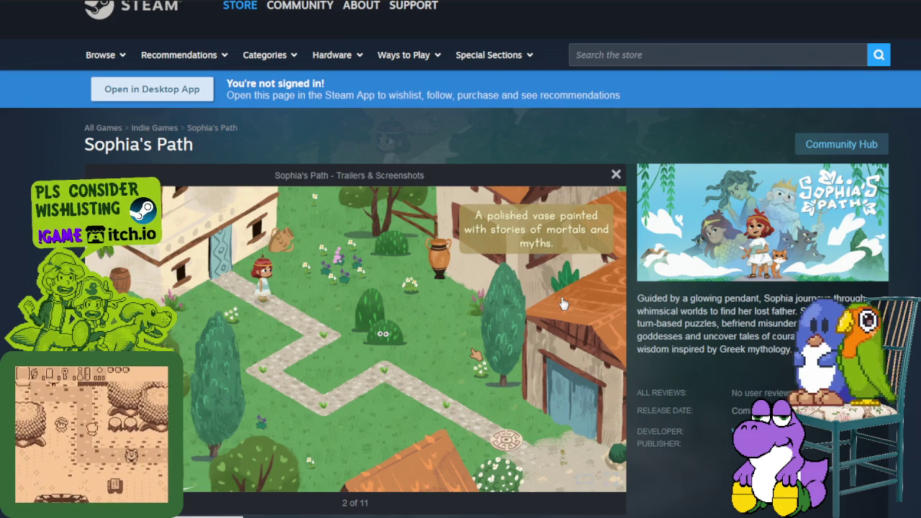
pyautogui.moveTo(546, 284)
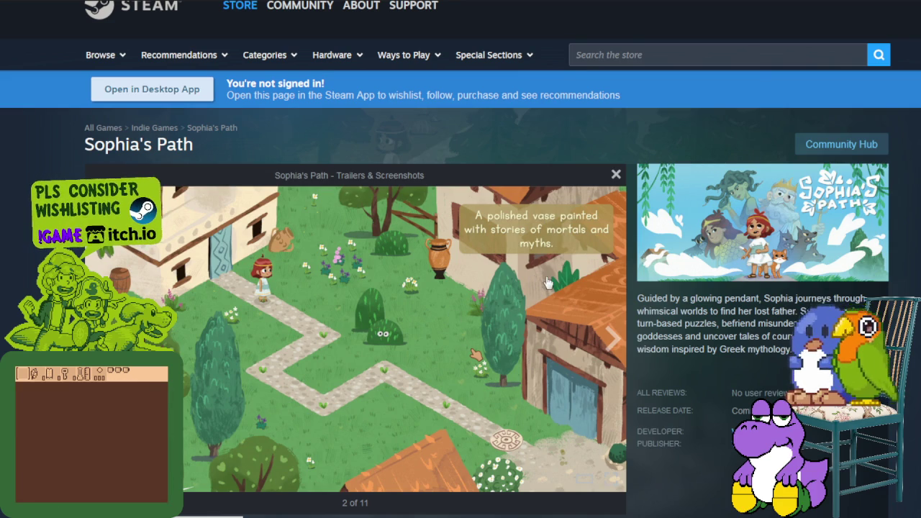
# Advance the Sophia's Path screenshots from 2 to 6 of 11, the forest warning-sign scene.
pyautogui.click(614, 338)
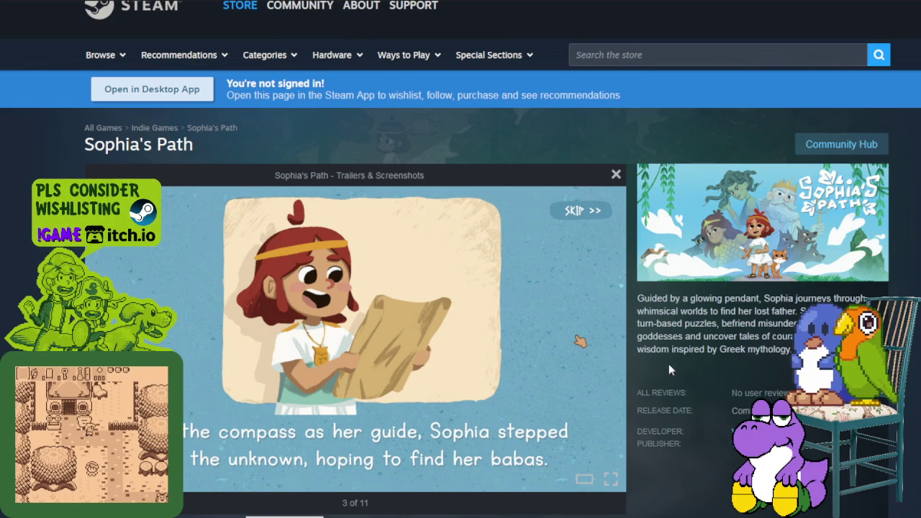
pyautogui.click(614, 344)
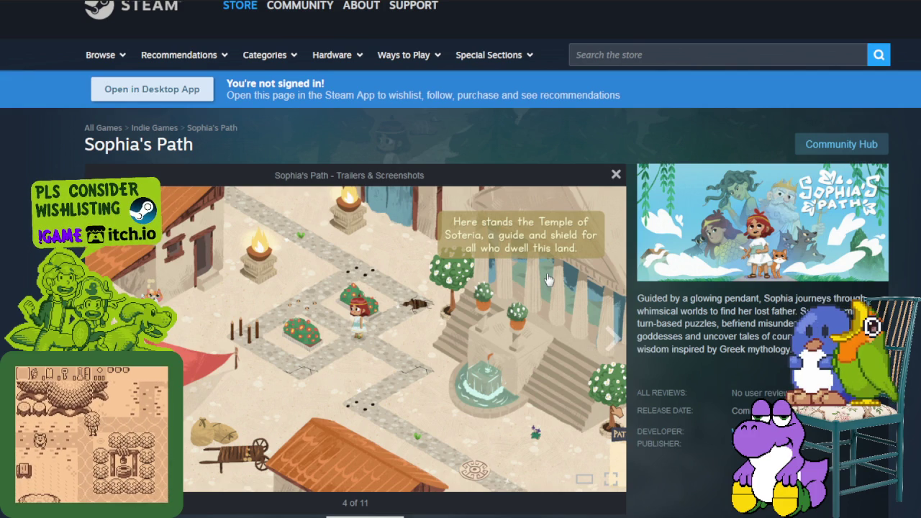
pyautogui.click(606, 347)
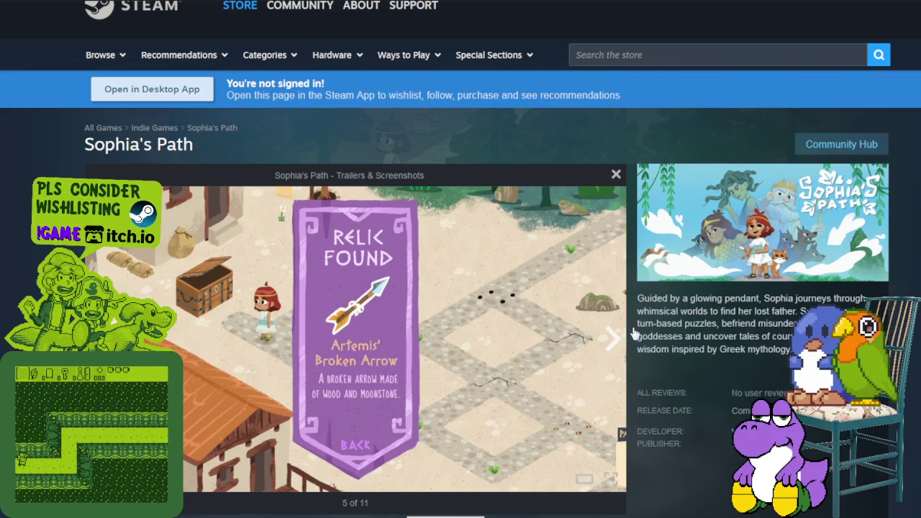
pyautogui.click(612, 343)
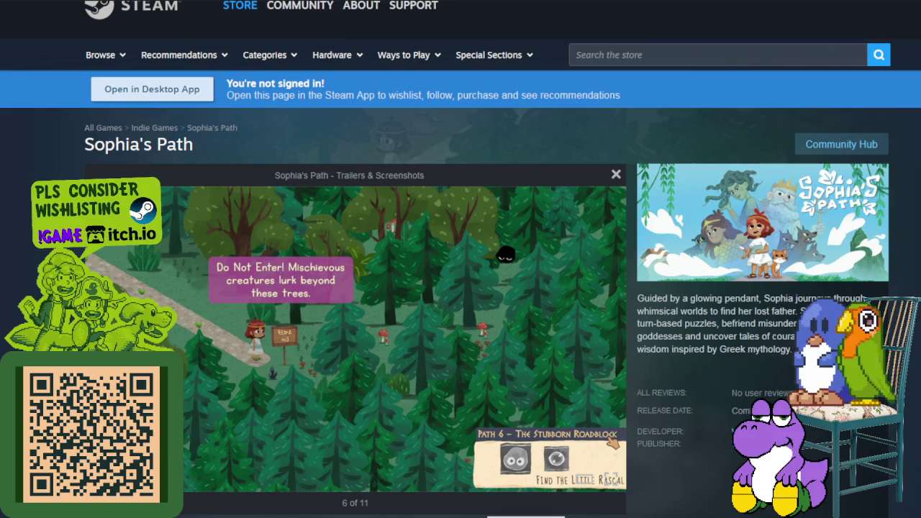
# Step through the Elder dialogue, forest path, cart bridge and temple shots to 11 of 11.
pyautogui.click(529, 392)
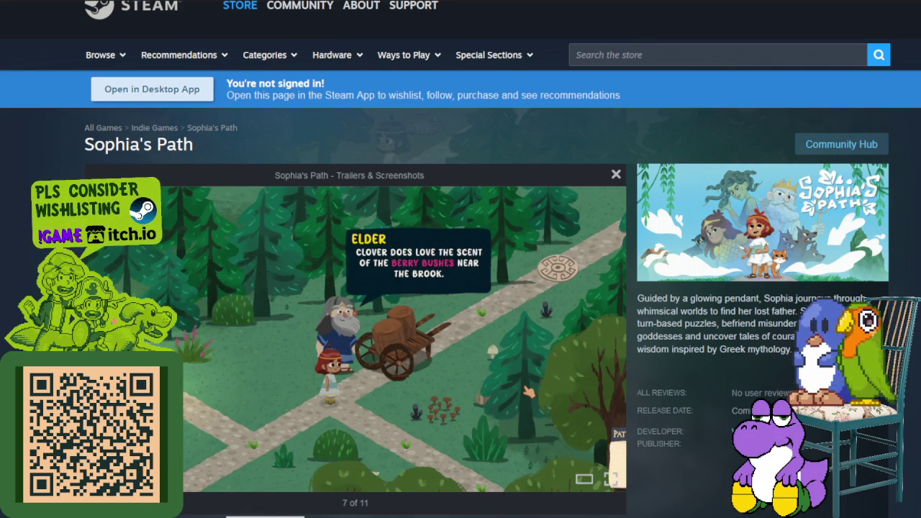
pyautogui.click(529, 391)
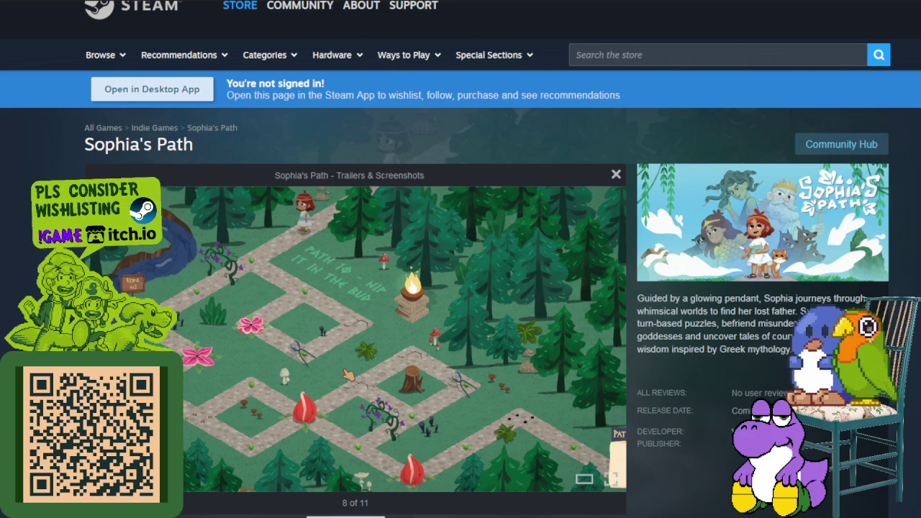
pyautogui.click(566, 344)
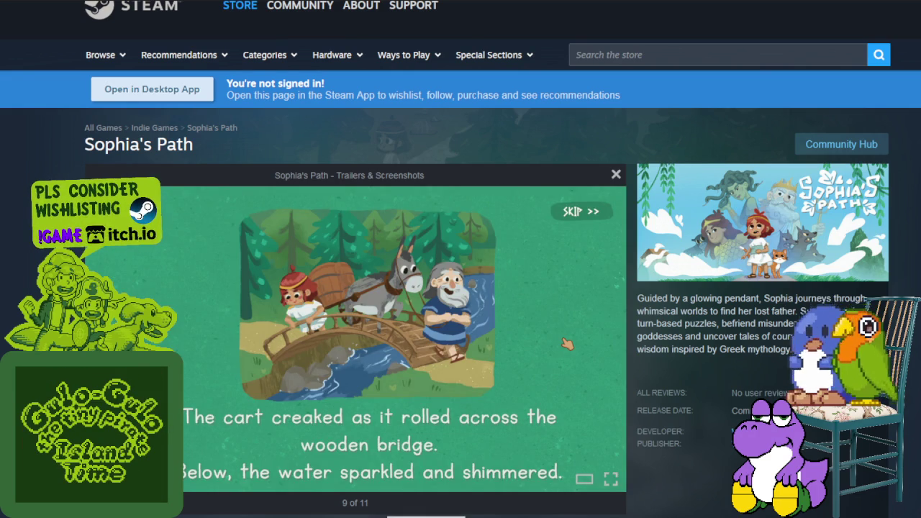
pyautogui.click(567, 345)
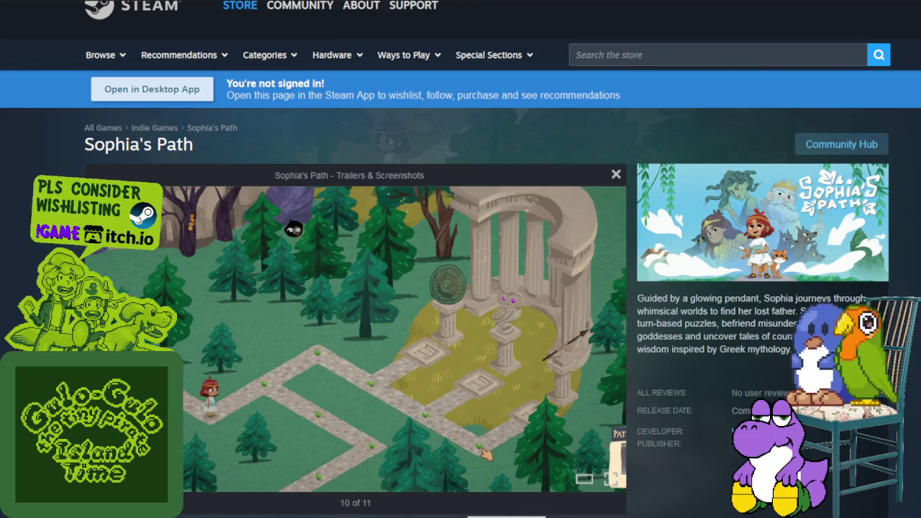
pyautogui.click(593, 303)
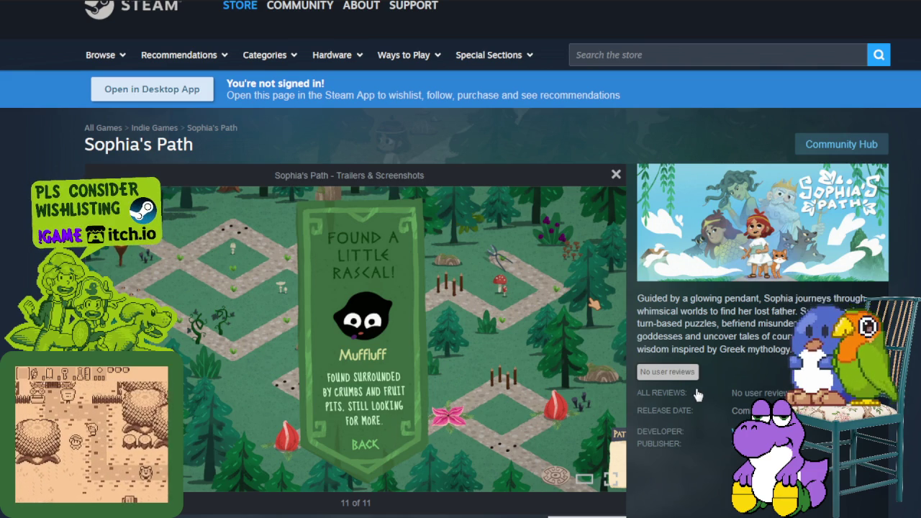
# Advance the screenshots with the Right arrow key through the temple ruins, 10 of 11, to the Muffluff card.
pyautogui.press('Right')
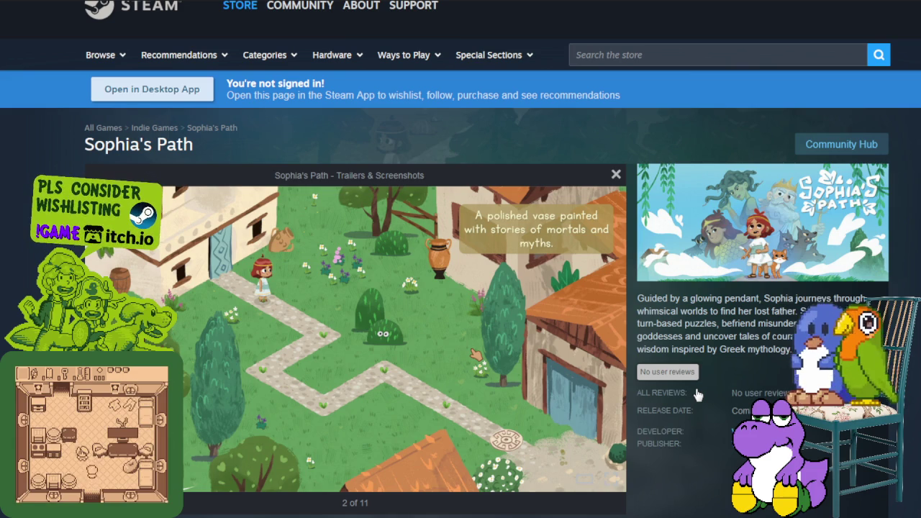
pyautogui.press('Right')
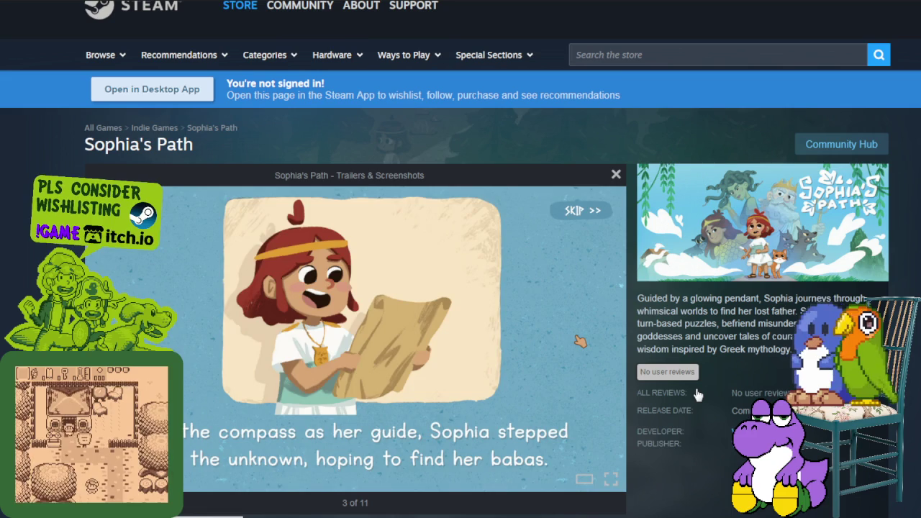
pyautogui.press('Right')
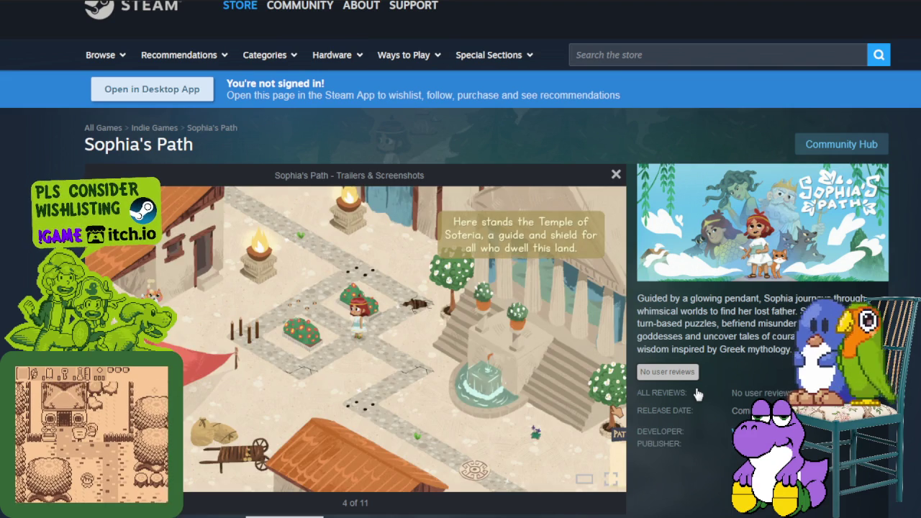
pyautogui.press('Right')
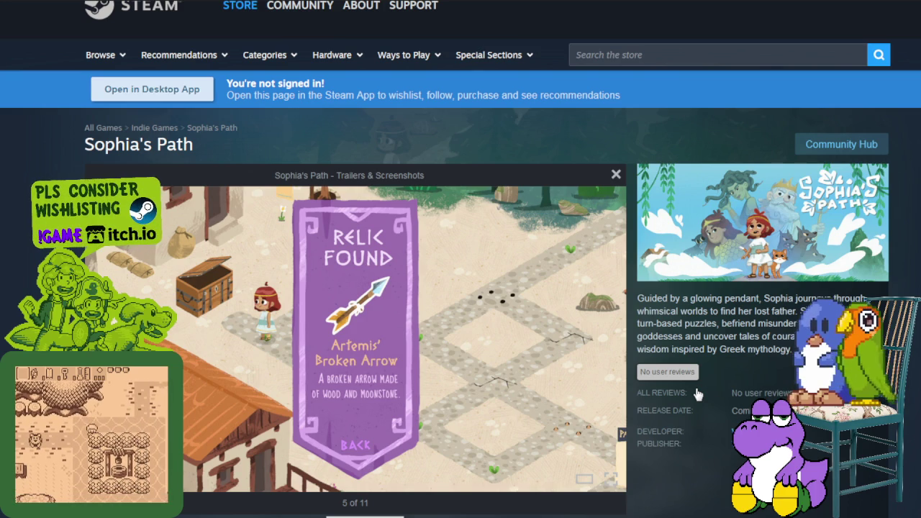
pyautogui.press('Right')
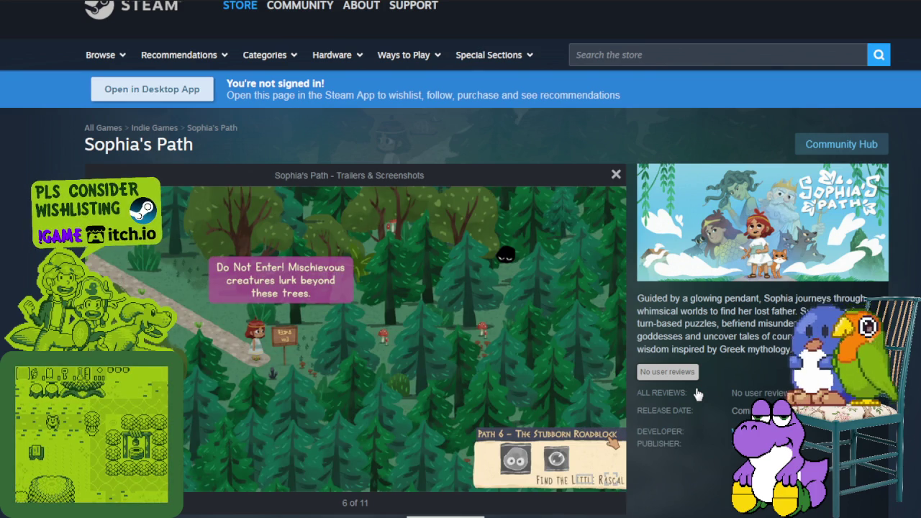
pyautogui.press('Right')
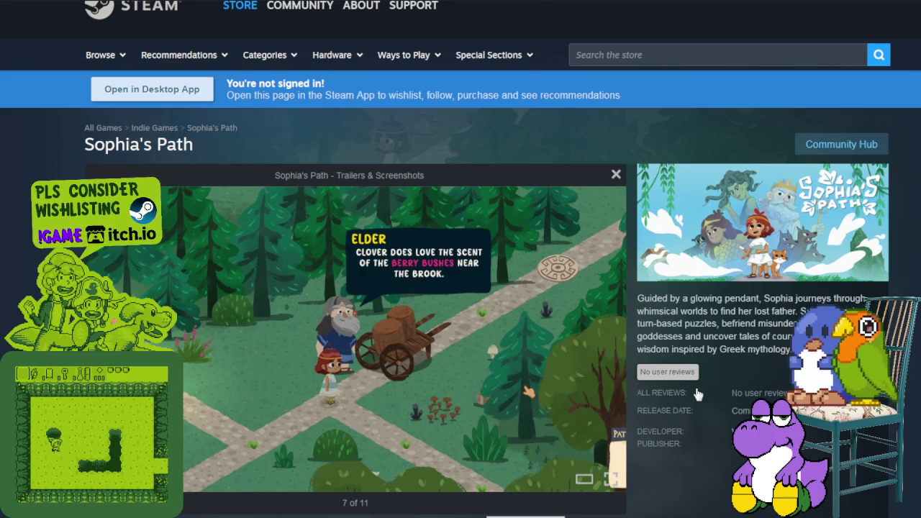
pyautogui.press('Right')
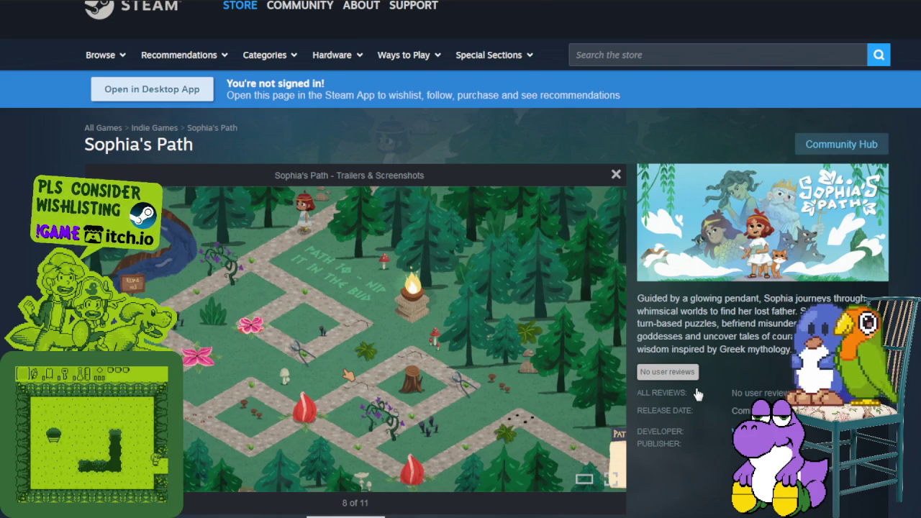
pyautogui.press('Right')
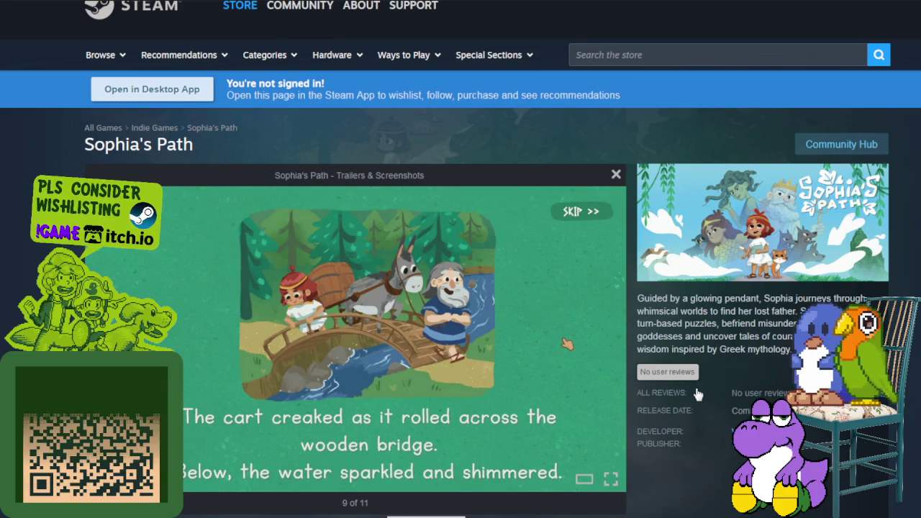
pyautogui.press('Right')
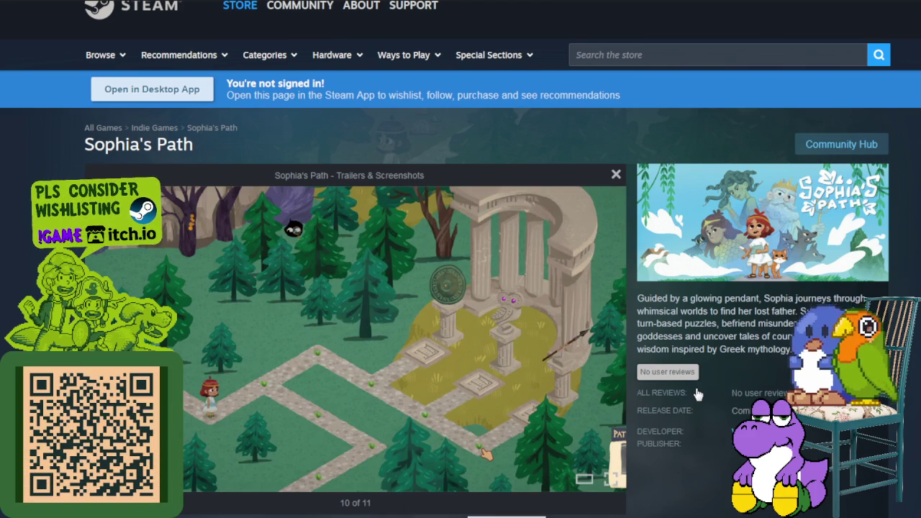
pyautogui.moveTo(568, 338)
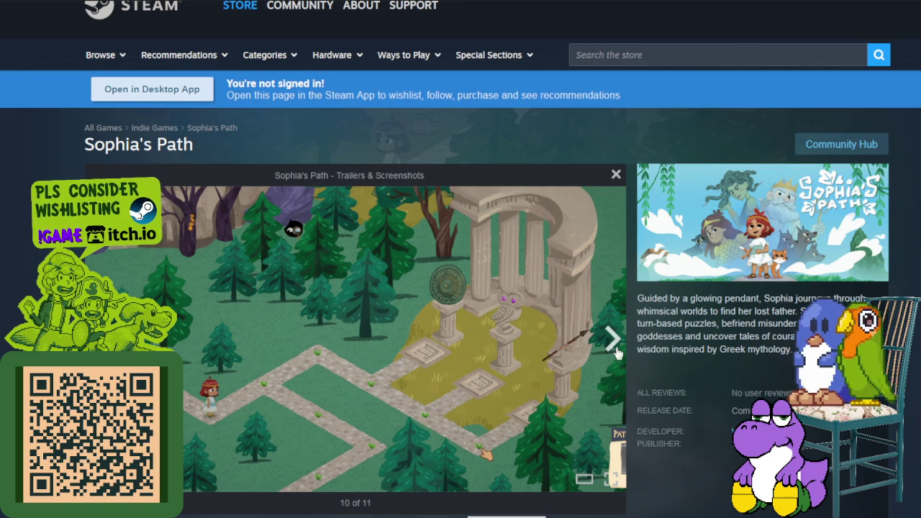
pyautogui.click(613, 344)
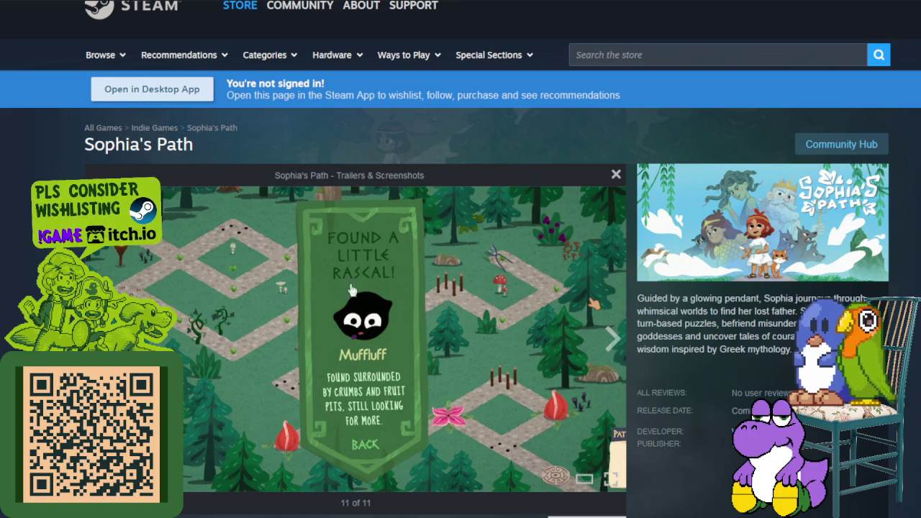
# Cycle through Relic Found, forest, Elder, maze and cart-on-bridge shots to the Muffluff card, 11 of 11.
pyautogui.click(613, 338)
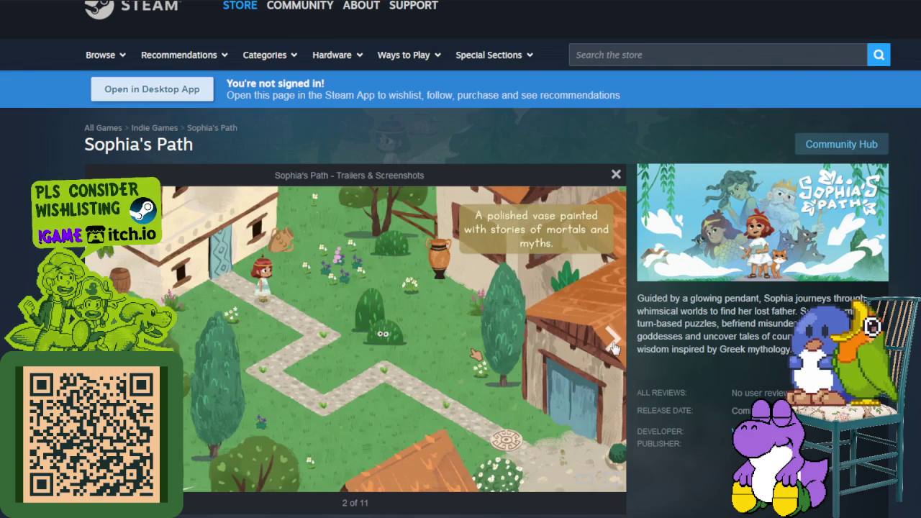
pyautogui.click(612, 338)
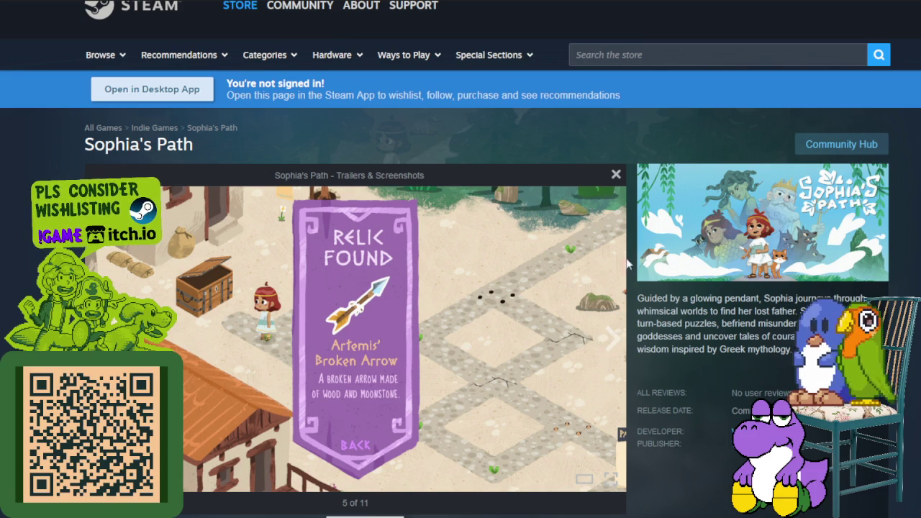
pyautogui.click(612, 338)
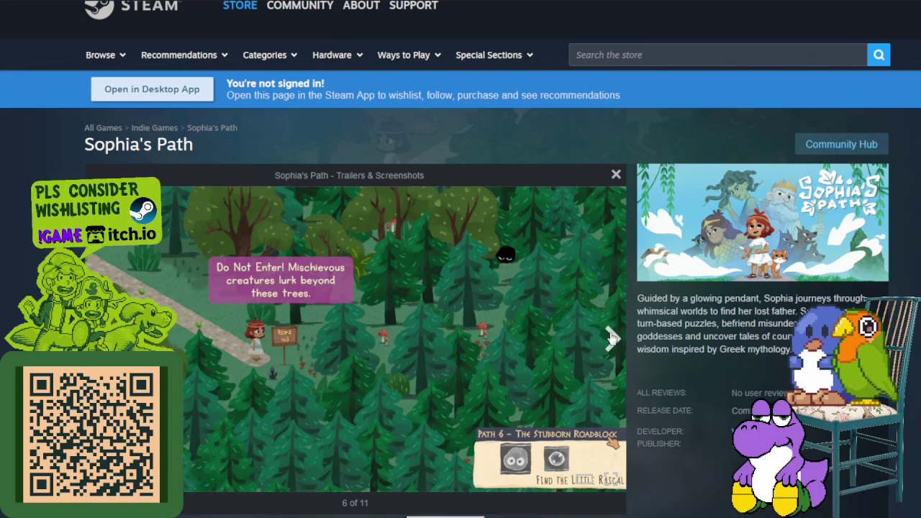
pyautogui.click(611, 338)
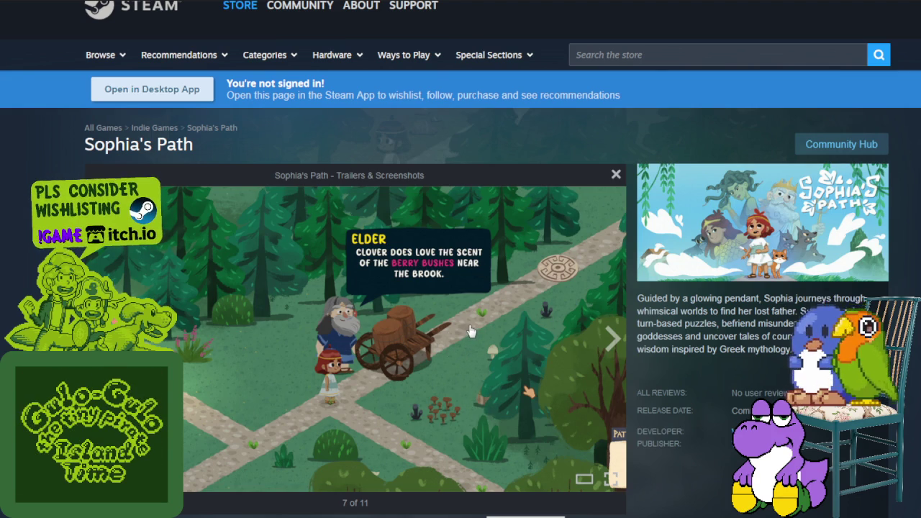
pyautogui.click(615, 343)
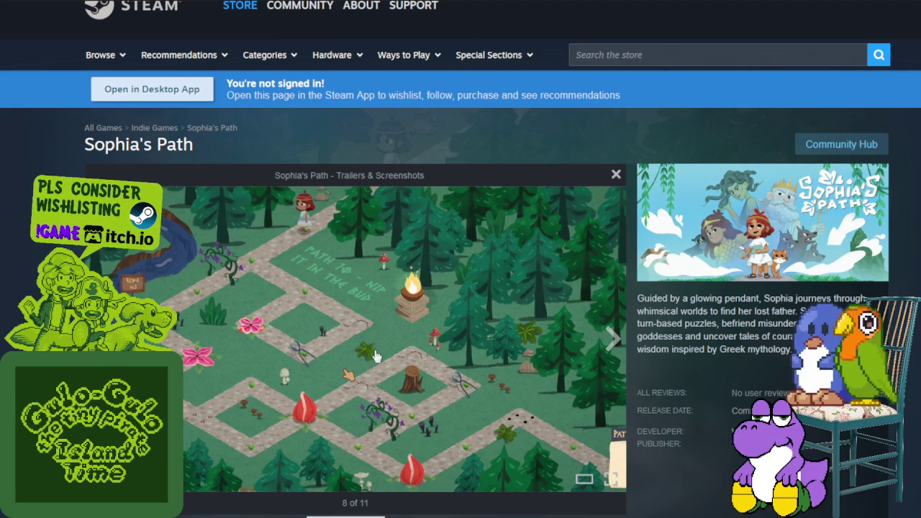
pyautogui.click(609, 342)
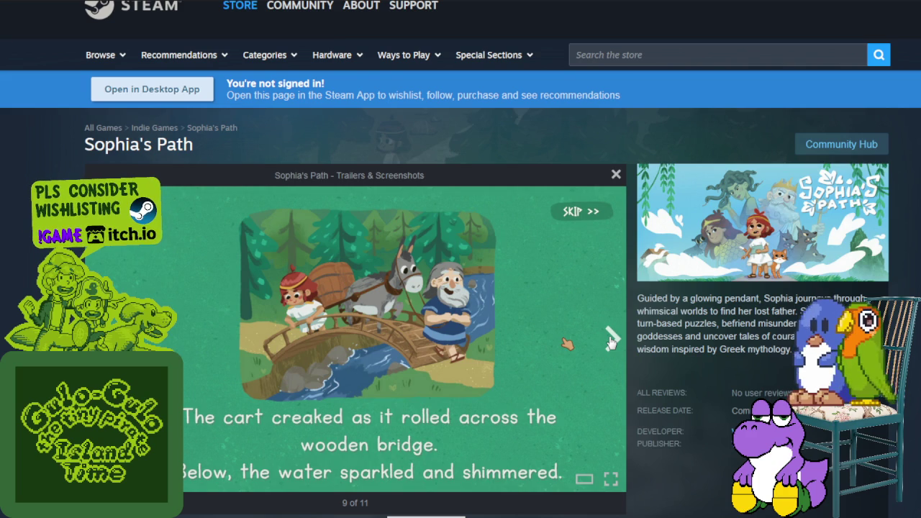
pyautogui.click(608, 342)
pyautogui.click(609, 342)
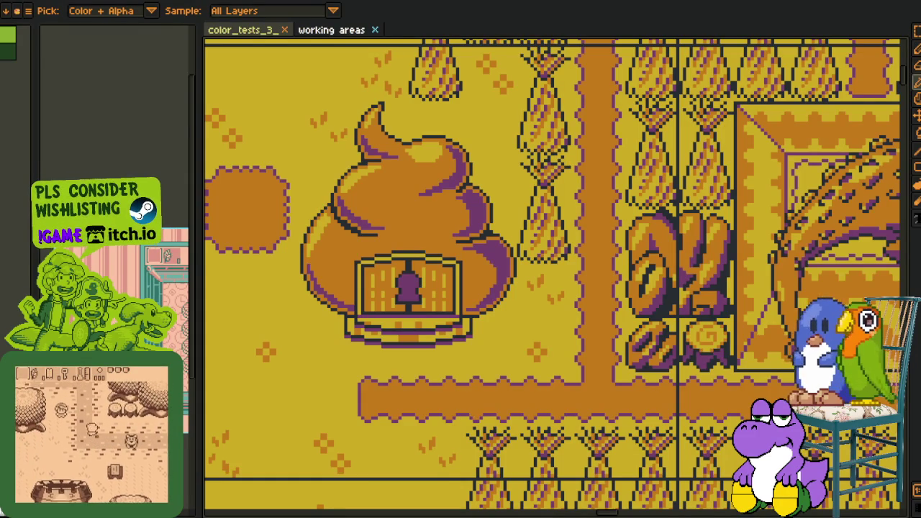
# Widen the shop dialogue scene pane, then drag the splitter back to enlarge the working areas map.
pyautogui.scroll(-5, 461, 173)
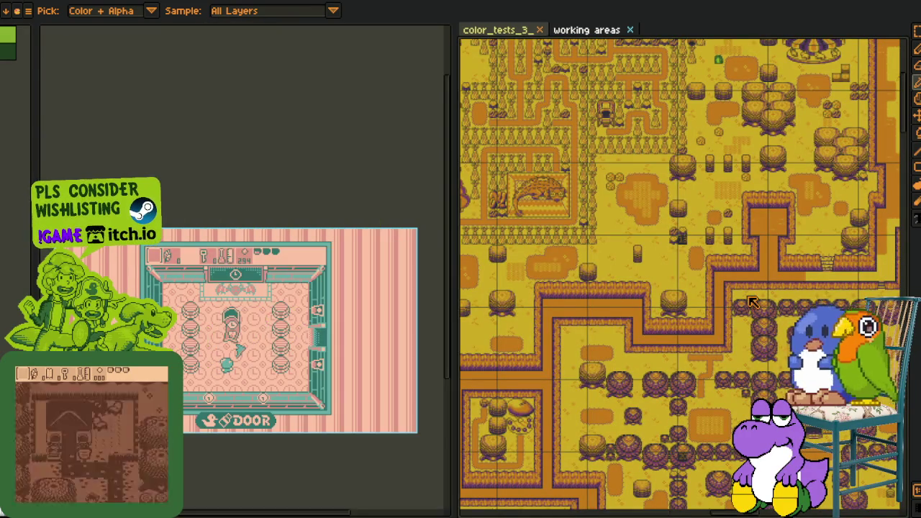
pyautogui.moveTo(430, 289); pyautogui.dragTo(745, 302)
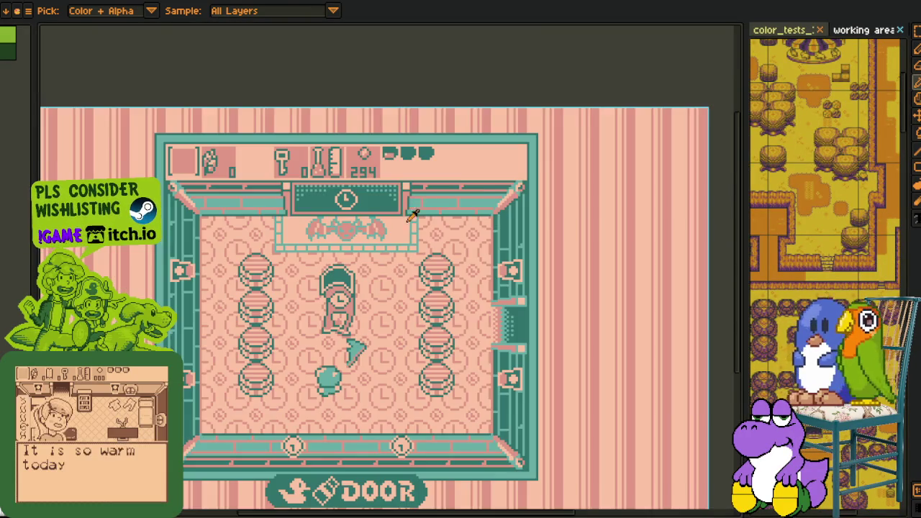
pyautogui.scroll(-3, 573, 127)
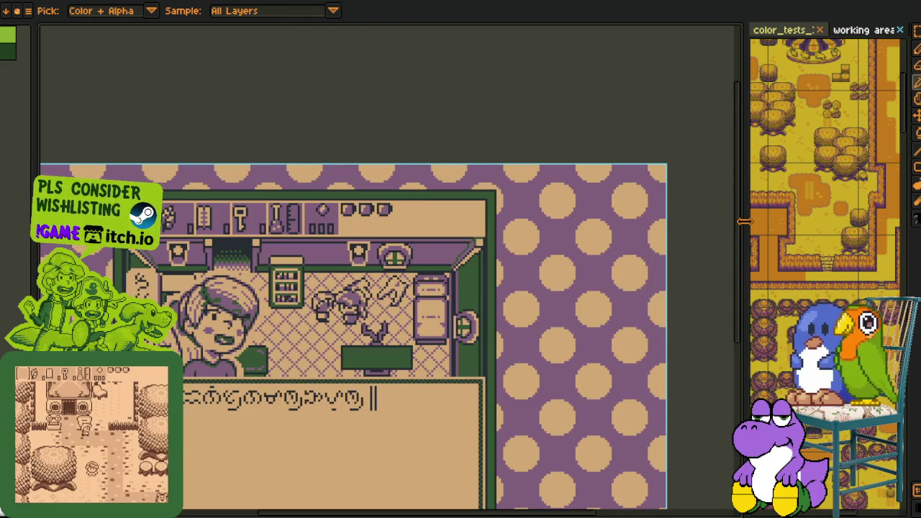
pyautogui.moveTo(727, 221); pyautogui.dragTo(607, 223)
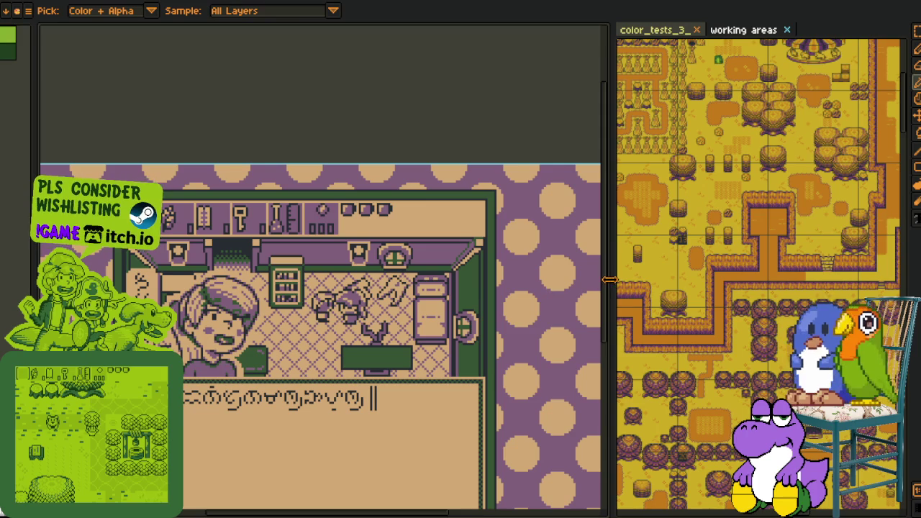
pyautogui.moveTo(609, 280); pyautogui.dragTo(180, 280)
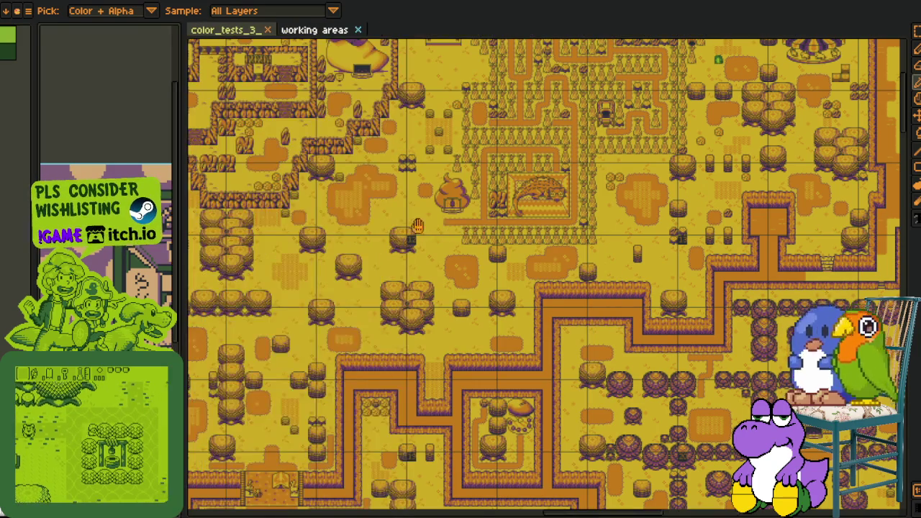
# Zoom the working areas map and narrow it to bring the shop scene back.
pyautogui.scroll(2, 442, 302)
pyautogui.scroll(2, 442, 302)
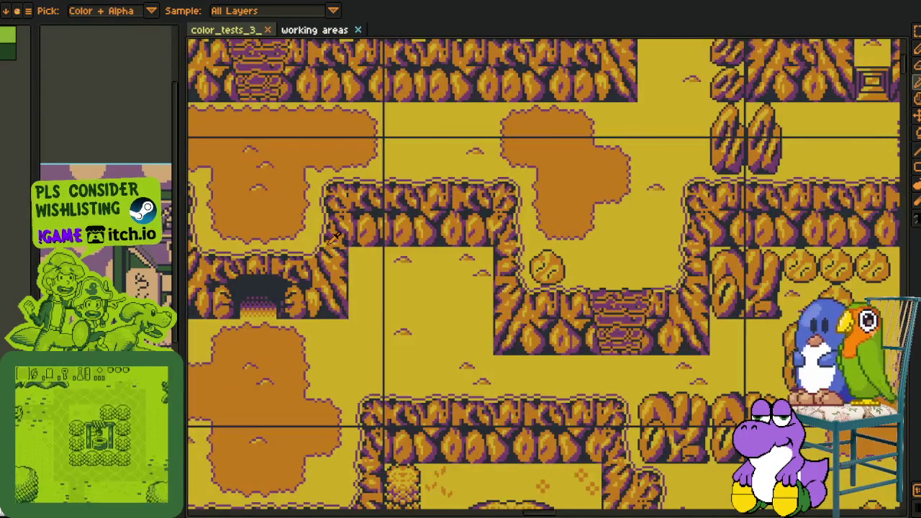
pyautogui.scroll(1, 374, 220)
pyautogui.scroll(-2, 368, 228)
pyautogui.scroll(-2, 369, 226)
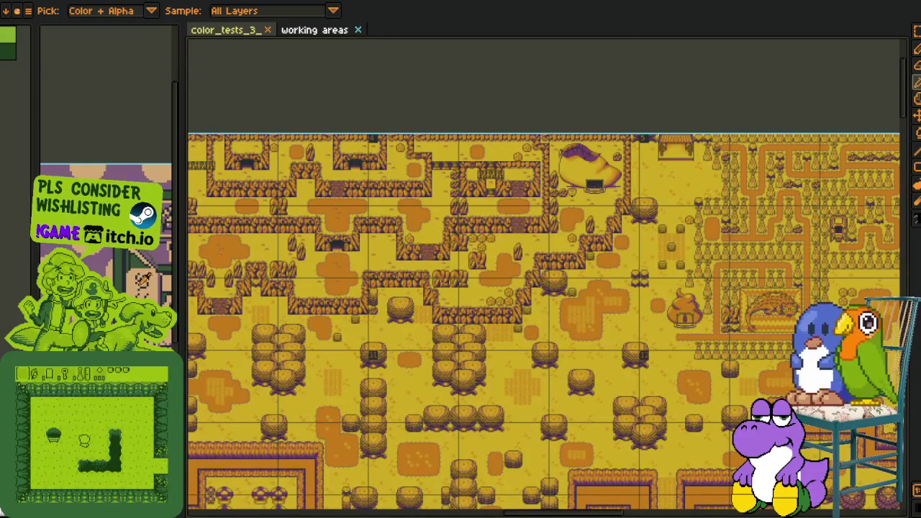
pyautogui.moveTo(182, 285); pyautogui.dragTo(553, 285)
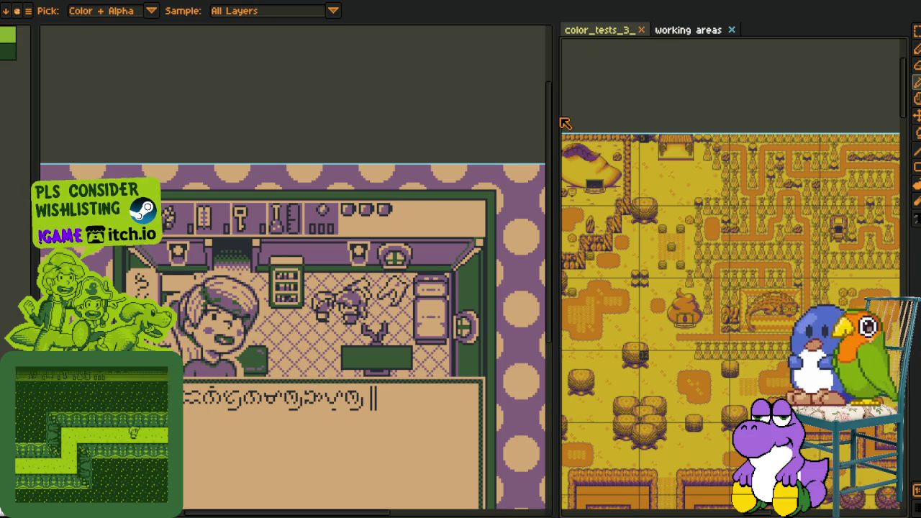
# Widen the map pane until it fills nearly the whole workspace, then zoom out.
pyautogui.moveTo(551, 115)
pyautogui.mouseDown()
pyautogui.moveTo(487, 111)
pyautogui.moveTo(532, 111)
pyautogui.mouseUp()
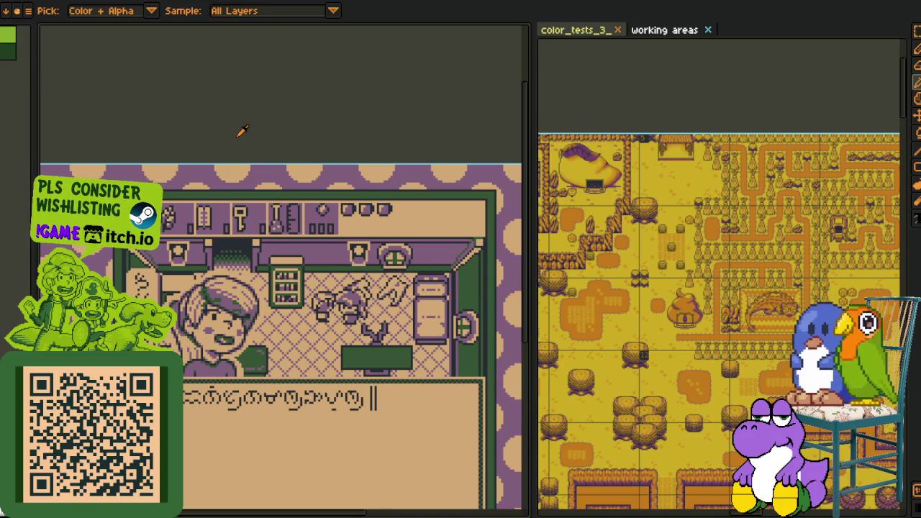
pyautogui.moveTo(530, 97); pyautogui.dragTo(465, 97)
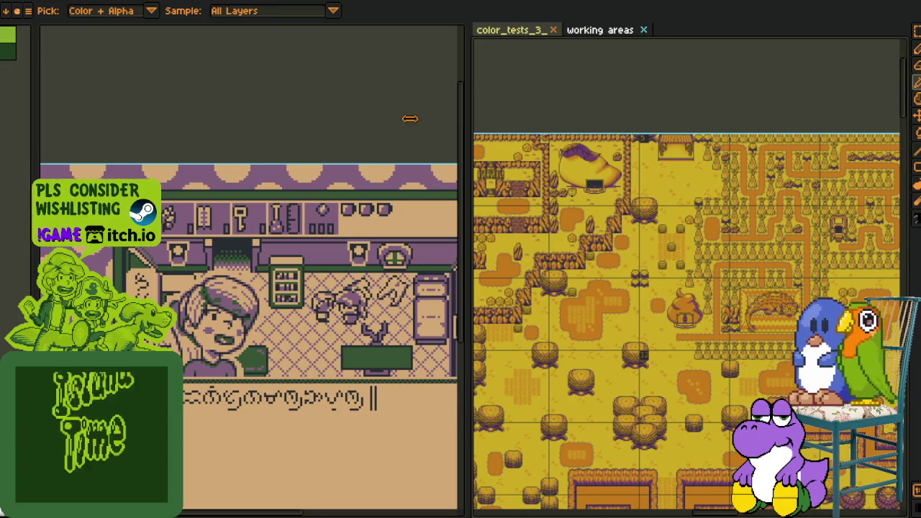
pyautogui.moveTo(466, 137); pyautogui.dragTo(464, 137)
pyautogui.moveTo(153, 142); pyautogui.dragTo(121, 142)
pyautogui.scroll(-1, 333, 208)
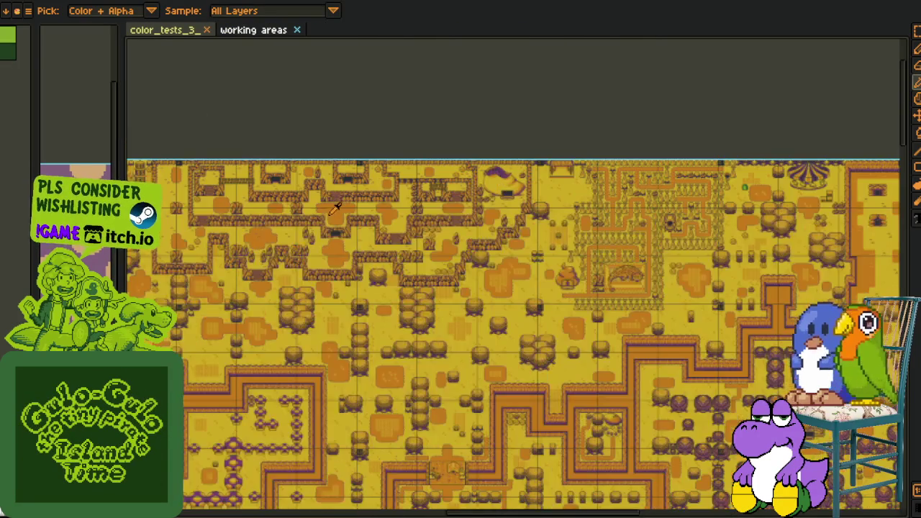
pyautogui.scroll(-1, 333, 348)
pyautogui.moveTo(333, 348); pyautogui.dragTo(484, 287)
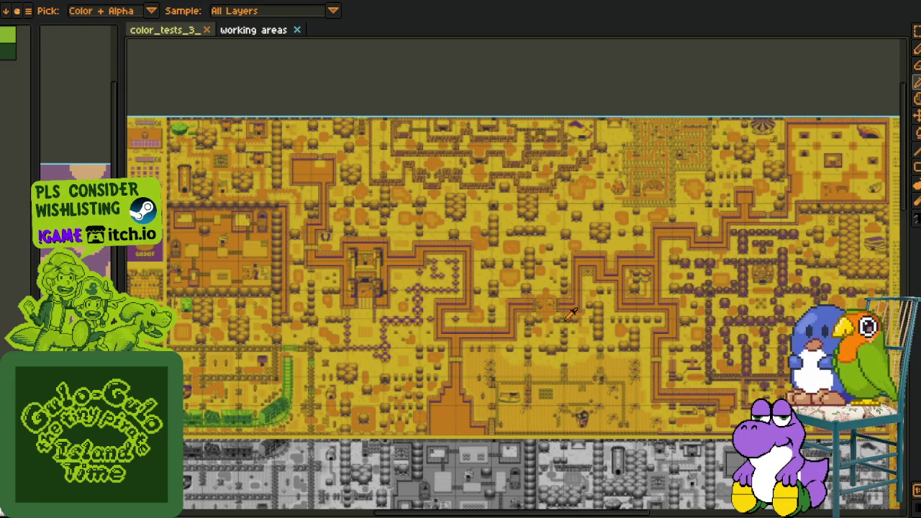
pyautogui.moveTo(583, 318); pyautogui.dragTo(570, 331)
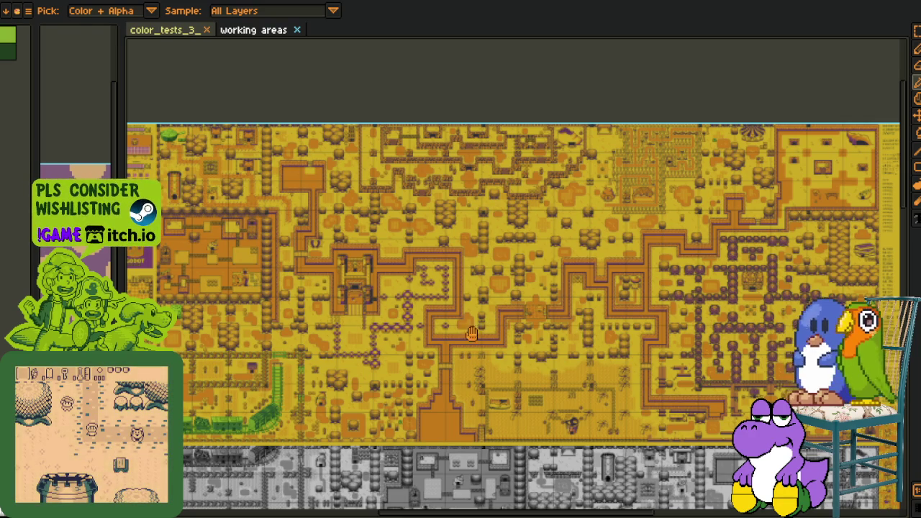
pyautogui.scroll(-2, 471, 332)
pyautogui.scroll(-2, 489, 359)
pyautogui.scroll(-2, 503, 382)
pyautogui.scroll(-2, 557, 429)
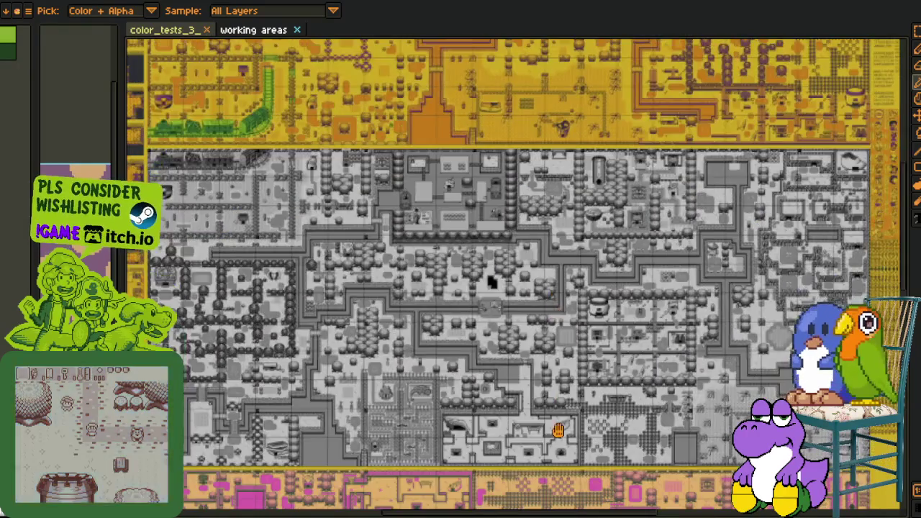
pyautogui.scroll(-2, 558, 403)
pyautogui.scroll(-2, 611, 345)
pyautogui.scroll(-2, 633, 333)
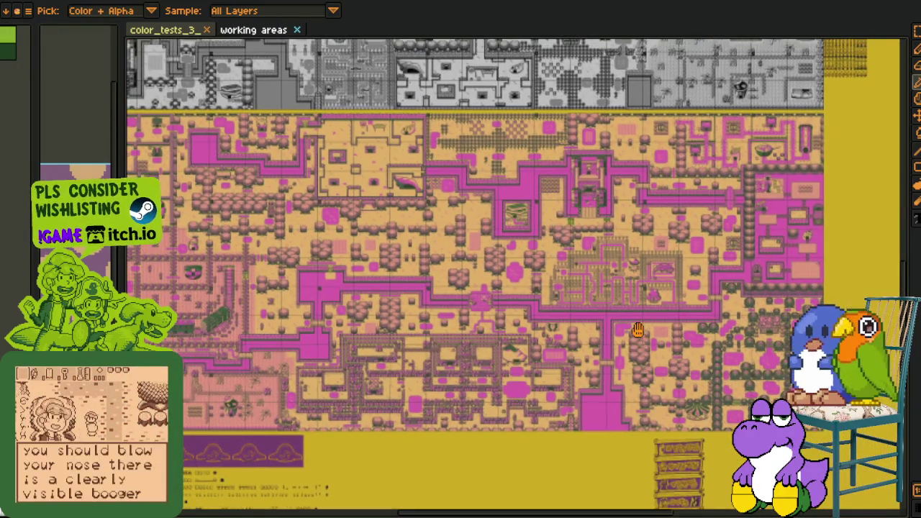
pyautogui.scroll(5, 637, 329)
pyautogui.hscroll(5, 589, 345)
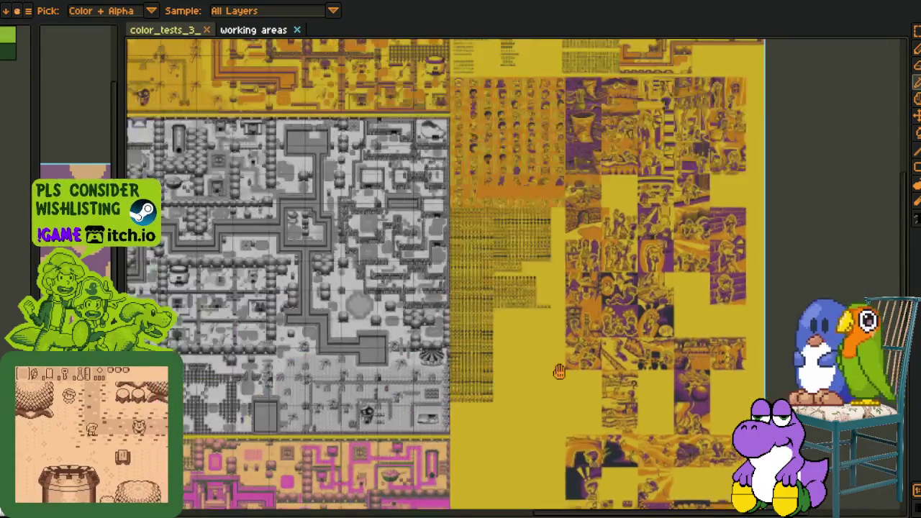
pyautogui.scroll(-1, 559, 371)
pyautogui.scroll(1, 559, 217)
pyautogui.scroll(2, 558, 216)
pyautogui.hscroll(2, 558, 218)
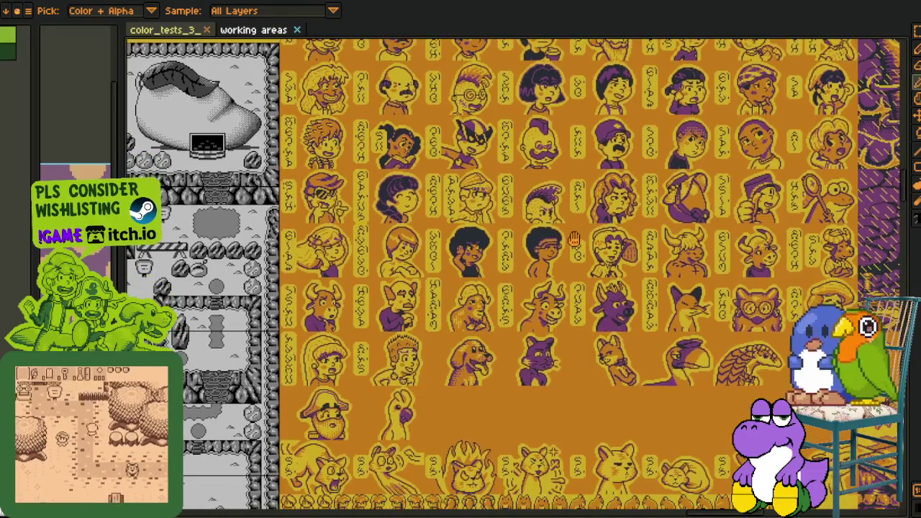
pyautogui.moveTo(573, 239)
pyautogui.mouseDown()
pyautogui.moveTo(588, 297)
pyautogui.moveTo(573, 309)
pyautogui.moveTo(561, 375)
pyautogui.mouseUp()
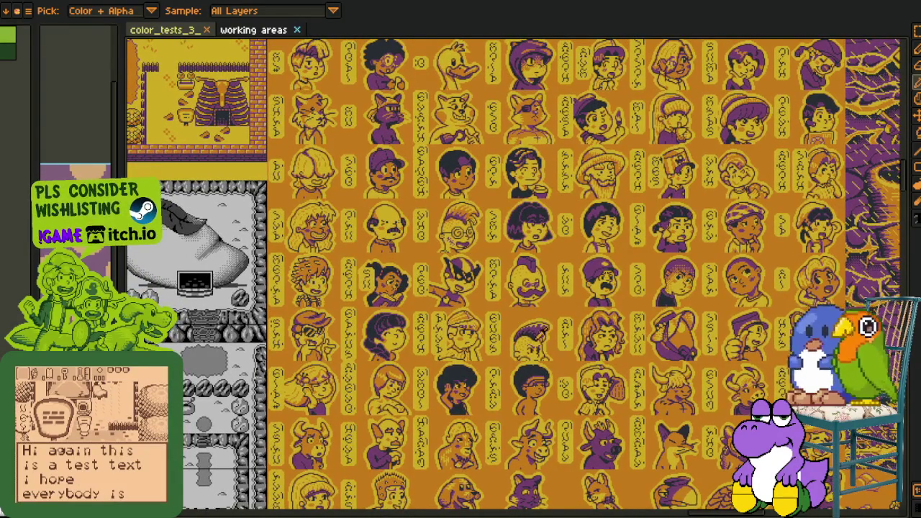
pyautogui.moveTo(540, 322); pyautogui.dragTo(541, 359)
pyautogui.moveTo(564, 320); pyautogui.dragTo(540, 375)
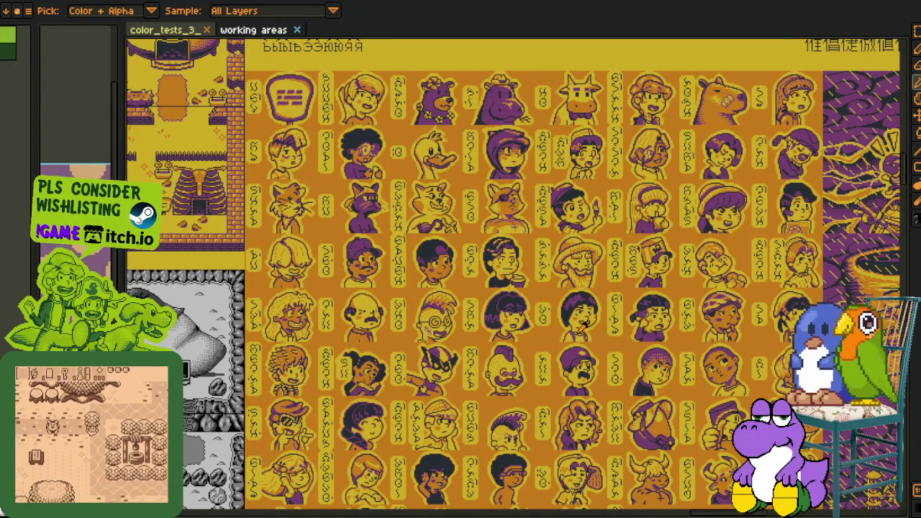
pyautogui.hscroll(2, 626, 424)
pyautogui.hscroll(2, 647, 359)
pyautogui.hscroll(2, 661, 300)
pyautogui.hscroll(5, 551, 293)
pyautogui.scroll(3, 550, 291)
pyautogui.hscroll(3, 504, 280)
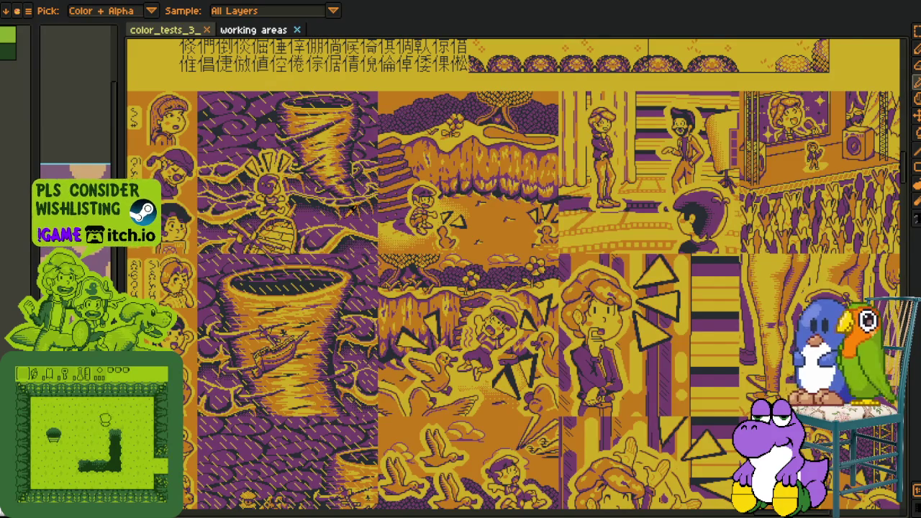
pyautogui.scroll(3, 330, 179)
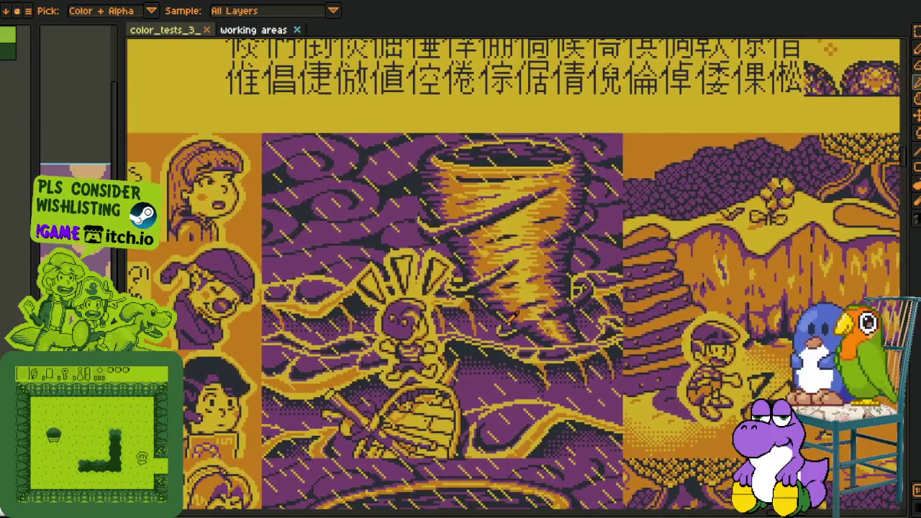
pyautogui.scroll(-2, 482, 232)
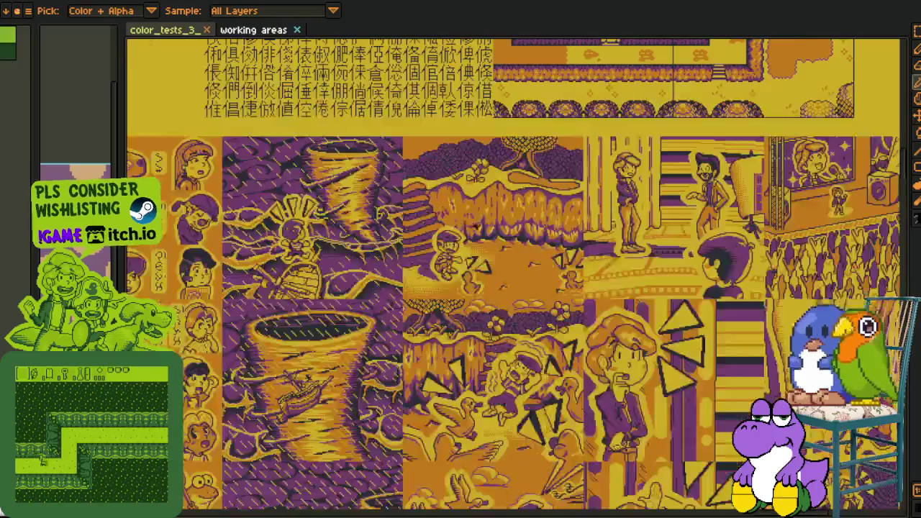
pyautogui.scroll(-2, 462, 342)
pyautogui.scroll(4, 462, 342)
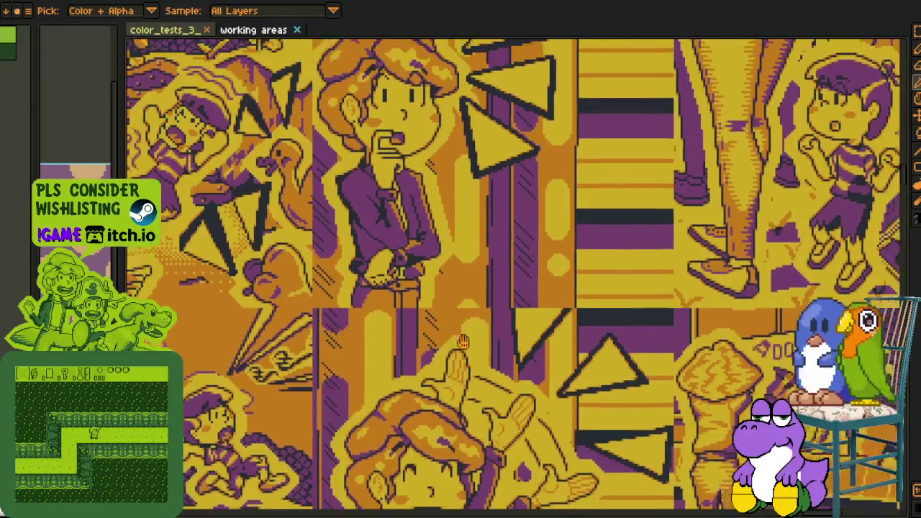
pyautogui.moveTo(463, 341); pyautogui.dragTo(443, 485)
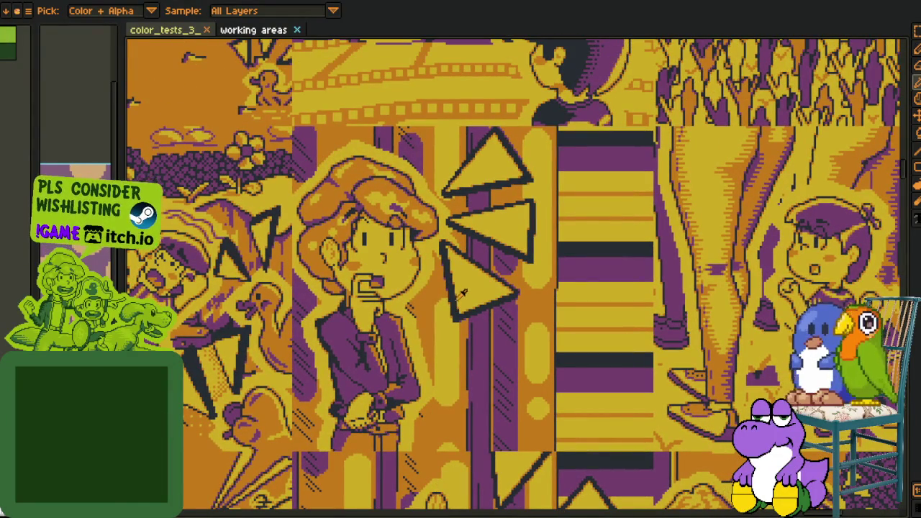
pyautogui.scroll(-3, 452, 319)
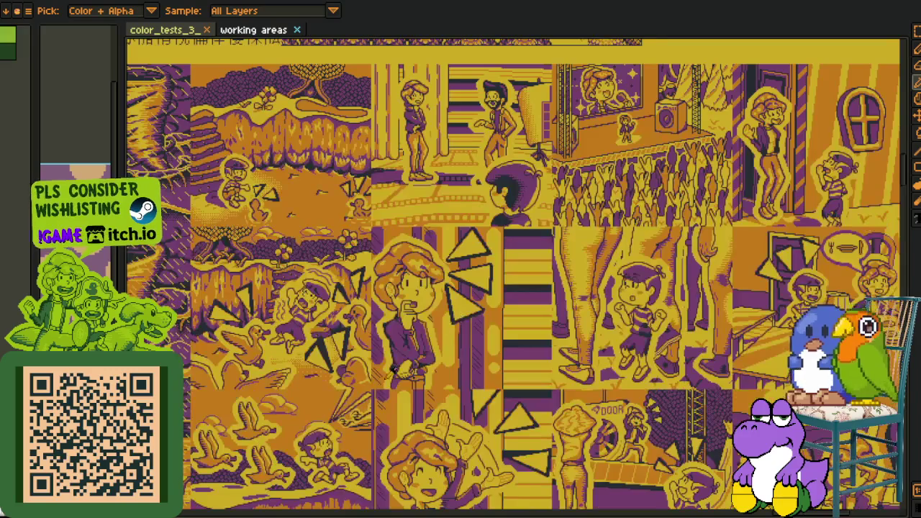
pyautogui.scroll(2, 403, 237)
pyautogui.scroll(-2, 359, 180)
pyautogui.scroll(3, 332, 116)
pyautogui.scroll(-2, 333, 116)
pyautogui.scroll(-1, 403, 230)
pyautogui.scroll(1, 504, 359)
pyautogui.scroll(2, 562, 434)
pyautogui.moveTo(562, 435)
pyautogui.mouseDown()
pyautogui.moveTo(449, 259)
pyautogui.moveTo(446, 230)
pyautogui.mouseUp()
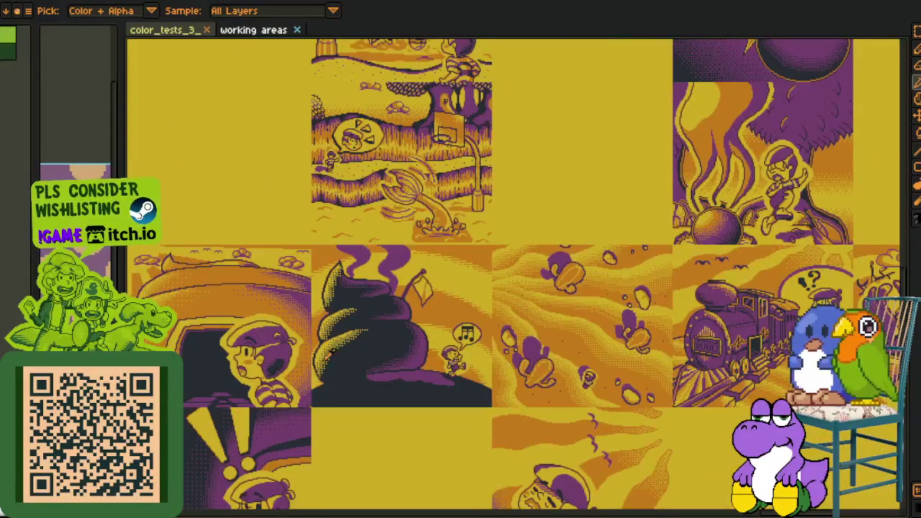
pyautogui.scroll(1, 417, 244)
pyautogui.moveTo(568, 176)
pyautogui.mouseDown()
pyautogui.moveTo(274, 270)
pyautogui.moveTo(165, 115)
pyautogui.mouseUp()
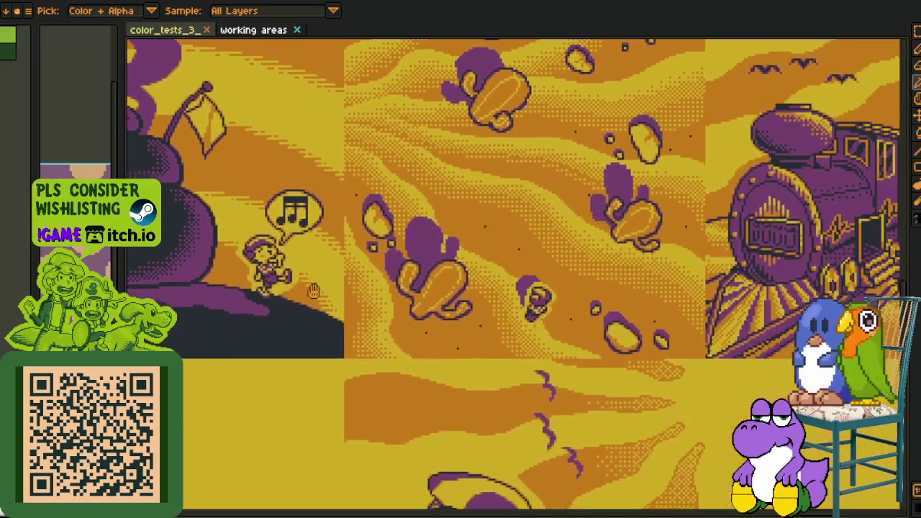
pyautogui.scroll(-1, 539, 327)
pyautogui.moveTo(538, 327)
pyautogui.mouseDown()
pyautogui.moveTo(472, 236)
pyautogui.moveTo(396, 425)
pyautogui.moveTo(454, 425)
pyautogui.mouseUp()
pyautogui.scroll(-1, 473, 237)
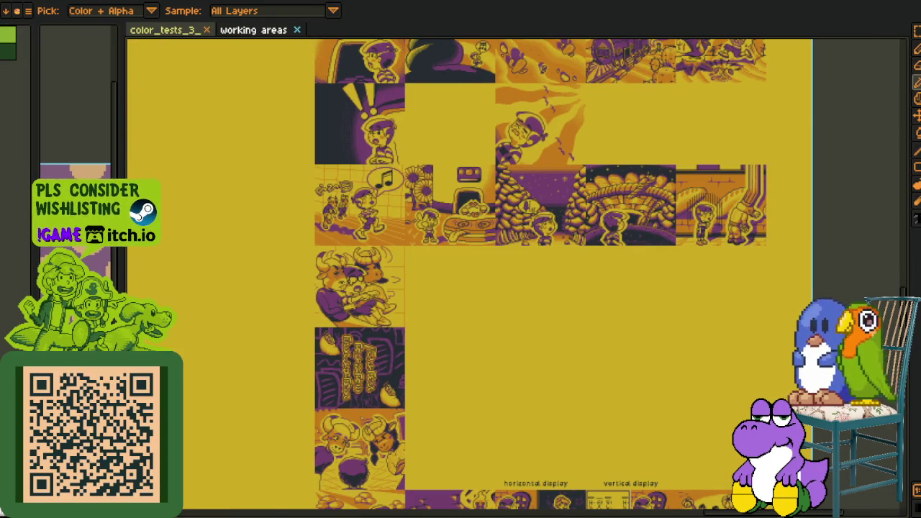
pyautogui.scroll(-2, 561, 292)
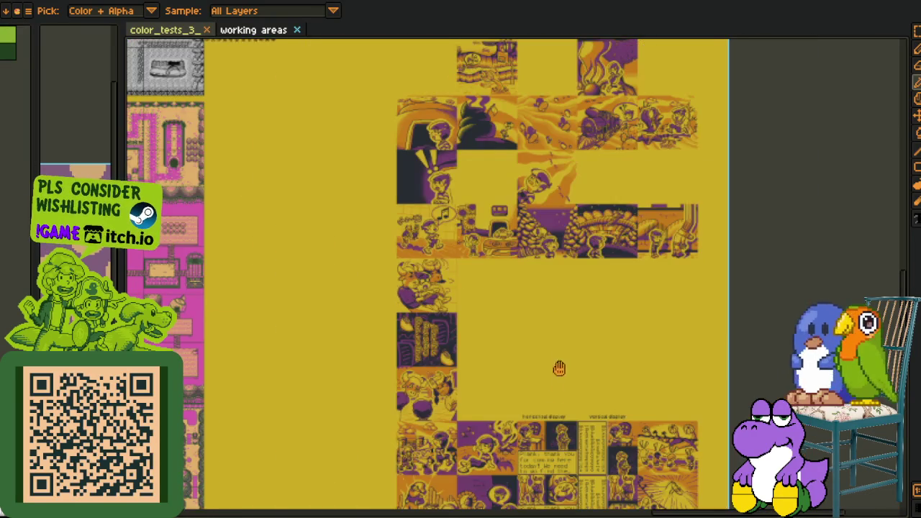
pyautogui.scroll(2, 360, 316)
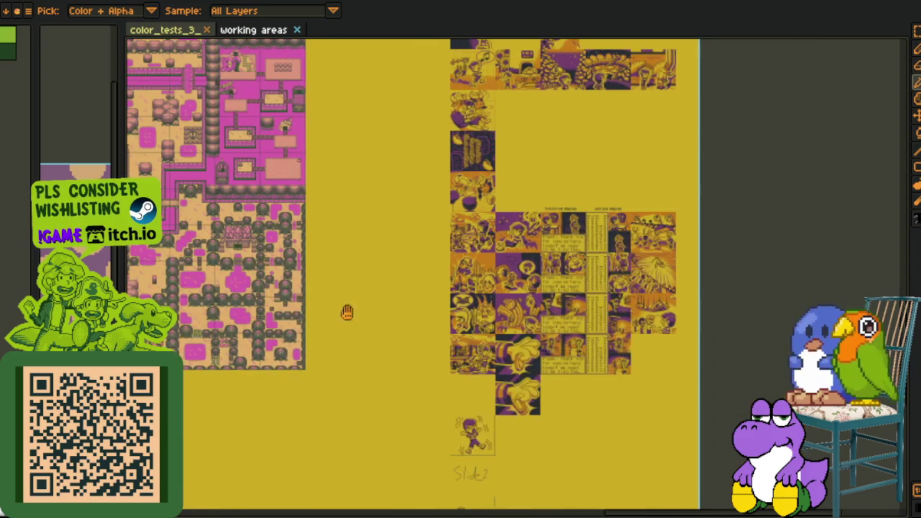
pyautogui.scroll(2, 347, 312)
pyautogui.scroll(2, 338, 327)
pyautogui.scroll(1, 327, 346)
pyautogui.scroll(-2, 328, 346)
pyautogui.scroll(1, 259, 352)
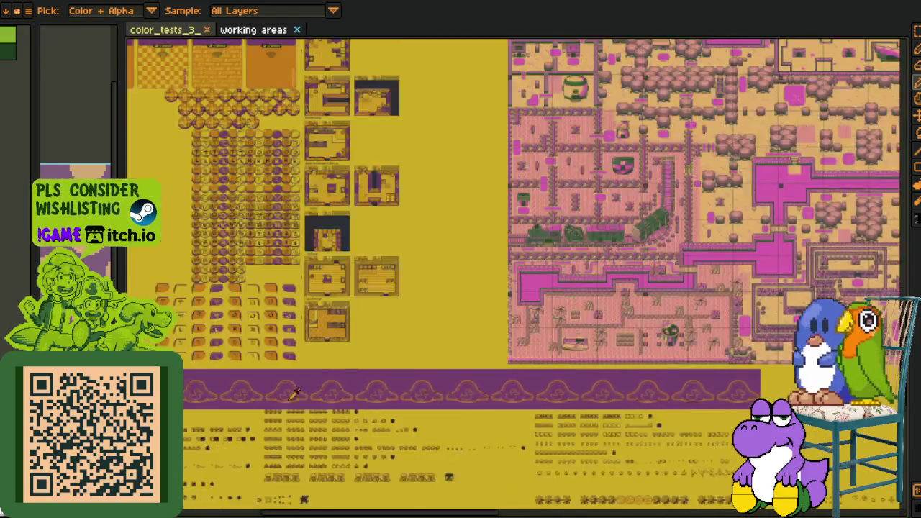
pyautogui.scroll(2, 259, 352)
pyautogui.scroll(2, 257, 338)
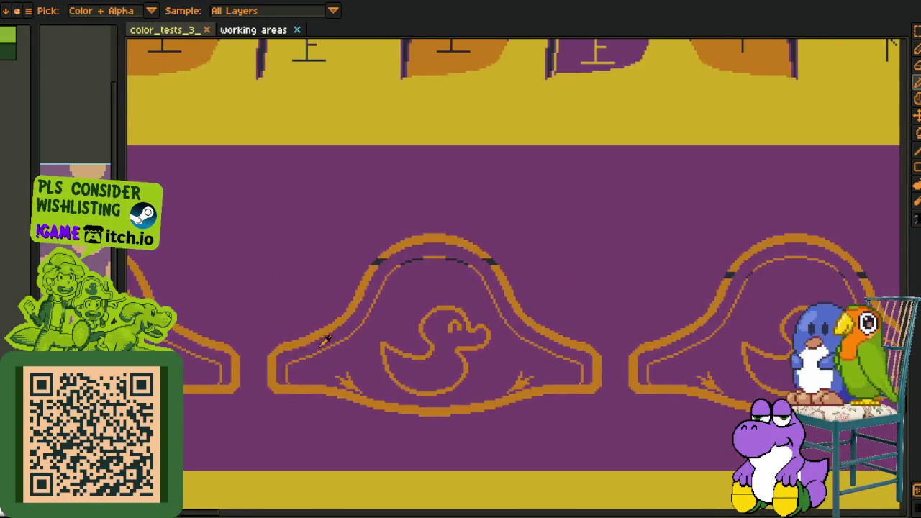
pyautogui.hscroll(-3, 324, 335)
pyautogui.scroll(-1, 308, 311)
pyautogui.scroll(-1, 370, 308)
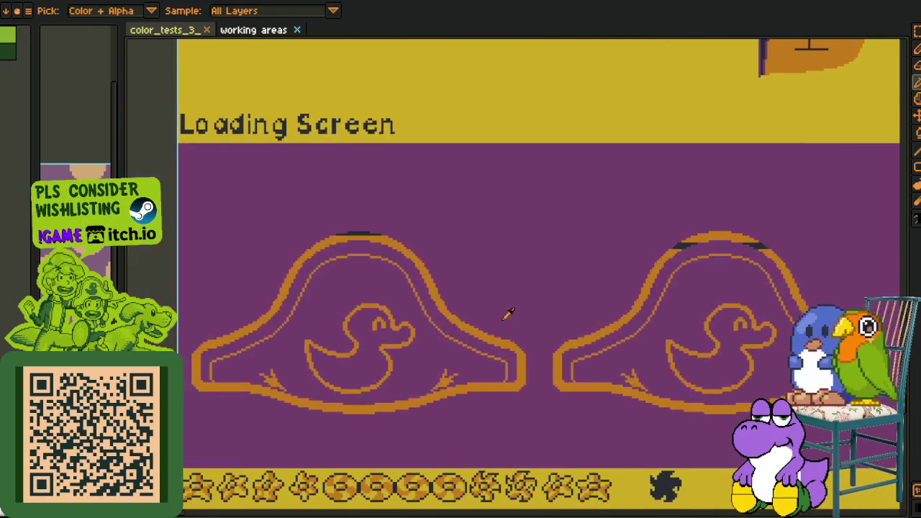
pyautogui.scroll(-1, 508, 312)
pyautogui.scroll(1, 518, 312)
pyautogui.scroll(-2, 447, 318)
pyautogui.hscroll(3, 575, 310)
pyautogui.hscroll(1, 696, 303)
pyautogui.scroll(1, 683, 309)
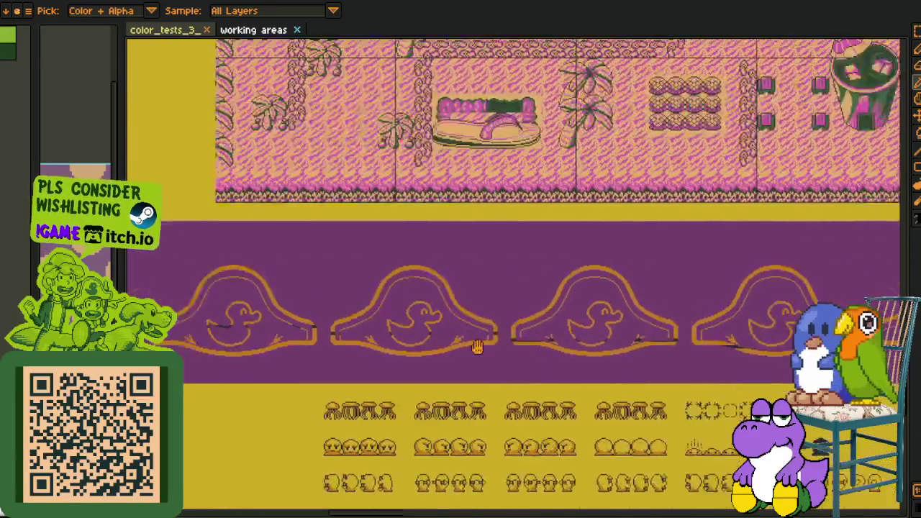
pyautogui.scroll(1, 669, 316)
pyautogui.scroll(1, 654, 323)
pyautogui.moveTo(647, 325); pyautogui.dragTo(492, 338)
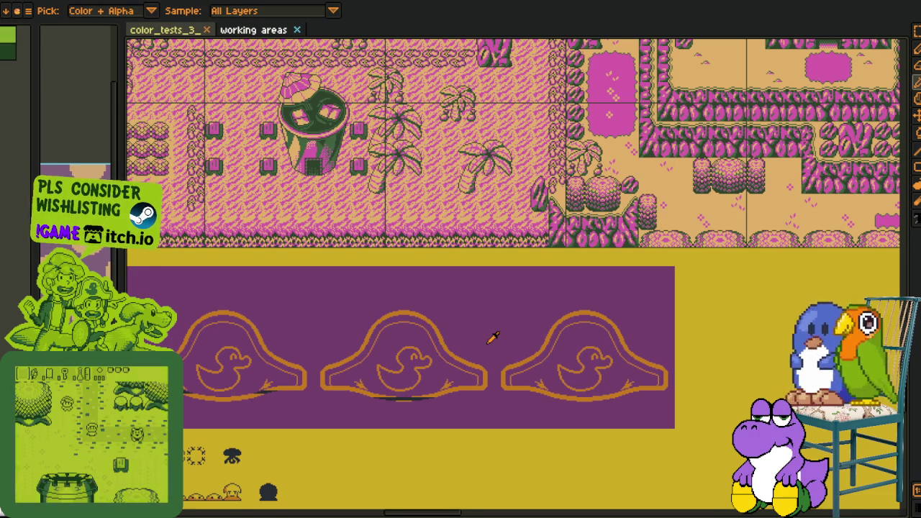
pyautogui.scroll(7, 493, 337)
pyautogui.scroll(-4, 538, 341)
pyautogui.moveTo(452, 290)
pyautogui.mouseDown()
pyautogui.moveTo(380, 273)
pyautogui.moveTo(321, 281)
pyautogui.moveTo(356, 281)
pyautogui.mouseUp()
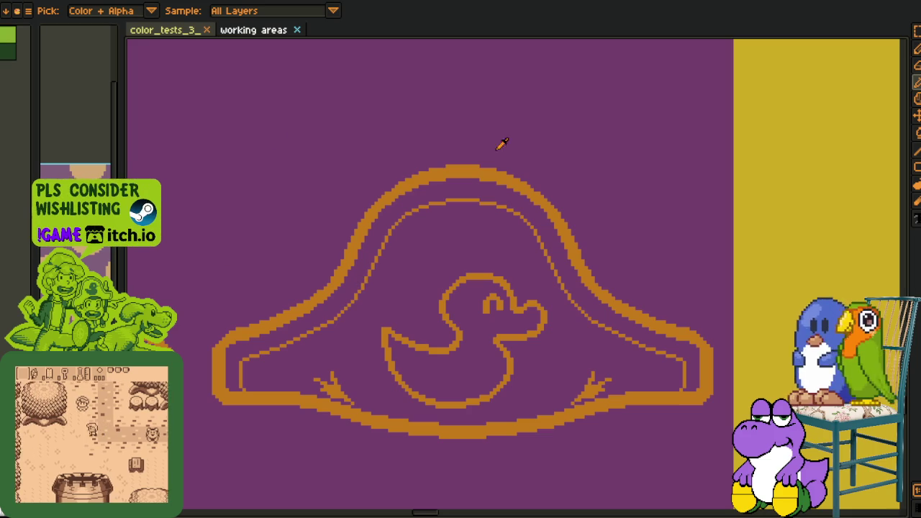
pyautogui.scroll(-1, 468, 353)
pyautogui.scroll(-1, 284, 344)
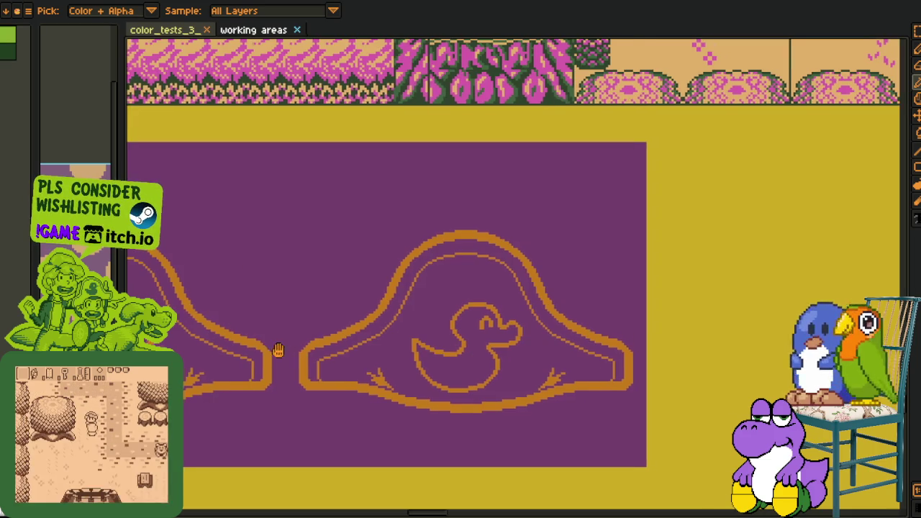
pyautogui.scroll(-1, 530, 345)
pyautogui.scroll(-1, 513, 339)
pyautogui.hscroll(-3, 327, 346)
pyautogui.hscroll(-3, 346, 342)
pyautogui.hscroll(-3, 367, 336)
pyautogui.hscroll(-3, 386, 331)
pyautogui.hscroll(-3, 392, 335)
pyautogui.hscroll(-1, 401, 342)
pyautogui.hscroll(-2, 410, 348)
pyautogui.hscroll(-3, 421, 355)
pyautogui.hscroll(-1, 424, 357)
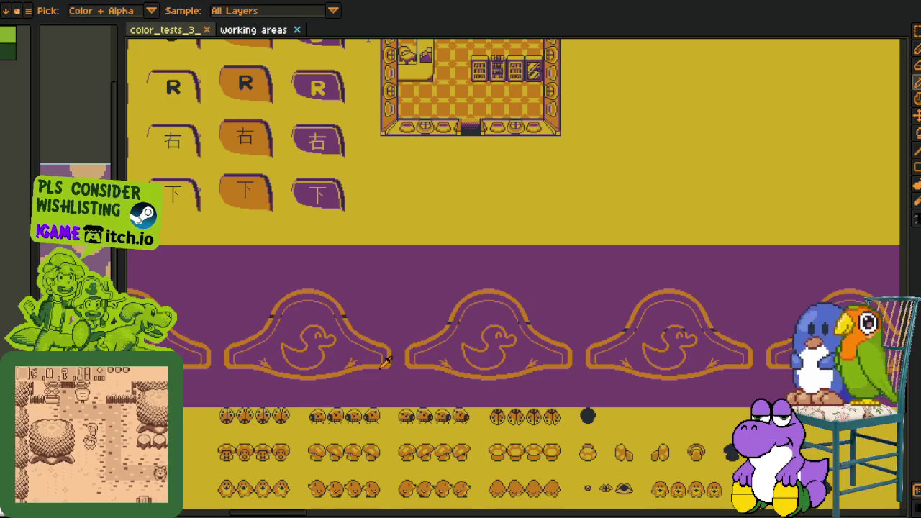
pyautogui.hscroll(-5, 377, 353)
pyautogui.hscroll(-4, 374, 338)
pyautogui.hscroll(-4, 371, 324)
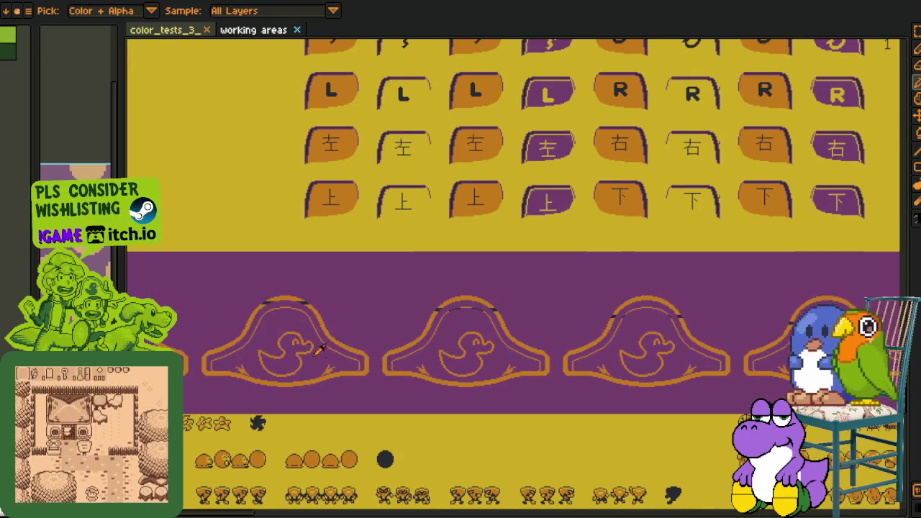
pyautogui.scroll(-1, 368, 303)
pyautogui.scroll(-1, 329, 307)
pyautogui.scroll(-3, 388, 324)
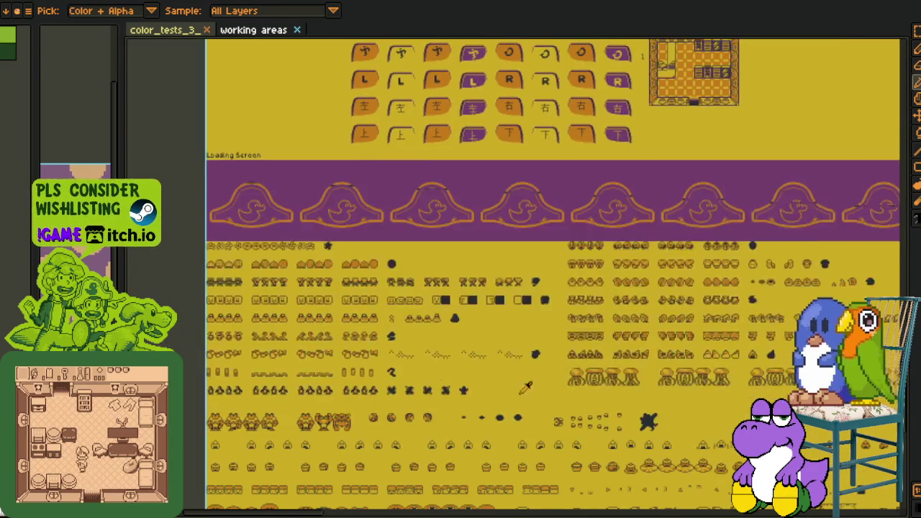
pyautogui.scroll(1, 462, 350)
pyautogui.scroll(-3, 475, 338)
pyautogui.scroll(-2, 496, 323)
pyautogui.scroll(-2, 525, 313)
pyautogui.scroll(-2, 561, 299)
pyautogui.scroll(-1, 554, 306)
pyautogui.scroll(-1, 525, 323)
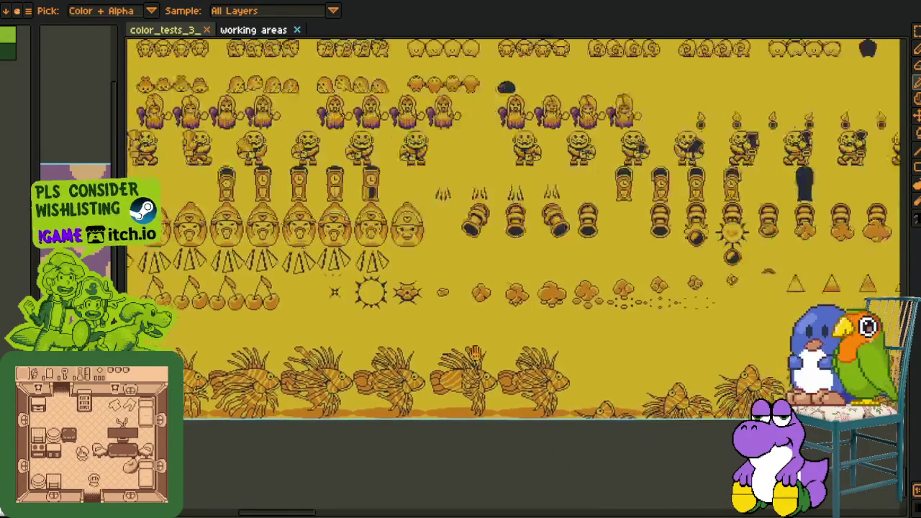
pyautogui.scroll(-1, 497, 342)
pyautogui.scroll(-1, 464, 358)
pyautogui.scroll(-1, 455, 360)
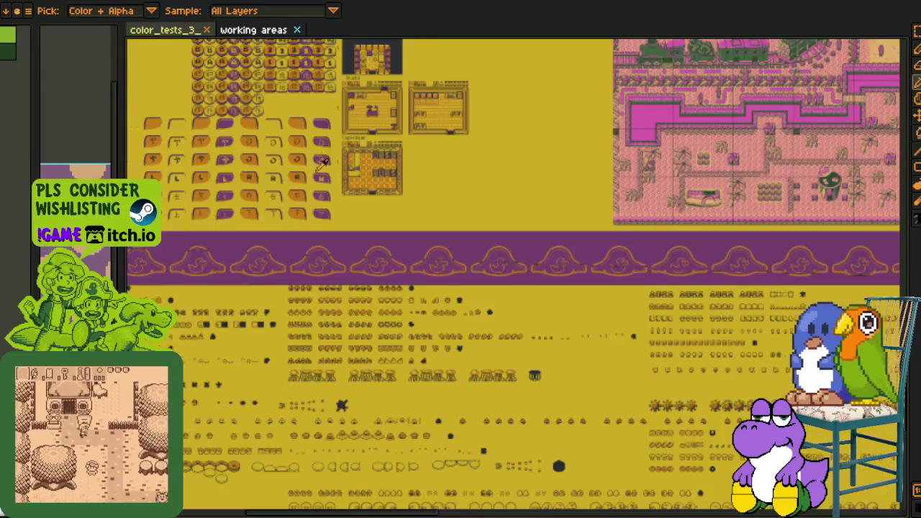
# Pan and zoom the working areas map to the town maps, purple band and lower room sprites.
pyautogui.moveTo(403, 187)
pyautogui.mouseDown()
pyautogui.moveTo(357, 295)
pyautogui.moveTo(389, 446)
pyautogui.mouseUp()
pyautogui.scroll(1, 410, 374)
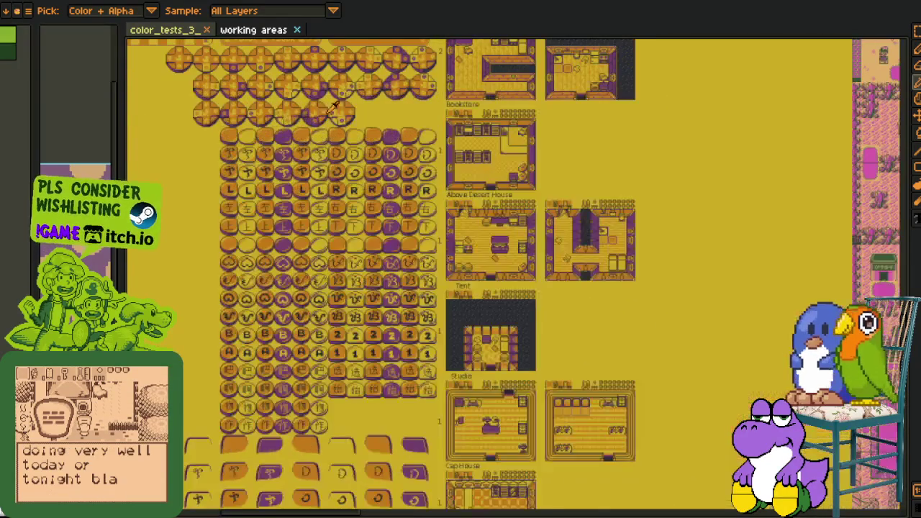
pyautogui.scroll(1, 421, 346)
pyautogui.scroll(1, 427, 333)
pyautogui.scroll(2, 382, 329)
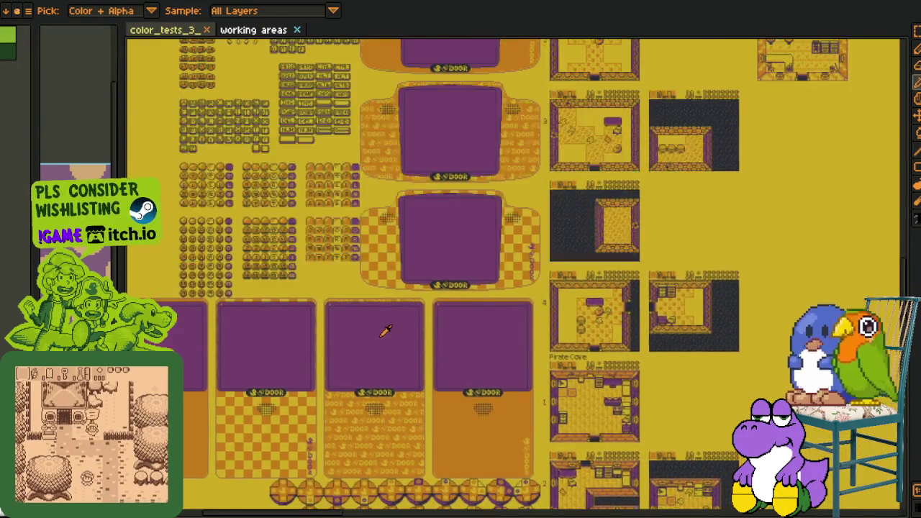
pyautogui.scroll(1, 436, 298)
pyautogui.scroll(1, 485, 322)
pyautogui.scroll(-2, 414, 242)
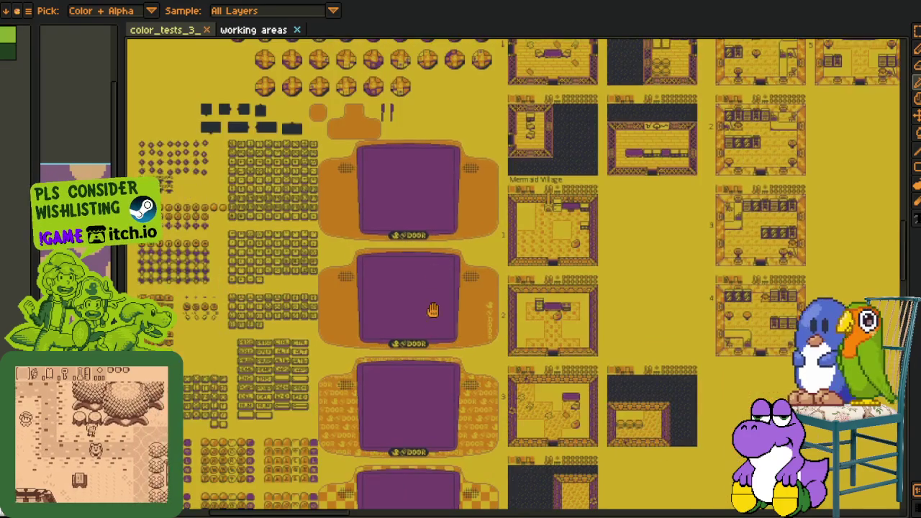
pyautogui.moveTo(451, 214)
pyautogui.mouseDown()
pyautogui.moveTo(533, 330)
pyautogui.moveTo(482, 292)
pyautogui.mouseUp()
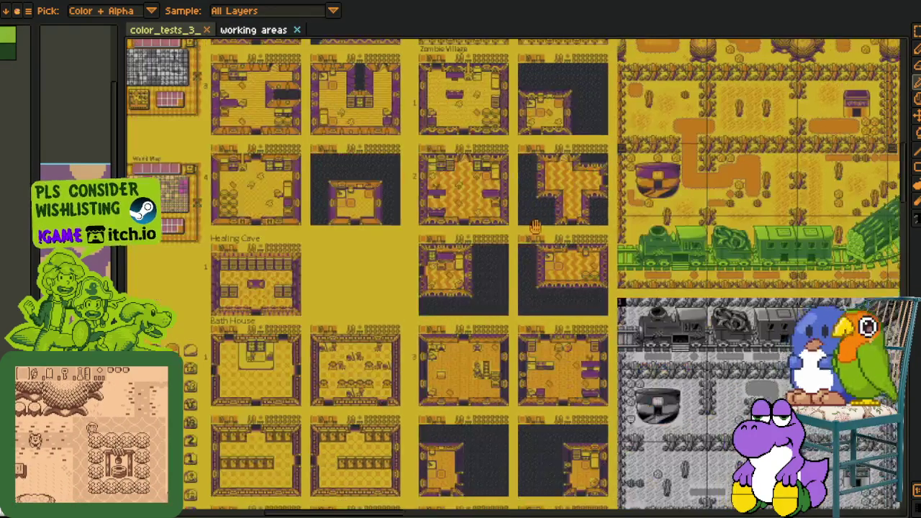
pyautogui.hscroll(5, 482, 292)
pyautogui.scroll(2, 561, 281)
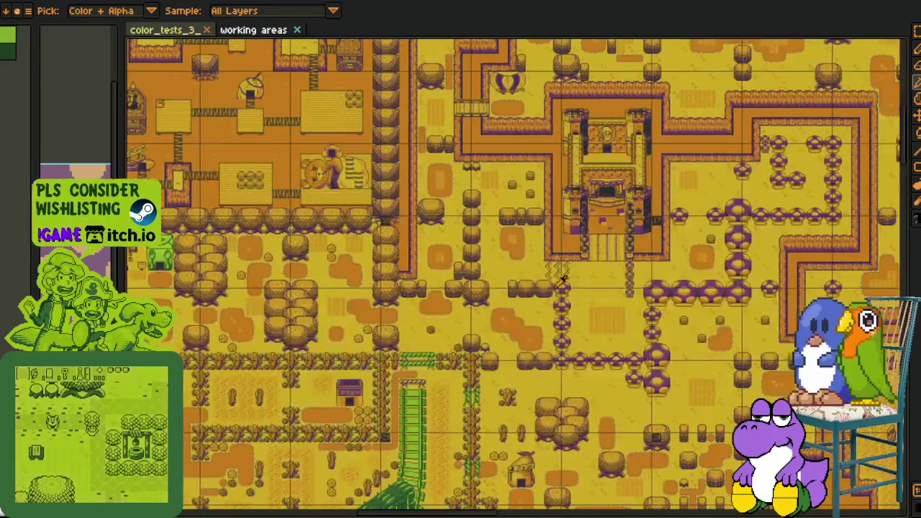
# Pan across the green train in the desert scene, closing in on the locomotive.
pyautogui.moveTo(336, 274)
pyautogui.mouseDown()
pyautogui.moveTo(406, 309)
pyautogui.moveTo(565, 165)
pyautogui.mouseUp()
pyautogui.scroll(3, 405, 308)
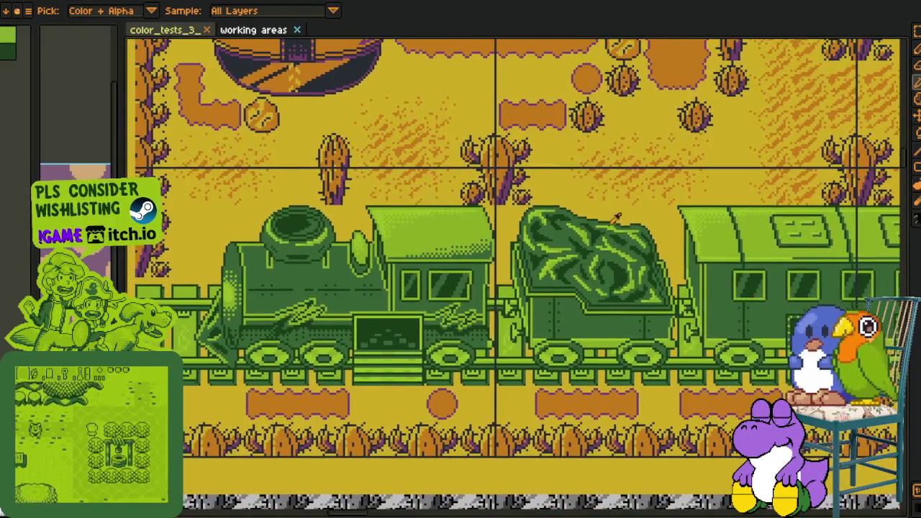
pyautogui.scroll(-2, 553, 191)
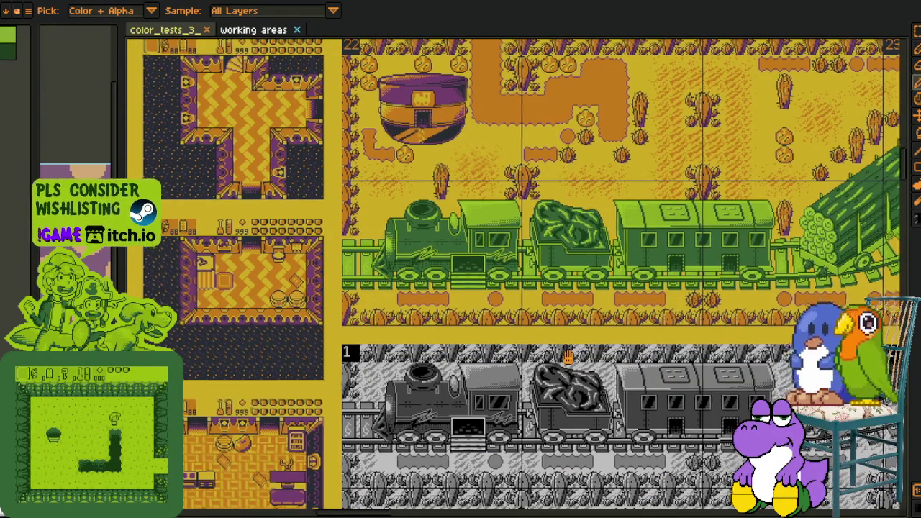
pyautogui.moveTo(523, 314); pyautogui.dragTo(510, 342)
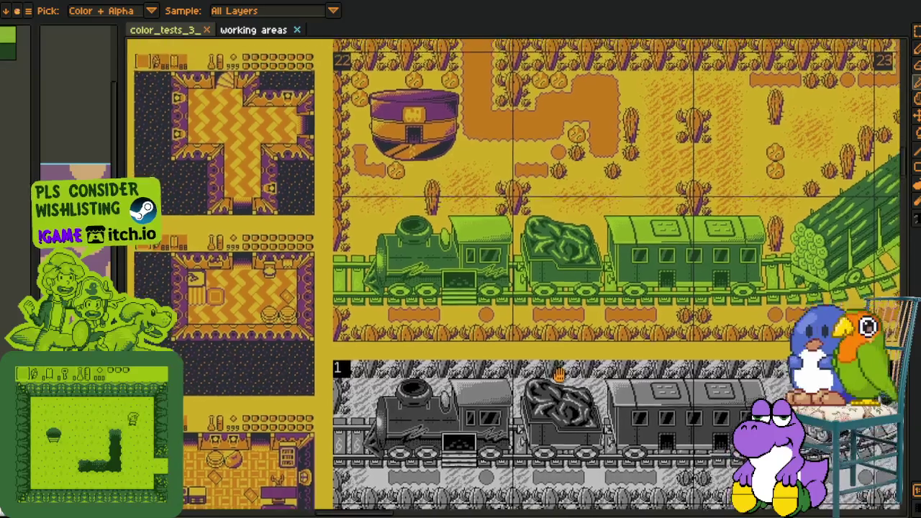
pyautogui.moveTo(579, 241); pyautogui.dragTo(552, 306)
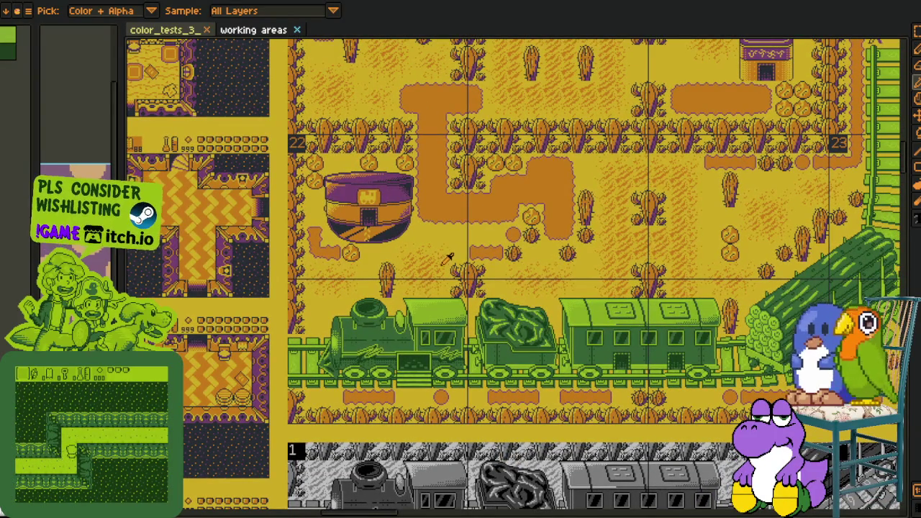
pyautogui.moveTo(493, 192); pyautogui.dragTo(446, 147)
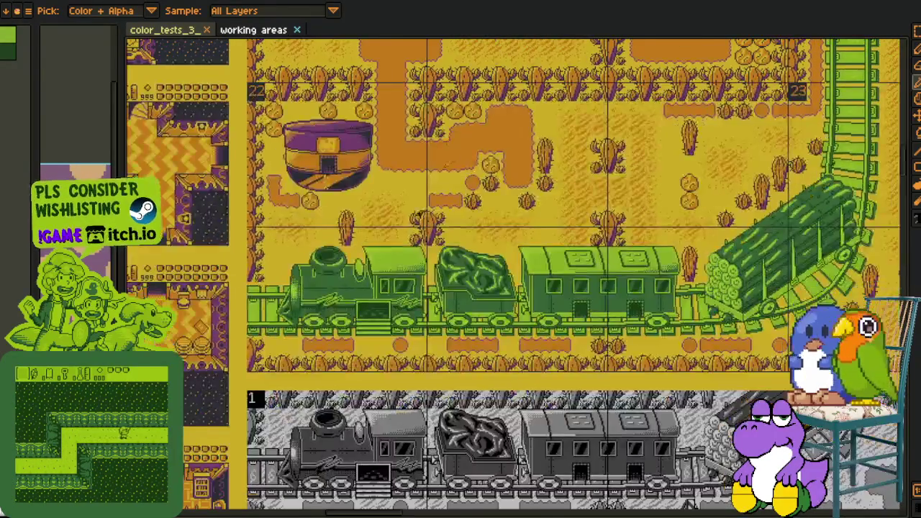
pyautogui.scroll(2, 320, 300)
pyautogui.scroll(-3, 459, 219)
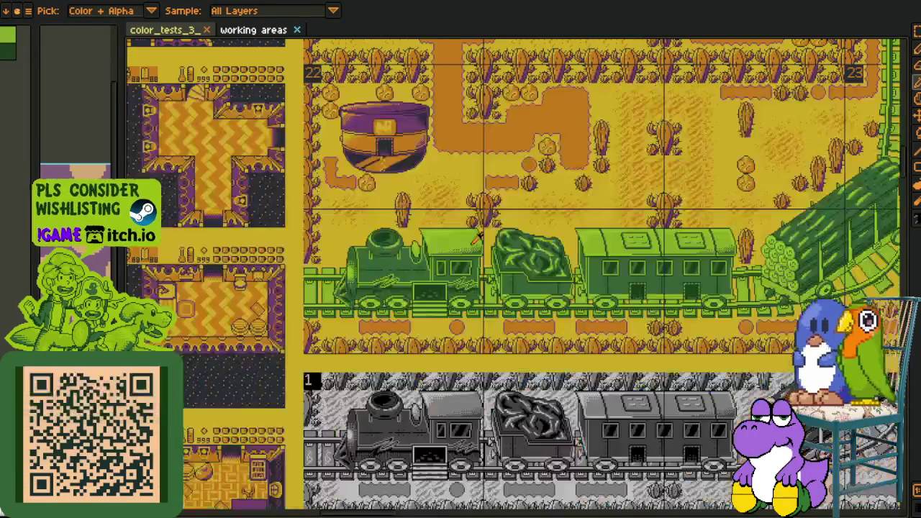
pyautogui.scroll(-2, 431, 237)
pyautogui.scroll(1, 566, 172)
pyautogui.scroll(4, 393, 92)
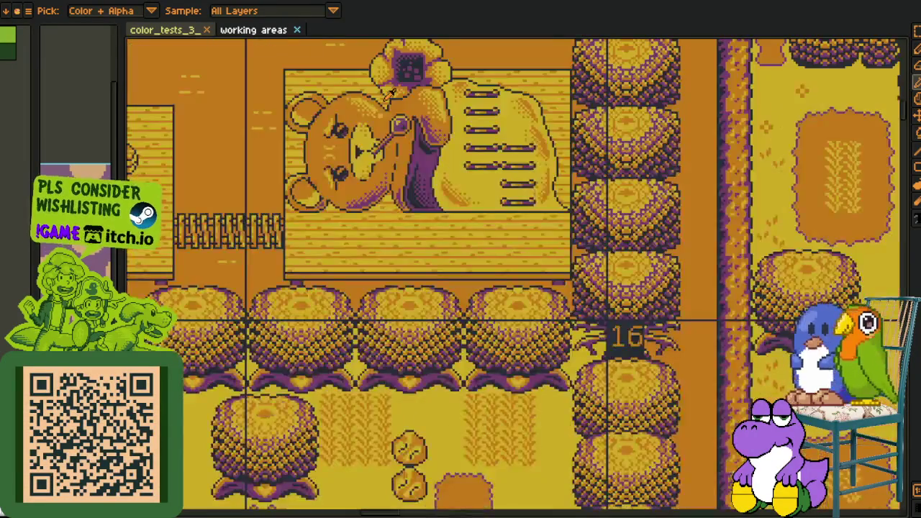
# Pan down to the town and tower top, survey the overview, then widen the left demo screenshot pane.
pyautogui.moveTo(406, 103)
pyautogui.mouseDown()
pyautogui.moveTo(377, 372)
pyautogui.moveTo(388, 399)
pyautogui.mouseUp()
pyautogui.scroll(-4, 377, 372)
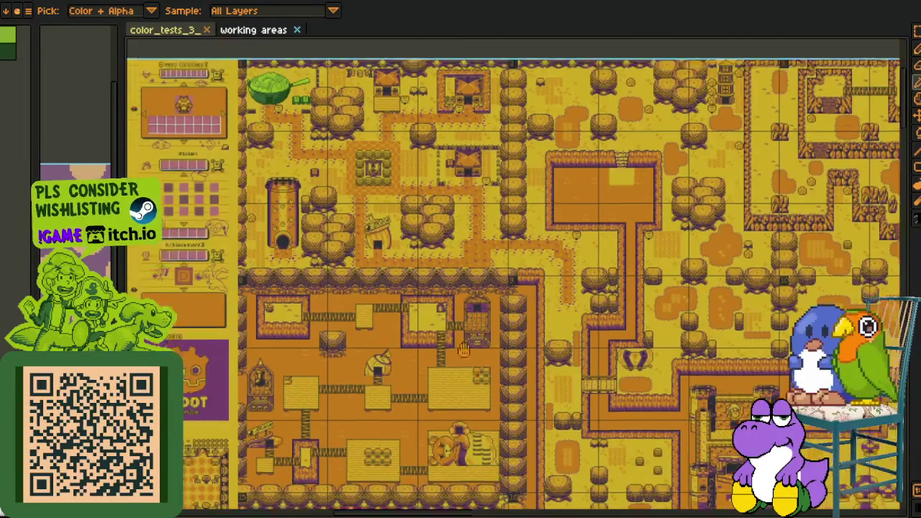
pyautogui.scroll(4, 314, 281)
pyautogui.scroll(1, 315, 280)
pyautogui.moveTo(302, 216); pyautogui.dragTo(285, 347)
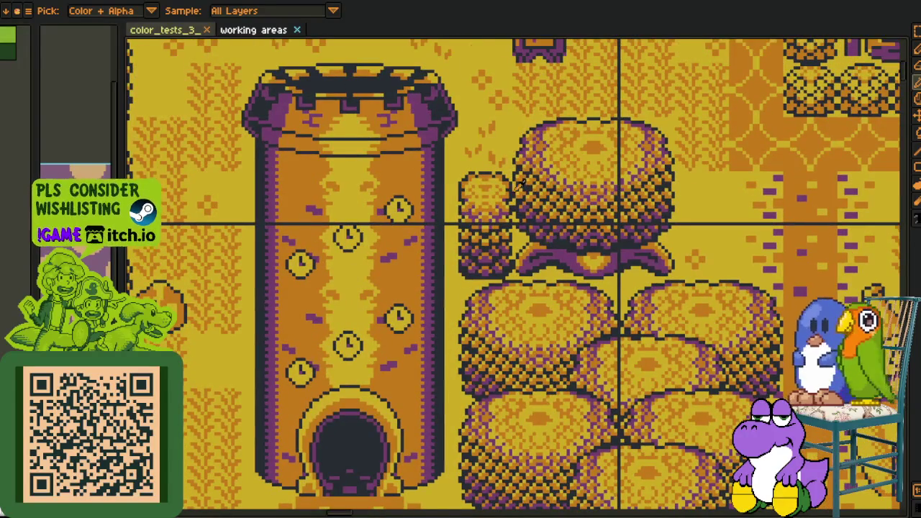
pyautogui.scroll(-3, 435, 274)
pyautogui.scroll(-2, 435, 275)
pyautogui.moveTo(435, 275); pyautogui.dragTo(349, 265)
pyautogui.moveTo(94, 205)
pyautogui.mouseDown()
pyautogui.moveTo(546, 216)
pyautogui.moveTo(229, 260)
pyautogui.mouseUp()
pyautogui.scroll(2, 582, 223)
pyautogui.scroll(2, 582, 223)
pyautogui.scroll(1, 582, 223)
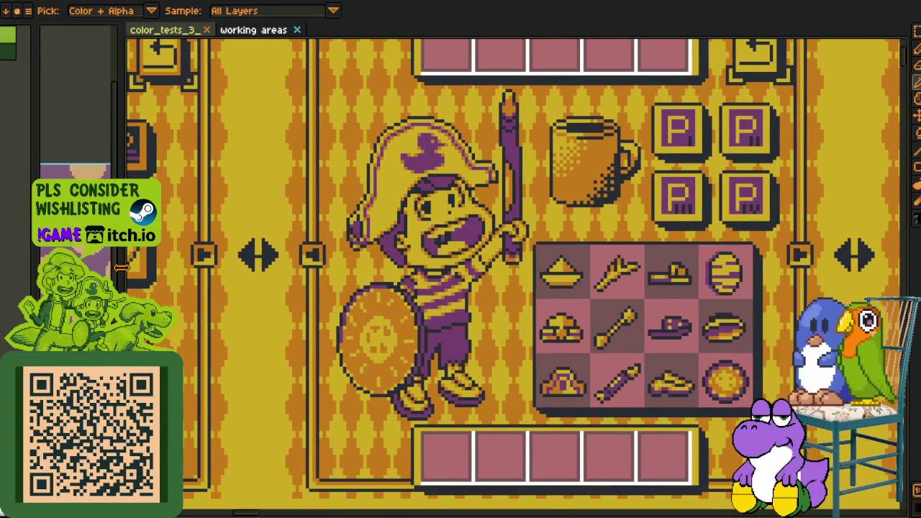
pyautogui.moveTo(160, 272); pyautogui.dragTo(638, 273)
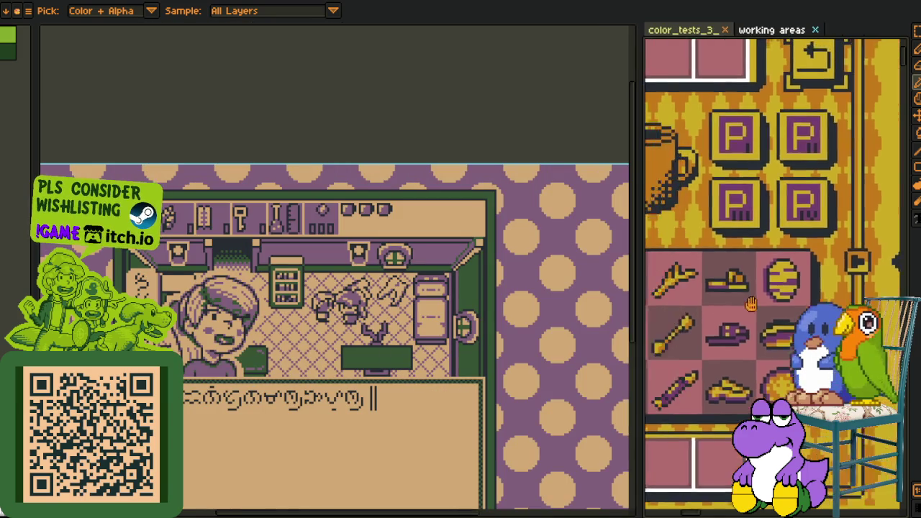
# Step through the demo screenshot frames with Ctrl+Tab until the pink room scene shows.
pyautogui.scroll(-3, 228, 239)
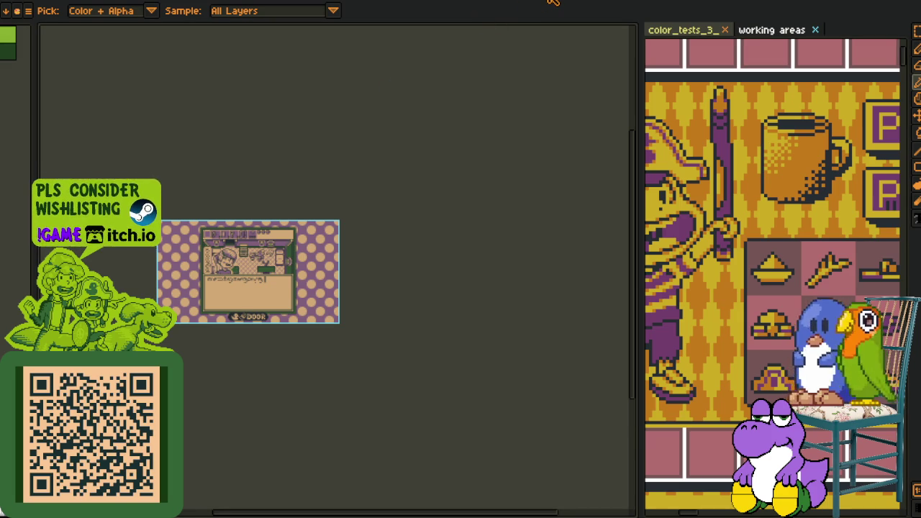
pyautogui.hotkey('ctrl', 'Tab')
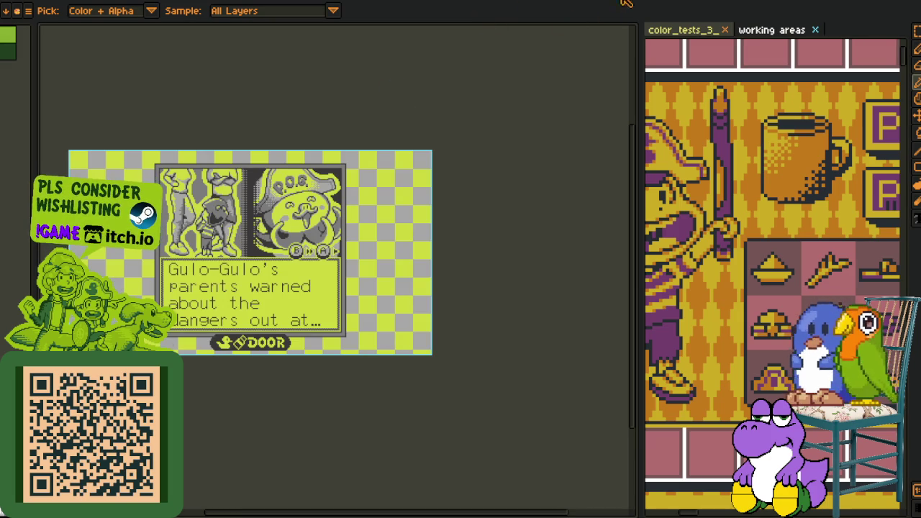
pyautogui.hotkey('ctrl', 'Tab')
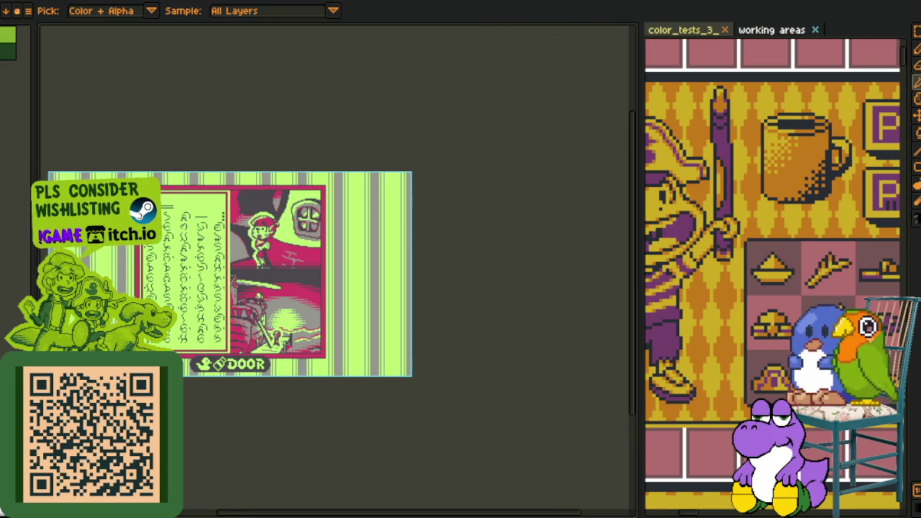
pyautogui.hotkey('ctrl', 'Tab')
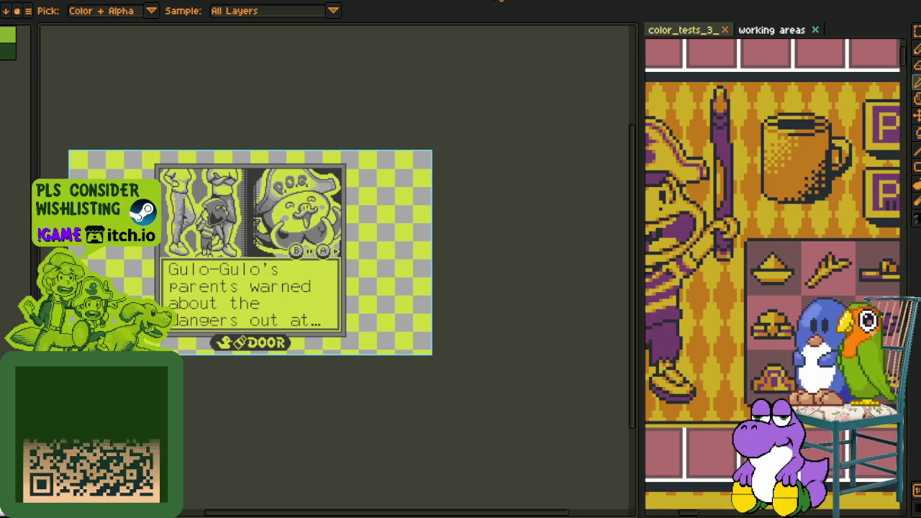
pyautogui.hotkey('ctrl', 'Tab')
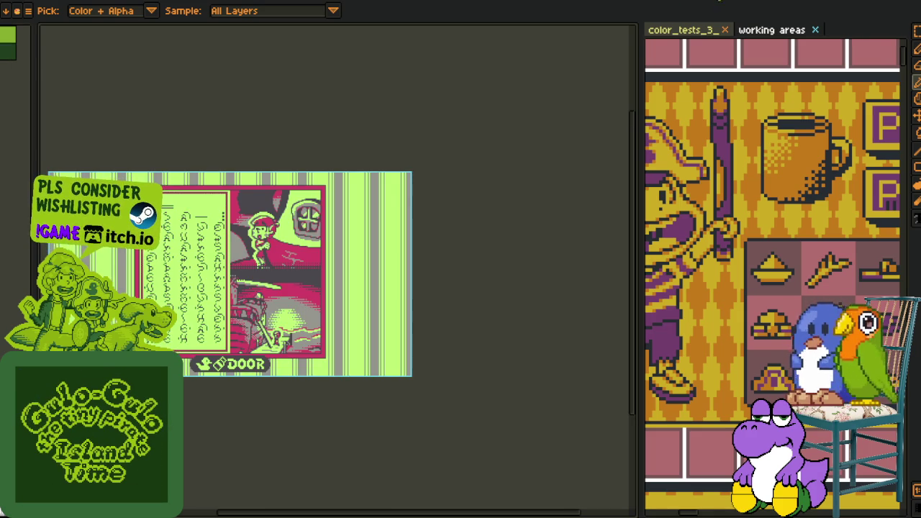
pyautogui.hotkey('ctrl', 'Tab')
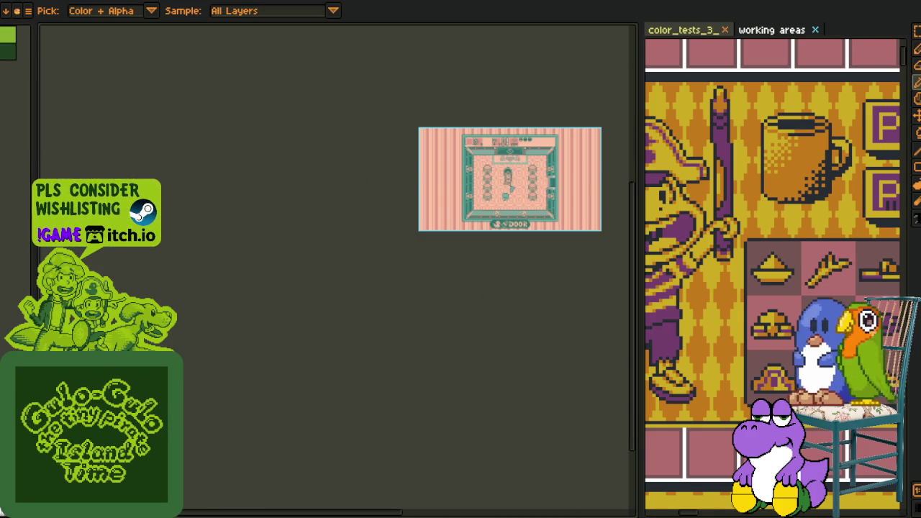
pyautogui.scroll(3, 560, 150)
pyautogui.scroll(-2, 392, 174)
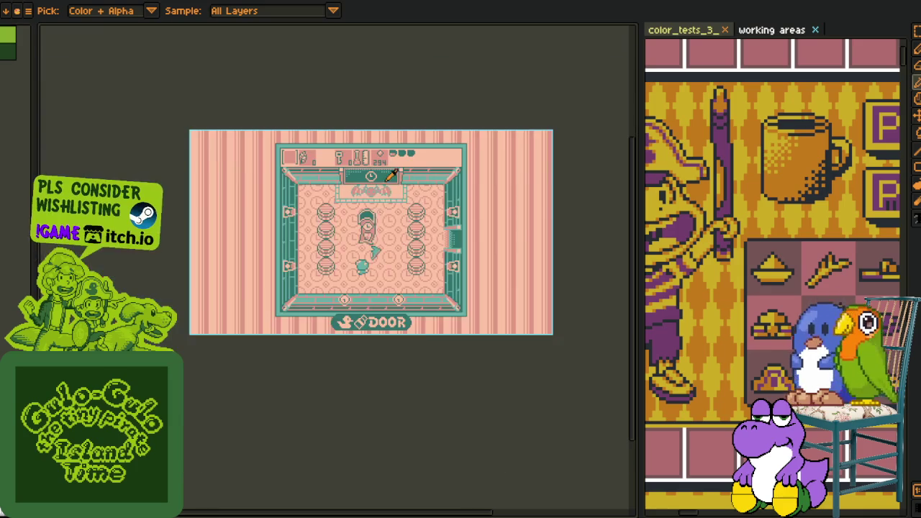
pyautogui.hotkey('alt', 'f')
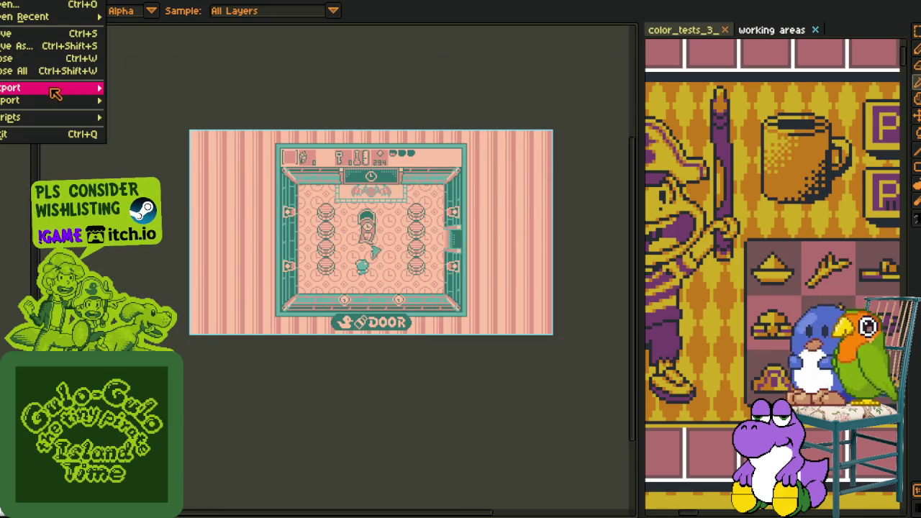
# Cancel the sprite sheet export and export the pink room frame as demo_screenshot_009.png.
pyautogui.click(186, 103)
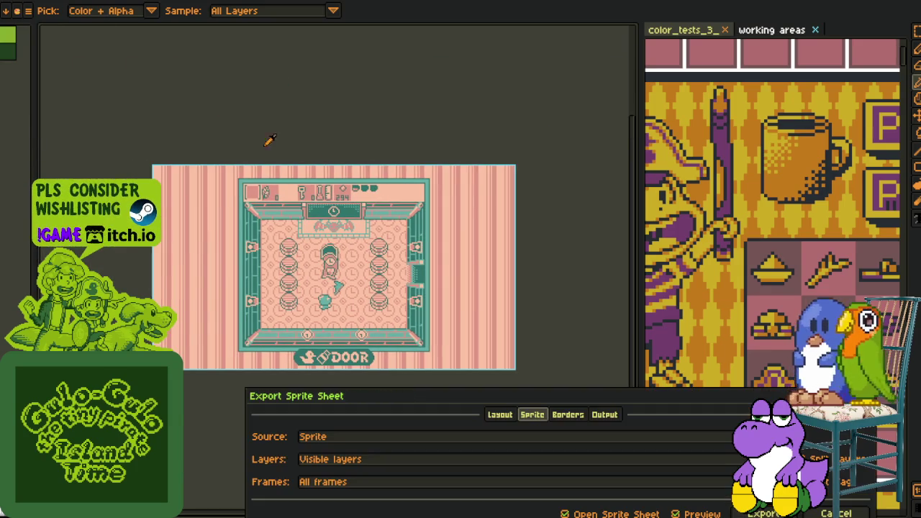
pyautogui.click(835, 513)
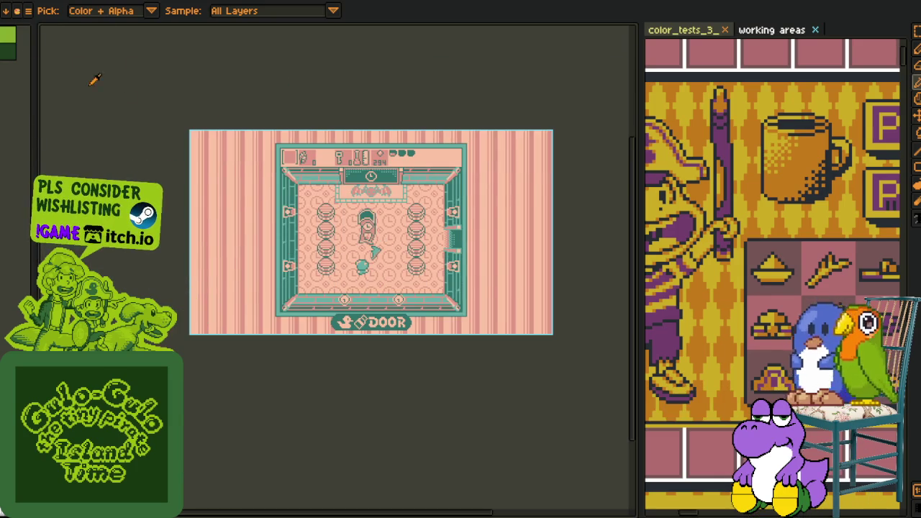
pyautogui.hotkey('alt', 'f')
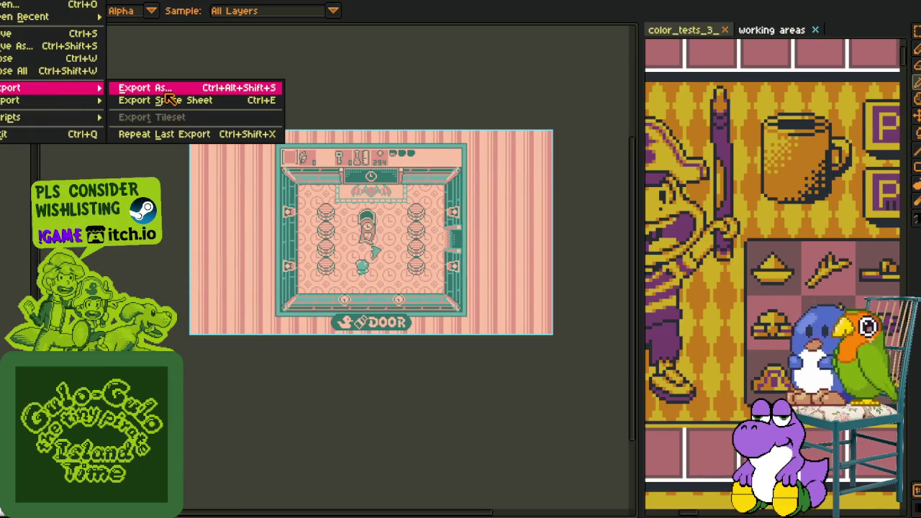
pyautogui.click(165, 92)
pyautogui.press('Return')
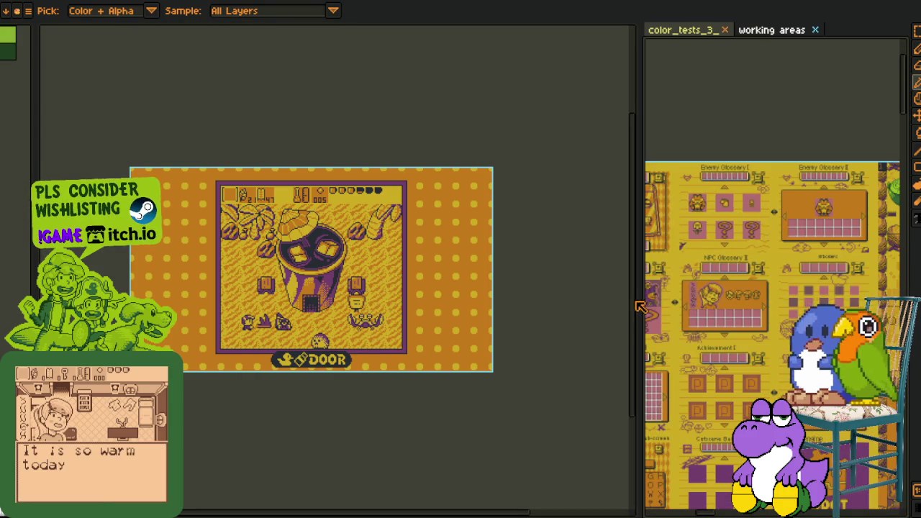
# Widen the right pane, pan around the town map, and switch to the color_tests_3 document.
pyautogui.moveTo(628, 297); pyautogui.dragTo(443, 297)
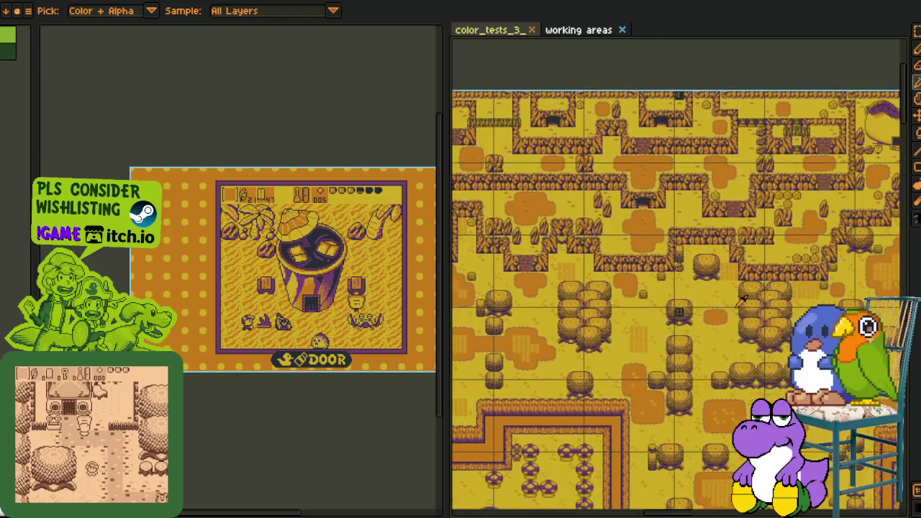
pyautogui.moveTo(740, 301)
pyautogui.mouseDown()
pyautogui.moveTo(530, 349)
pyautogui.moveTo(698, 349)
pyautogui.mouseUp()
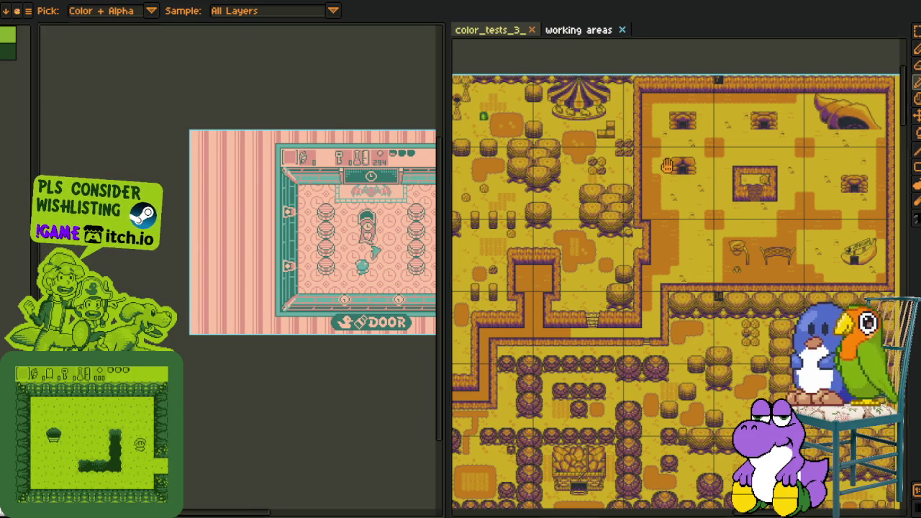
pyautogui.moveTo(667, 166); pyautogui.dragTo(704, 185)
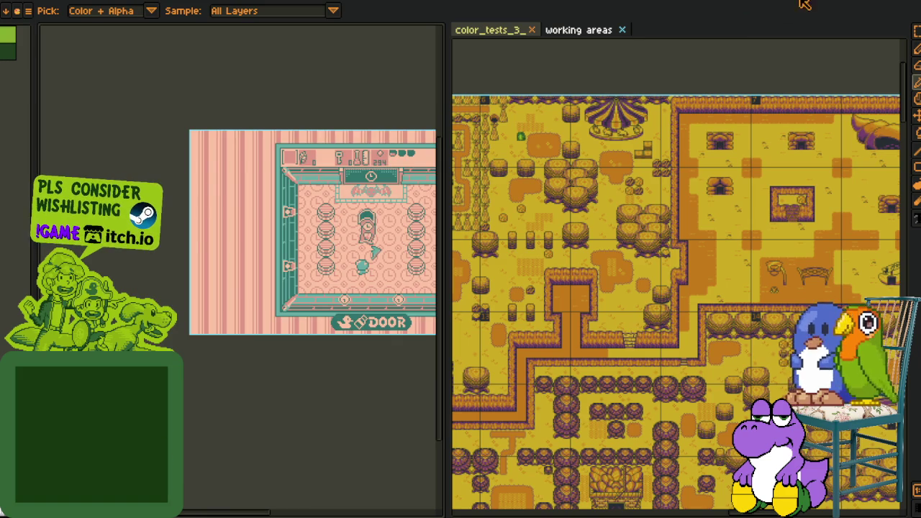
pyautogui.click(534, 35)
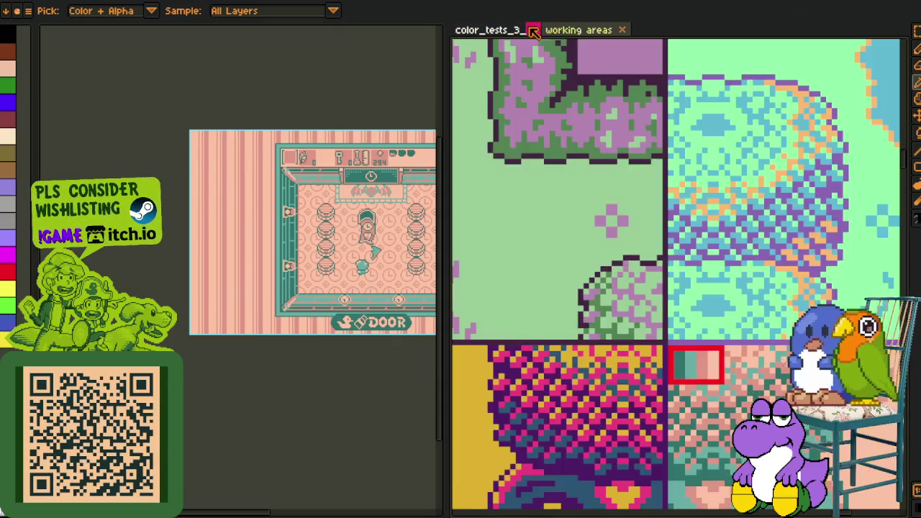
# Bring up the working areas tileset and zoom in on the mustard-and-purple screenshot.
pyautogui.click(583, 31)
pyautogui.scroll(-2, 618, 233)
pyautogui.scroll(-2, 585, 378)
pyautogui.moveTo(585, 378)
pyautogui.mouseDown()
pyautogui.moveTo(700, 390)
pyautogui.moveTo(639, 388)
pyautogui.mouseUp()
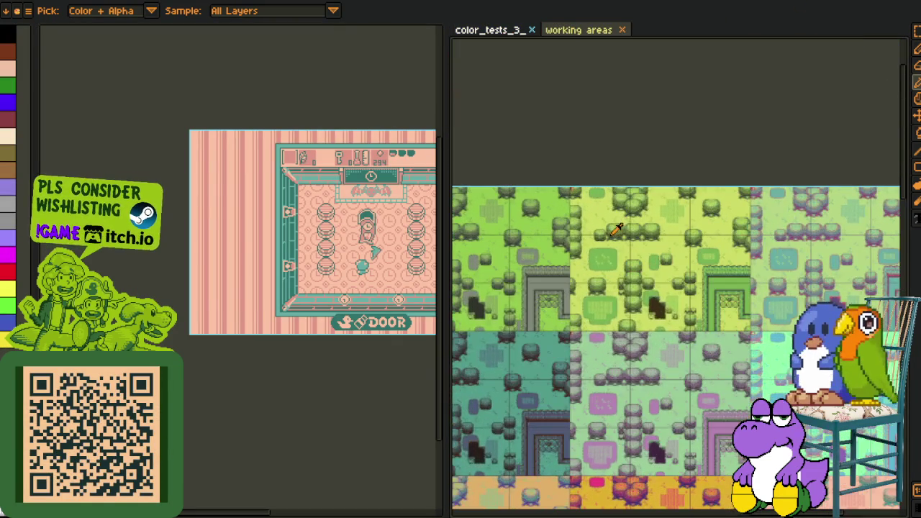
pyautogui.scroll(-2, 639, 388)
pyautogui.moveTo(607, 432); pyautogui.dragTo(673, 252)
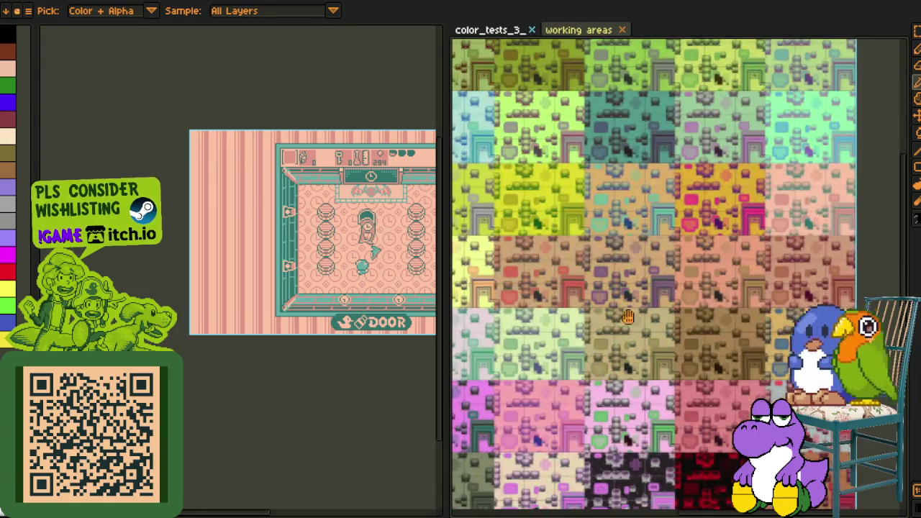
pyautogui.scroll(1, 670, 251)
pyautogui.scroll(1, 672, 256)
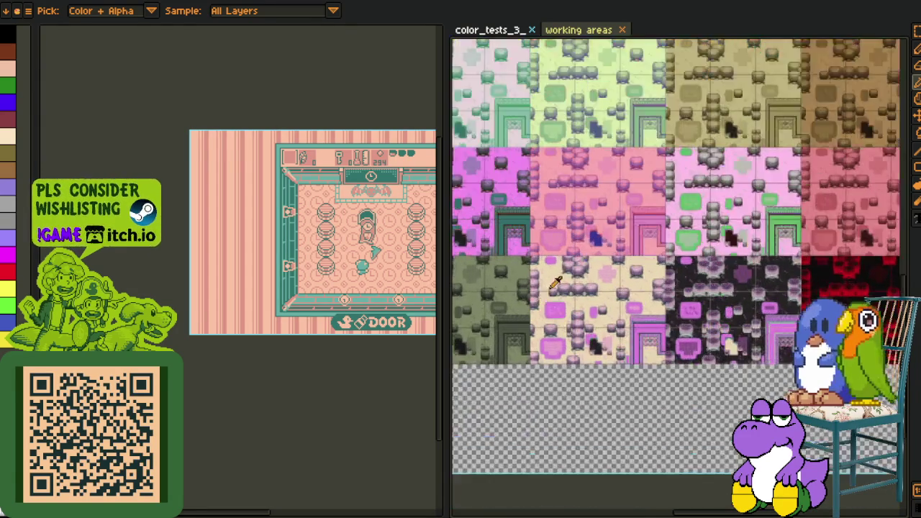
pyautogui.scroll(1, 674, 264)
pyautogui.scroll(2, 583, 263)
pyautogui.scroll(1, 669, 245)
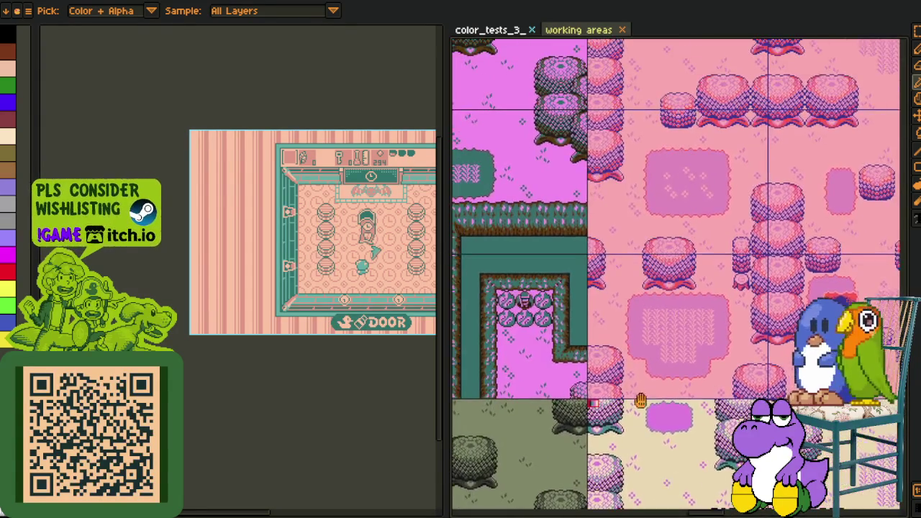
pyautogui.moveTo(640, 400); pyautogui.dragTo(608, 269)
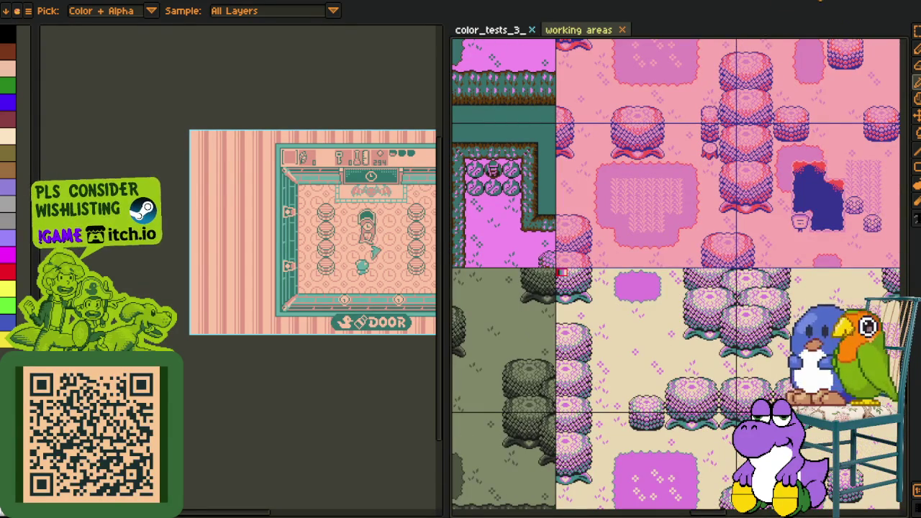
pyautogui.scroll(1, 568, 309)
pyautogui.scroll(1, 573, 193)
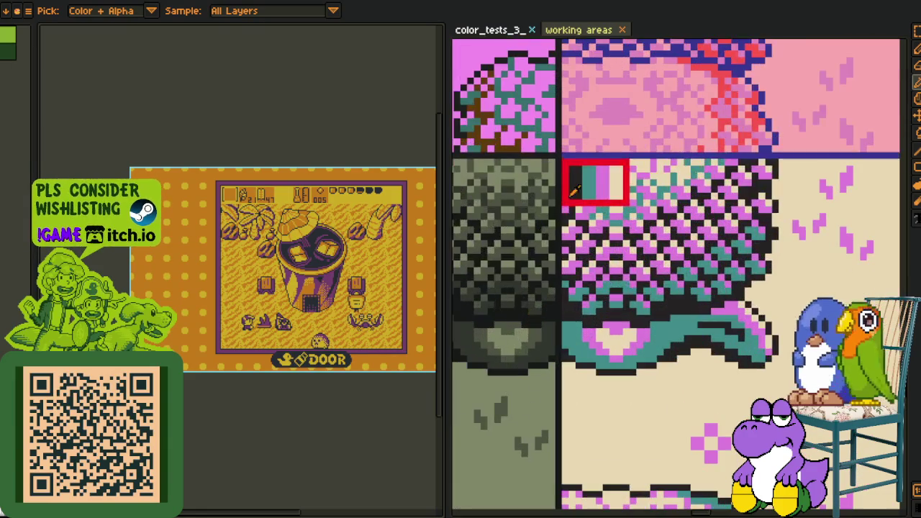
pyautogui.scroll(2, 330, 234)
pyautogui.scroll(1, 330, 234)
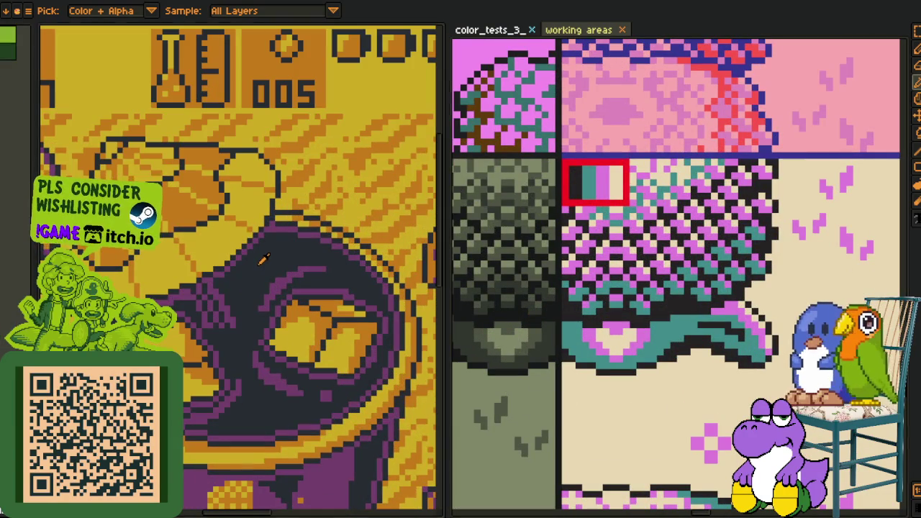
pyautogui.hotkey('shift', 'r')
pyautogui.scroll(2, 608, 189)
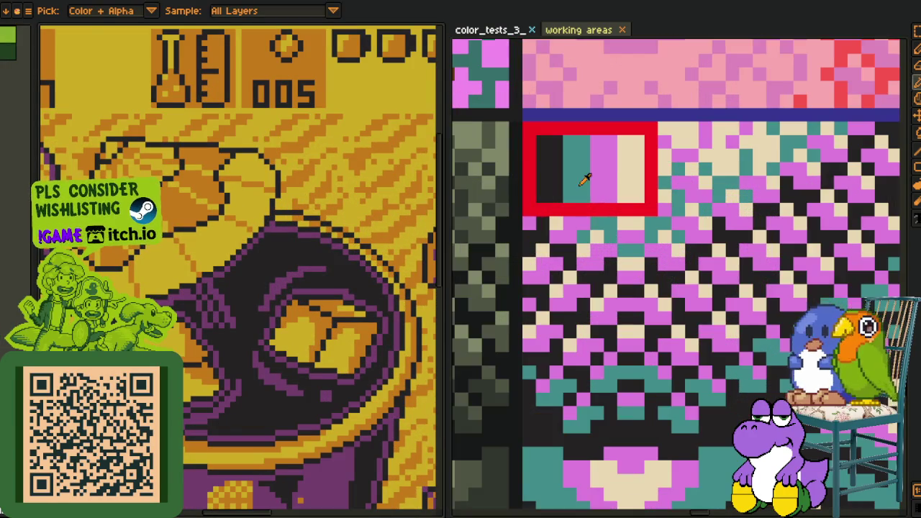
pyautogui.scroll(1, 320, 311)
pyautogui.press('space')
pyautogui.moveTo(320, 311); pyautogui.dragTo(320, 175)
# Replace purple with teal, orange with pink, and gold with cream in the screenshot.
pyautogui.keyDown('alt'); pyautogui.click(316, 371); pyautogui.keyUp('alt')
pyautogui.hotkey('shift', 'r')
pyautogui.click(360, 403)
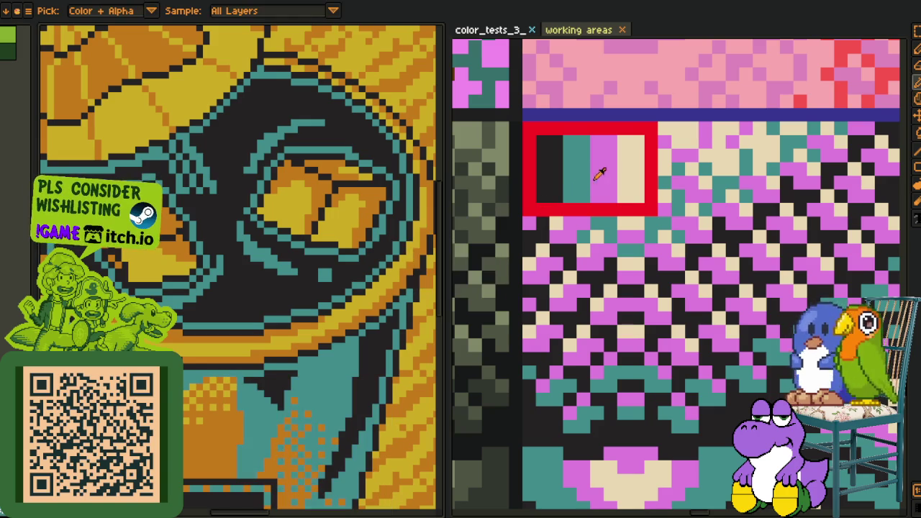
pyautogui.keyDown('alt'); pyautogui.click(236, 416); pyautogui.keyUp('alt')
pyautogui.hotkey('shift', 'r')
pyautogui.click(359, 405)
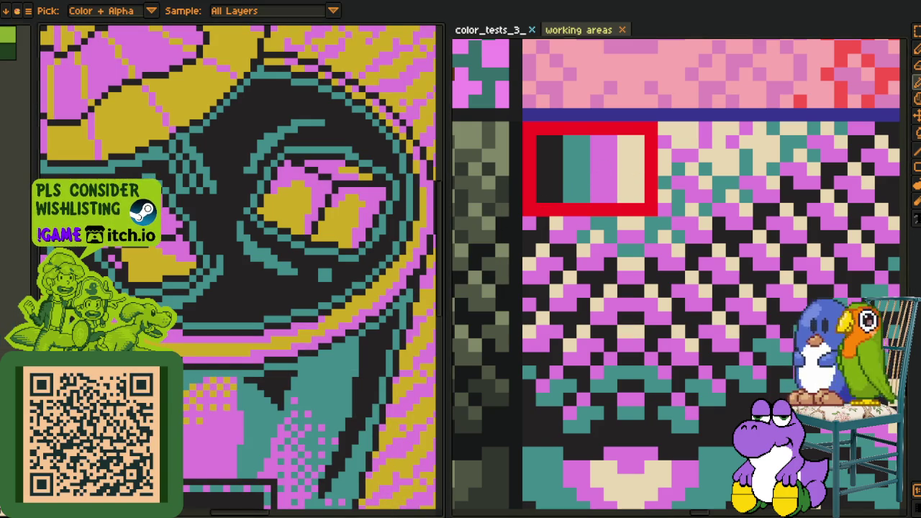
pyautogui.hotkey('shift', 'r')
pyautogui.click(360, 404)
# Zoom out and widen the screenshot editor, shrinking the reference panel.
pyautogui.scroll(-3, 297, 322)
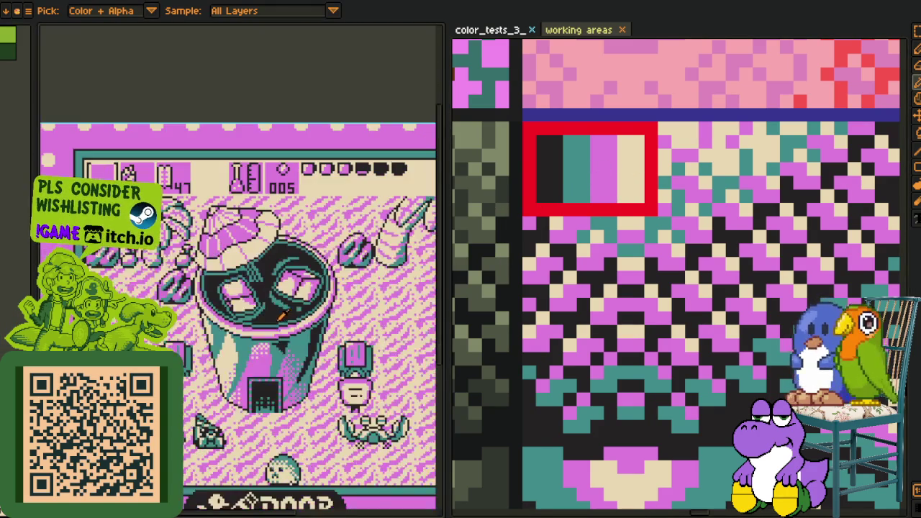
pyautogui.scroll(-2, 297, 322)
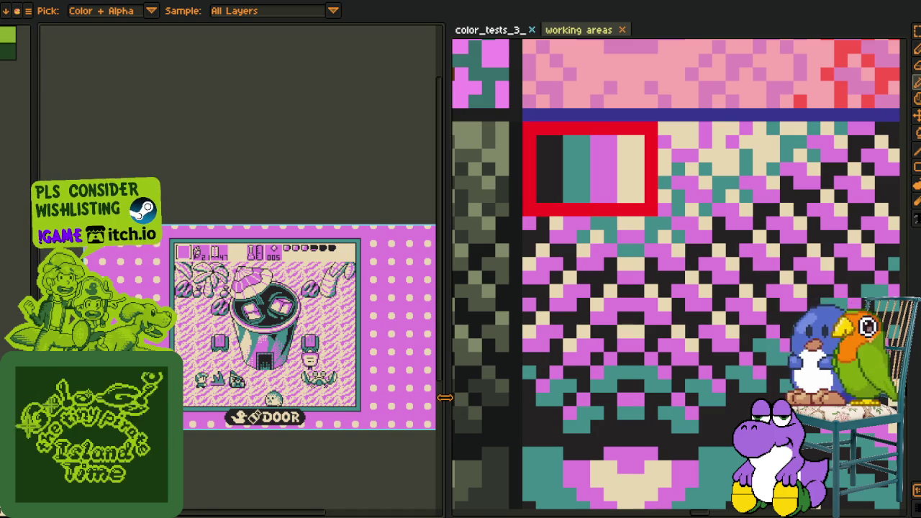
pyautogui.moveTo(457, 406); pyautogui.dragTo(735, 392)
pyautogui.moveTo(260, 344); pyautogui.dragTo(316, 315)
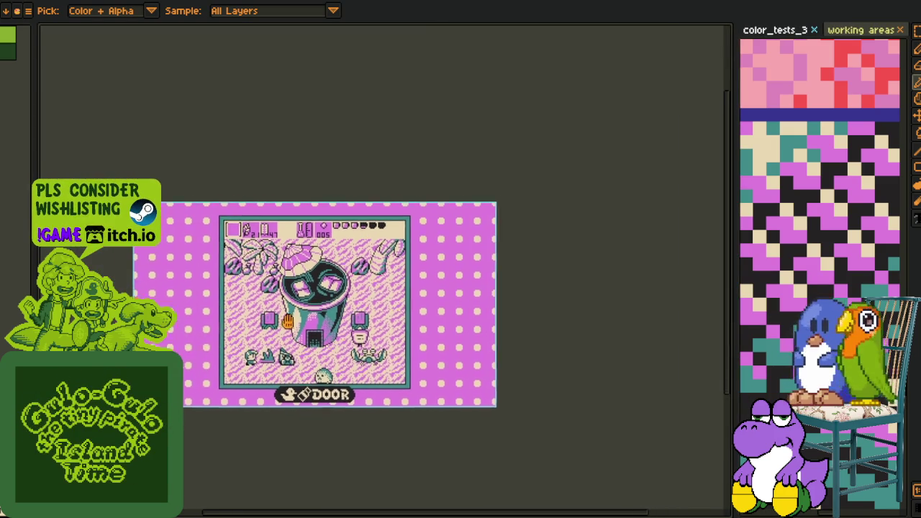
# Export the recoloured screenshot as demo_screenshot_010.png.
pyautogui.hotkey('alt', 'f')
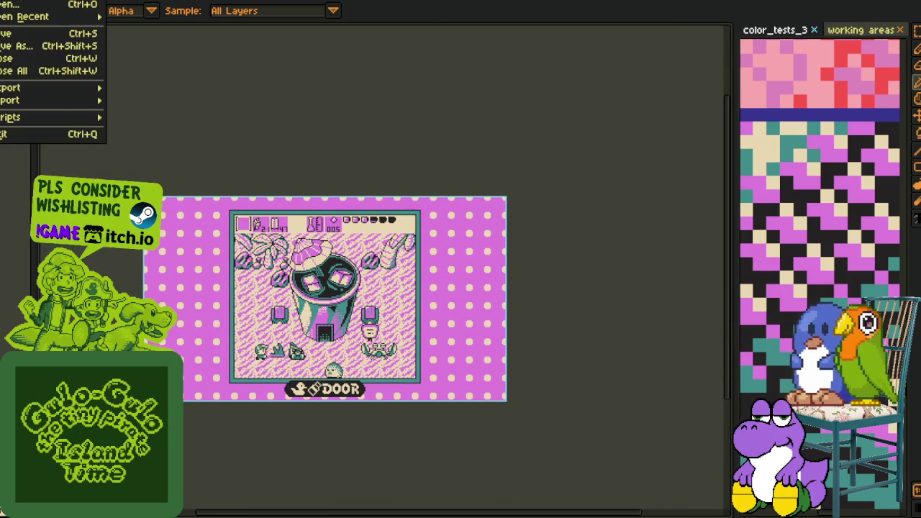
pyautogui.click(144, 84)
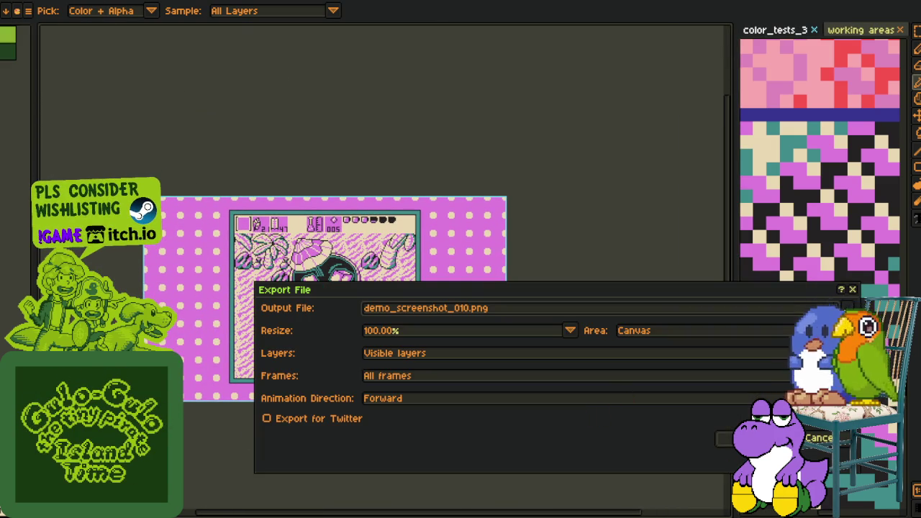
pyautogui.press('Return')
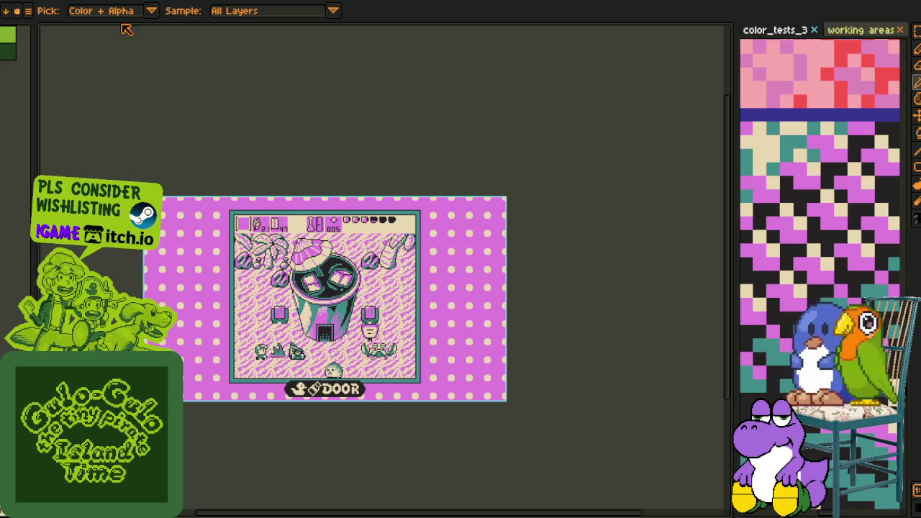
# Close the green, purple polka-dot, tornado door and striped green screenshots without saving.
pyautogui.hotkey('ctrl', 'Tab')
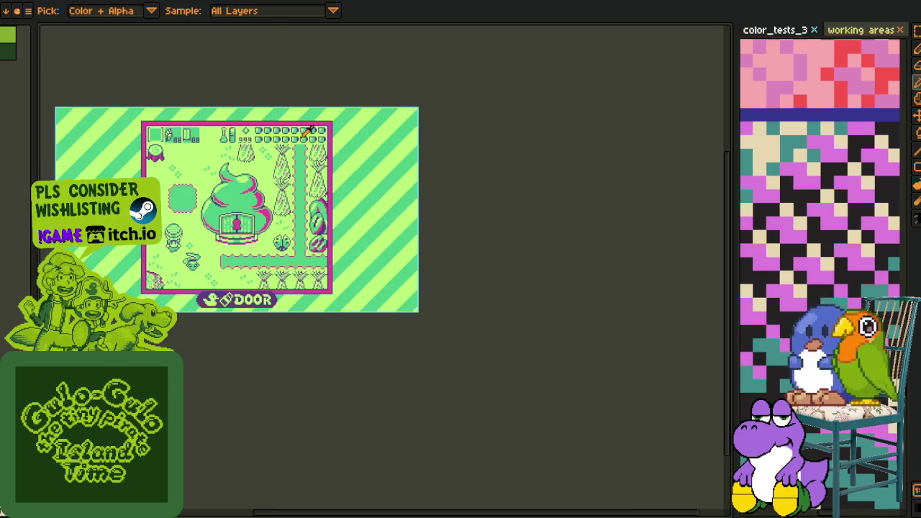
pyautogui.hotkey('ctrl', 'w')
pyautogui.click(453, 277)
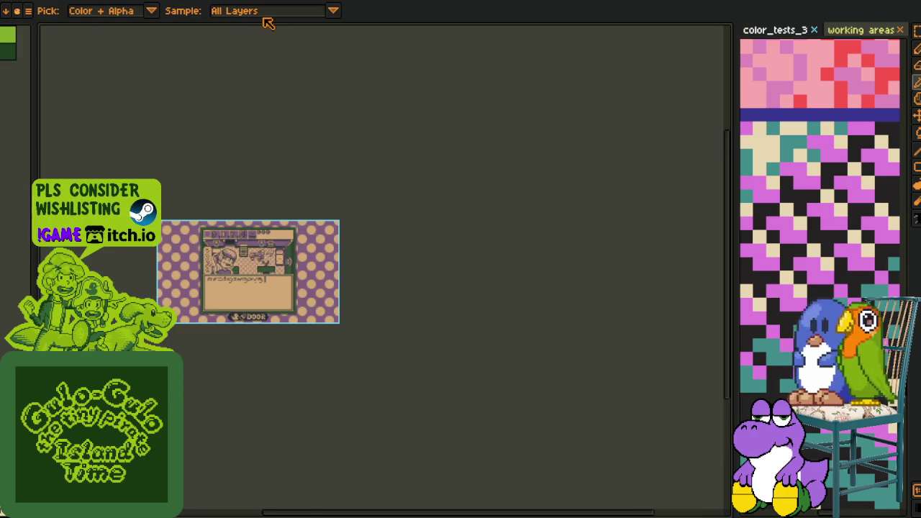
pyautogui.hotkey('ctrl', 'w')
pyautogui.click(447, 282)
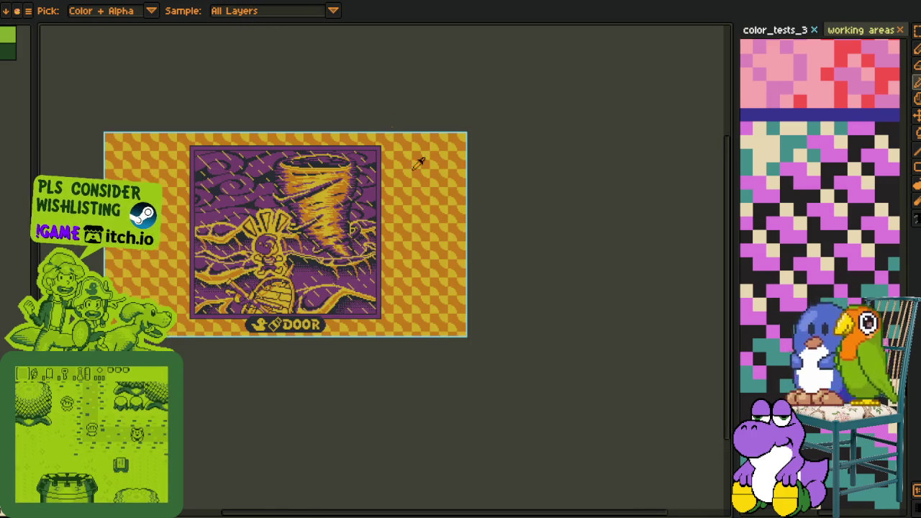
pyautogui.hotkey('ctrl', 'w')
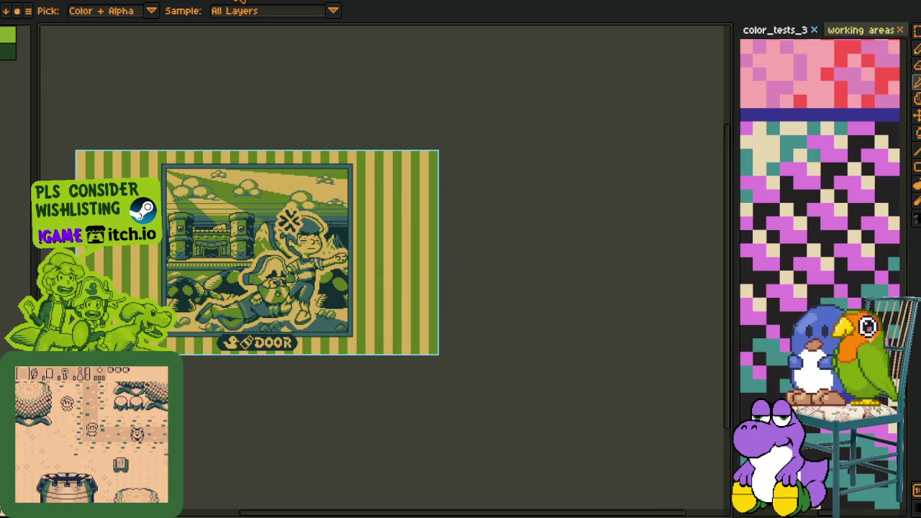
pyautogui.hotkey('ctrl', 'w')
pyautogui.click(450, 280)
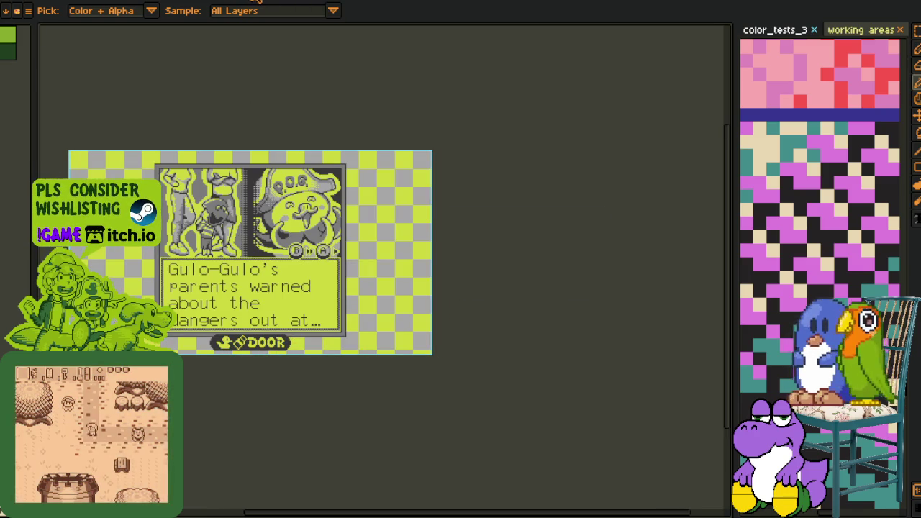
# Close the checkered, landscape overlay, pink striped and magenta screenshots without saving.
pyautogui.hotkey('ctrl', 'w')
pyautogui.click(452, 278)
pyautogui.hotkey('ctrl', 'w')
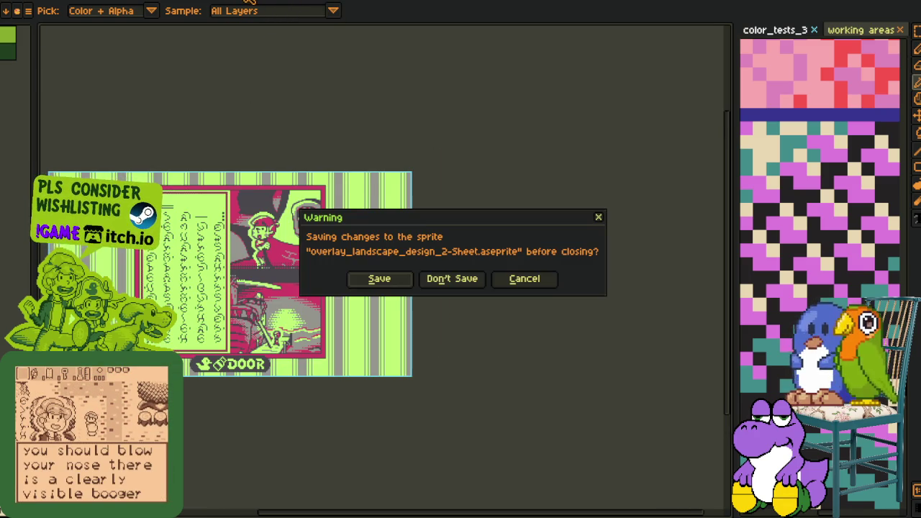
pyautogui.click(451, 278)
pyautogui.hotkey('ctrl', 'w')
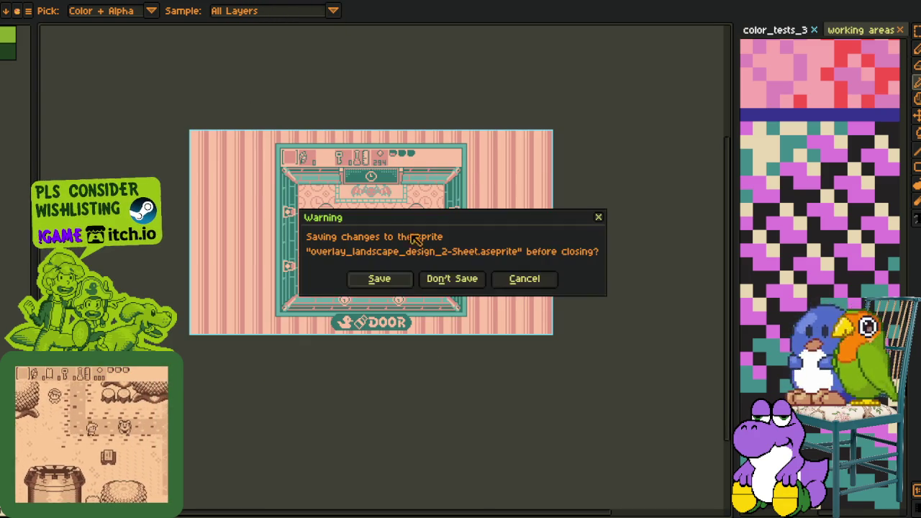
pyautogui.click(447, 279)
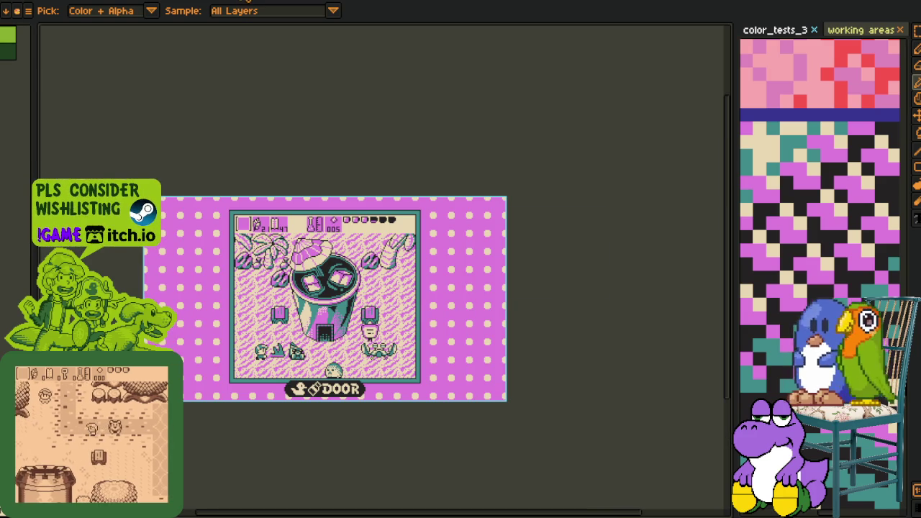
pyautogui.hotkey('ctrl', 'w')
pyautogui.click(451, 279)
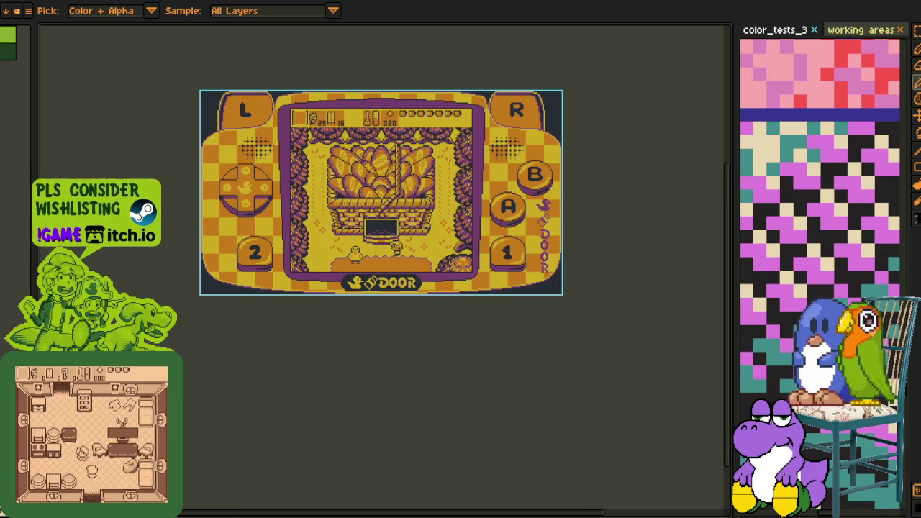
# Export the yellow handheld-frame screenshot as demo_screenshot_002.png at 100%.
pyautogui.scroll(2, 315, 171)
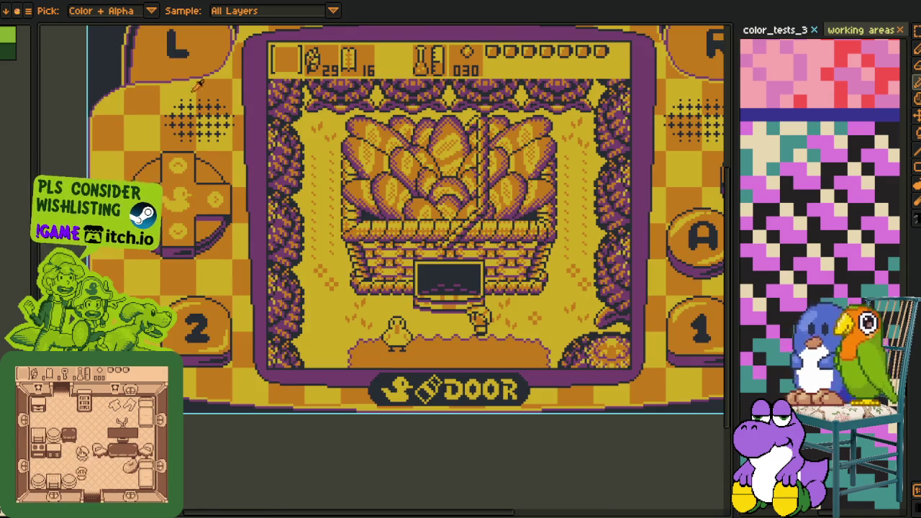
pyautogui.scroll(-2, 199, 84)
pyautogui.click(28, 10)
pyautogui.moveTo(10, 87)
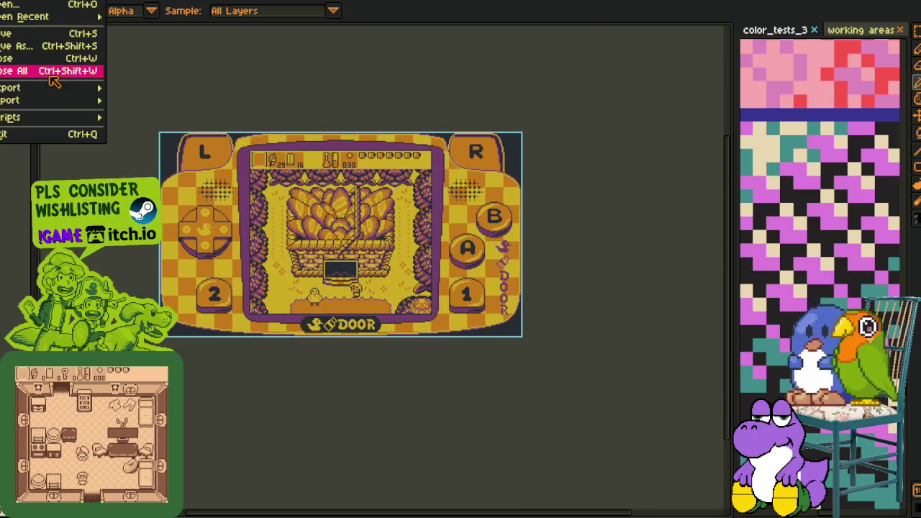
pyautogui.click(150, 89)
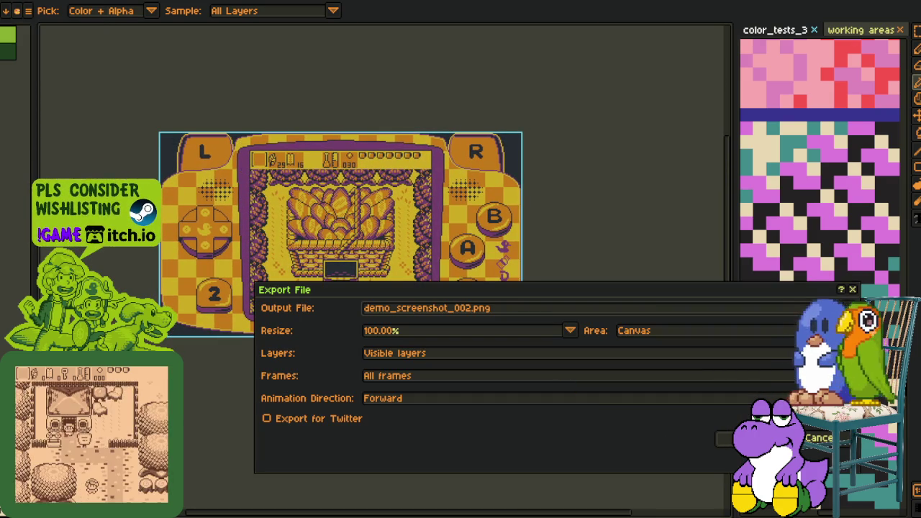
pyautogui.click(725, 439)
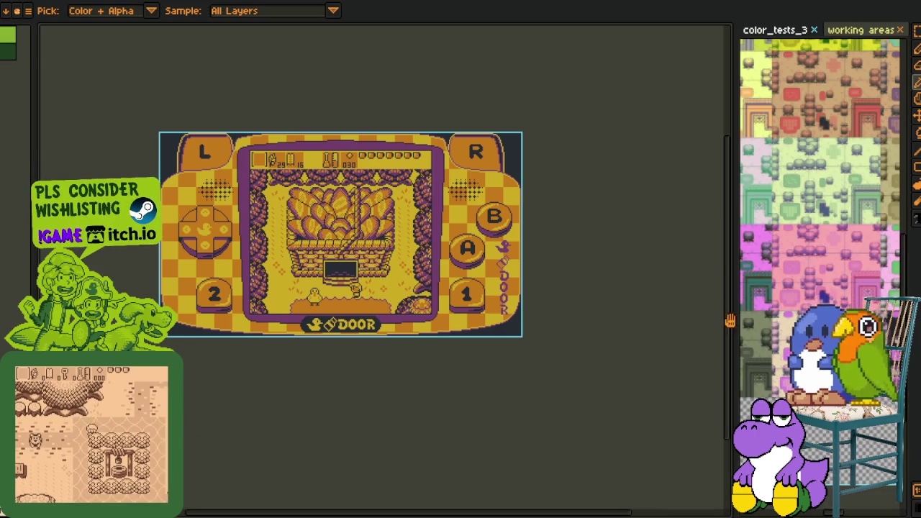
# Widen and zoom the tile reference panel, then replace #20282F with #FF1111.
pyautogui.press('h')
pyautogui.press('i')
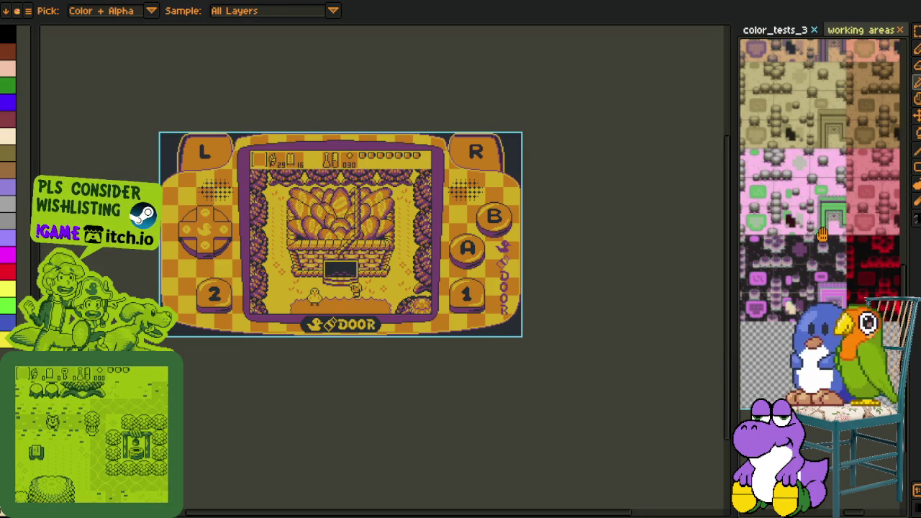
pyautogui.press('h')
pyautogui.moveTo(821, 234); pyautogui.dragTo(739, 239)
pyautogui.press('i')
pyautogui.moveTo(733, 296); pyautogui.dragTo(642, 304)
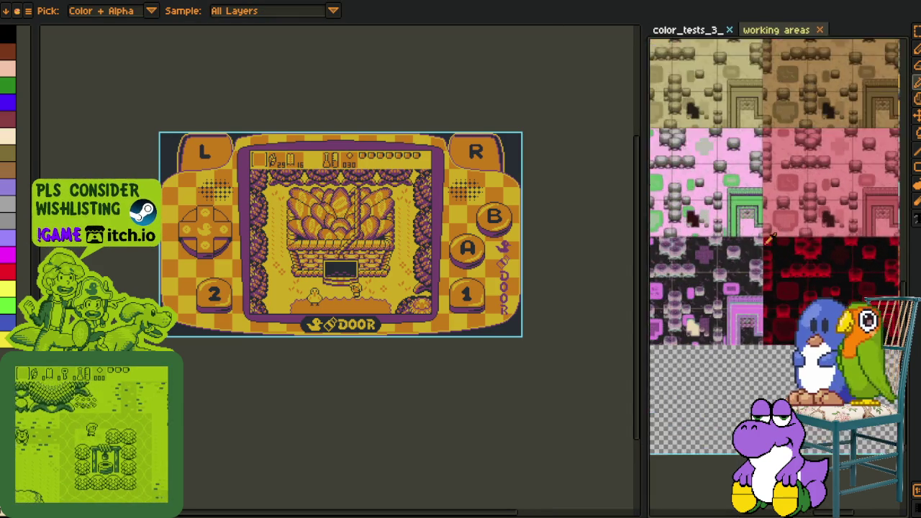
pyautogui.scroll(2, 768, 239)
pyautogui.moveTo(768, 239); pyautogui.dragTo(669, 213)
pyautogui.scroll(1, 669, 214)
pyautogui.scroll(2, 719, 210)
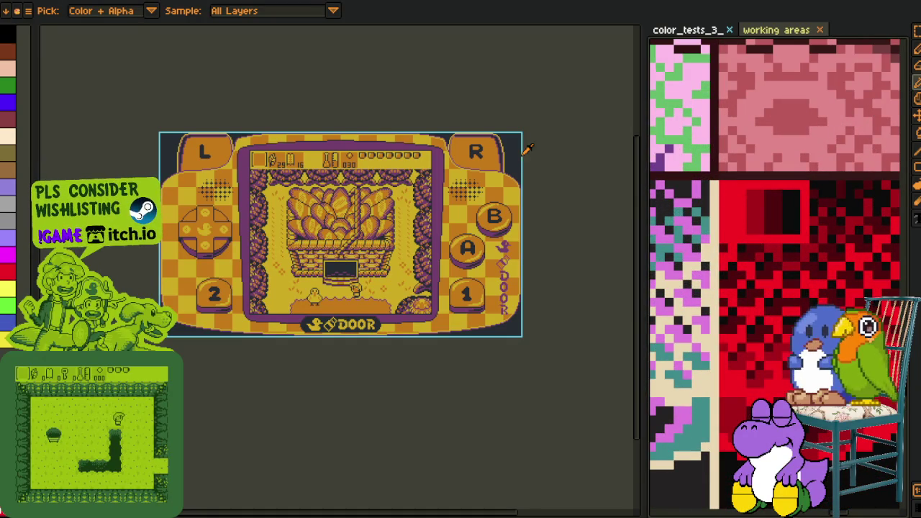
pyautogui.hotkey('shift', 'r')
pyautogui.click(356, 404)
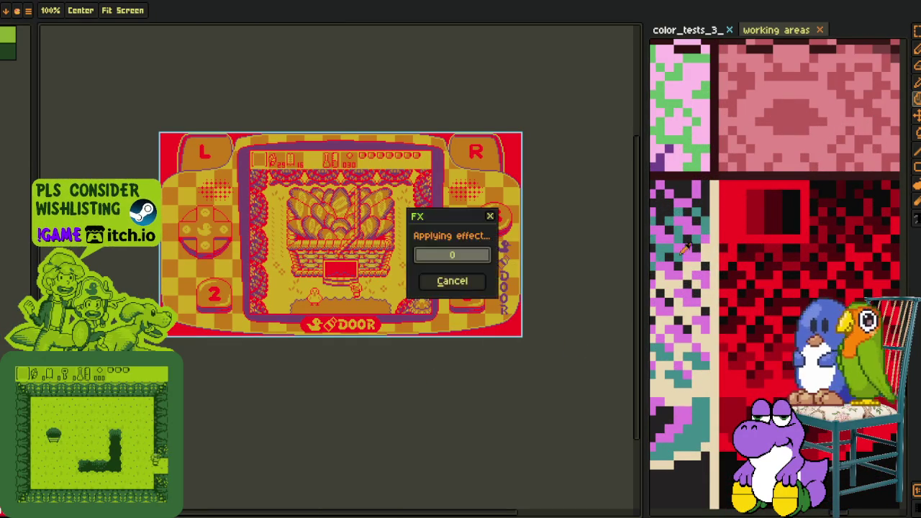
# Recolour the purple outlines red and the orange checkerboard areas dark red.
pyautogui.scroll(3, 489, 150)
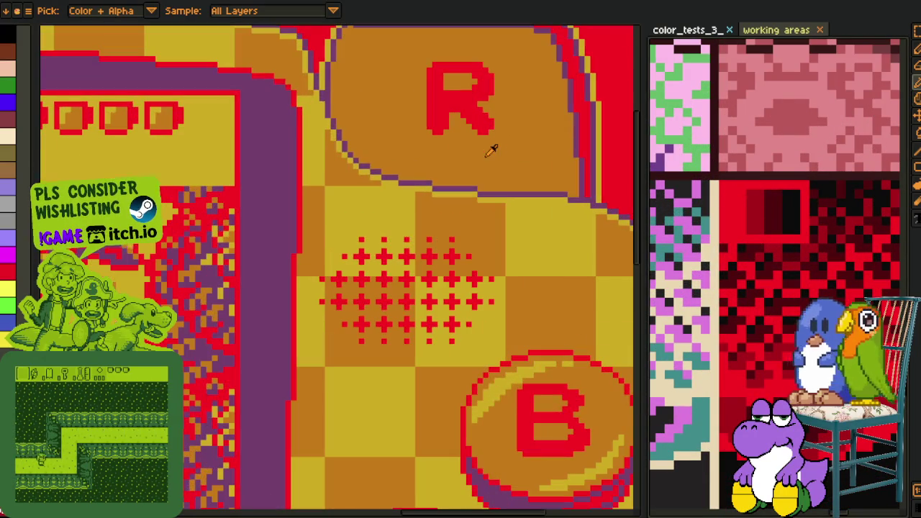
pyautogui.click(581, 138)
pyautogui.hotkey('shift', 'r')
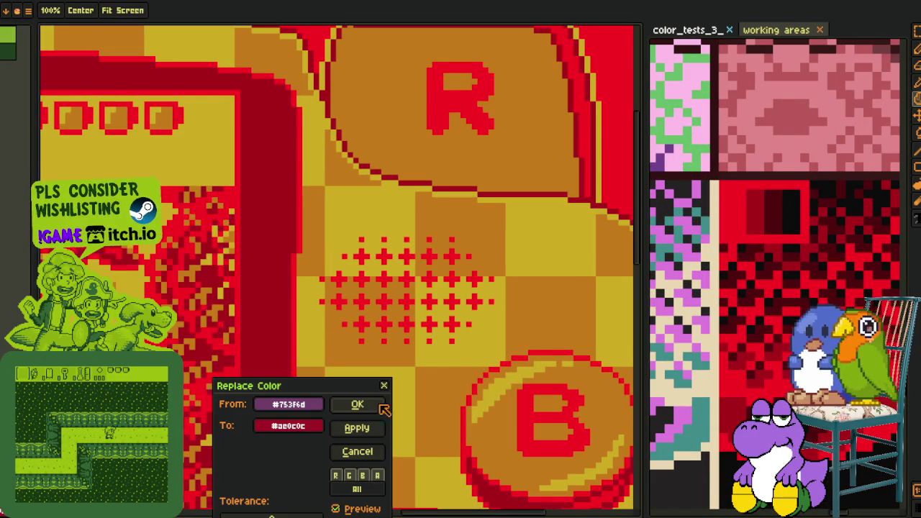
pyautogui.click(357, 404)
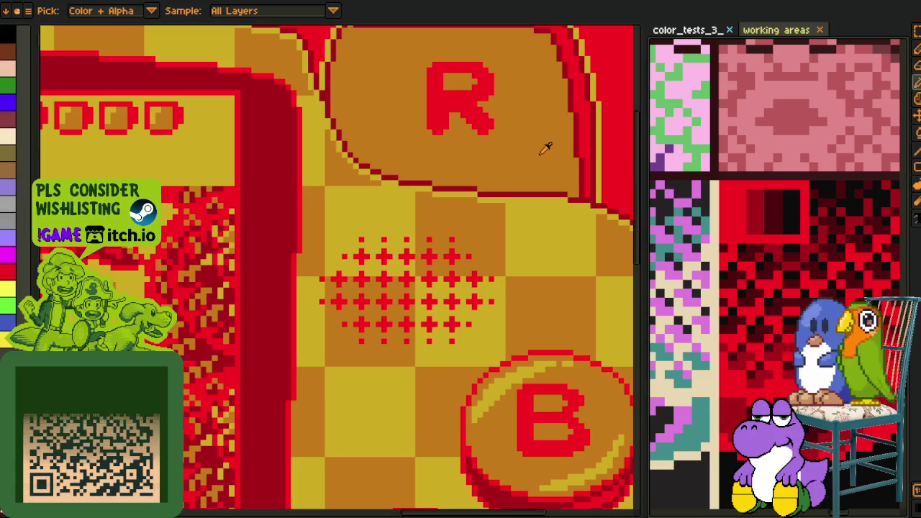
pyautogui.hotkey('shift', 'r')
pyautogui.click(380, 408)
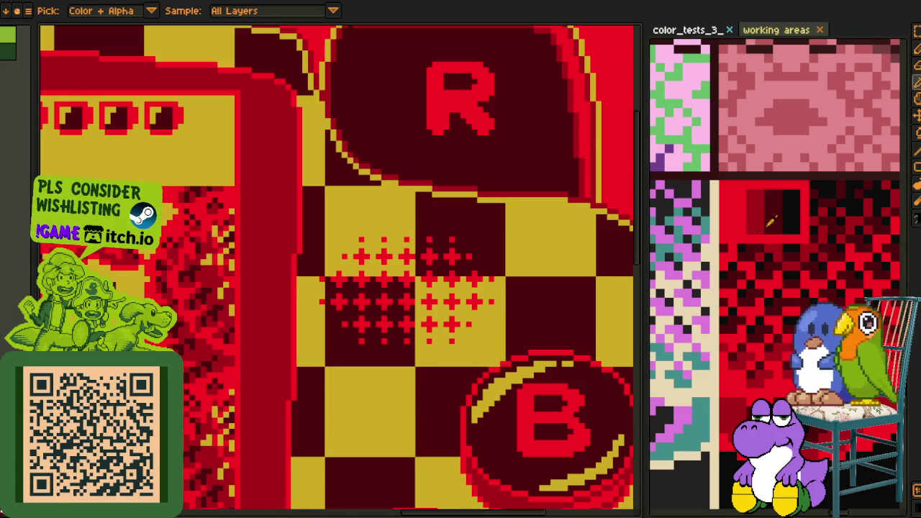
# Replace the yellow with near-black #040404 and zoom out to see the whole sprite.
pyautogui.click(551, 243)
pyautogui.hotkey('shift', 'r')
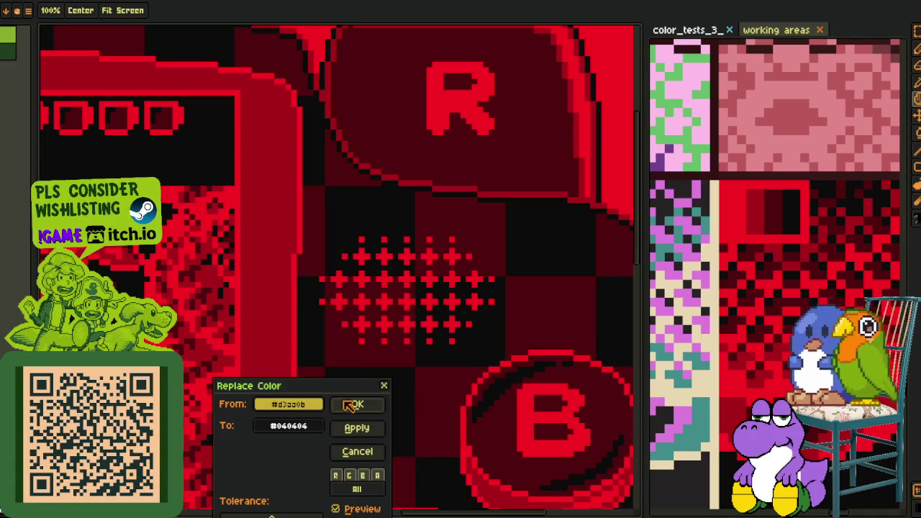
pyautogui.click(352, 405)
pyautogui.scroll(-4, 309, 287)
pyautogui.scroll(1, 271, 337)
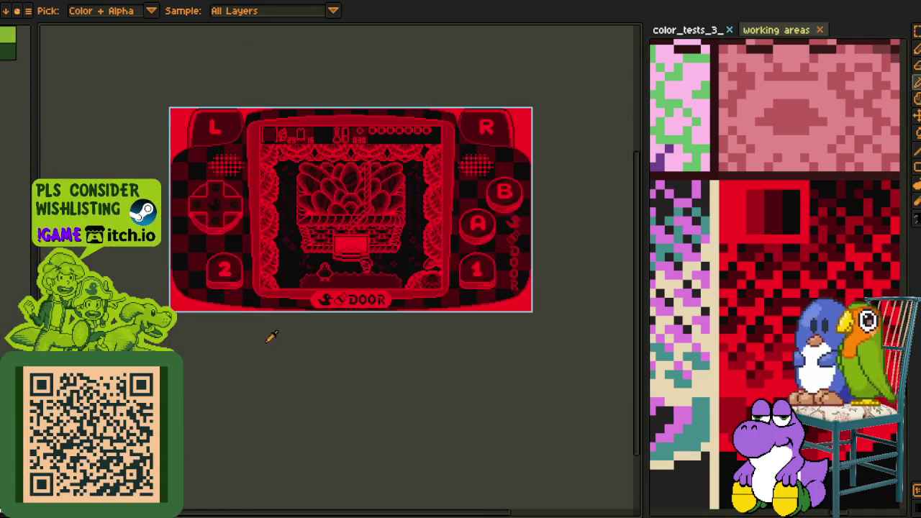
pyautogui.moveTo(375, 199); pyautogui.dragTo(382, 246)
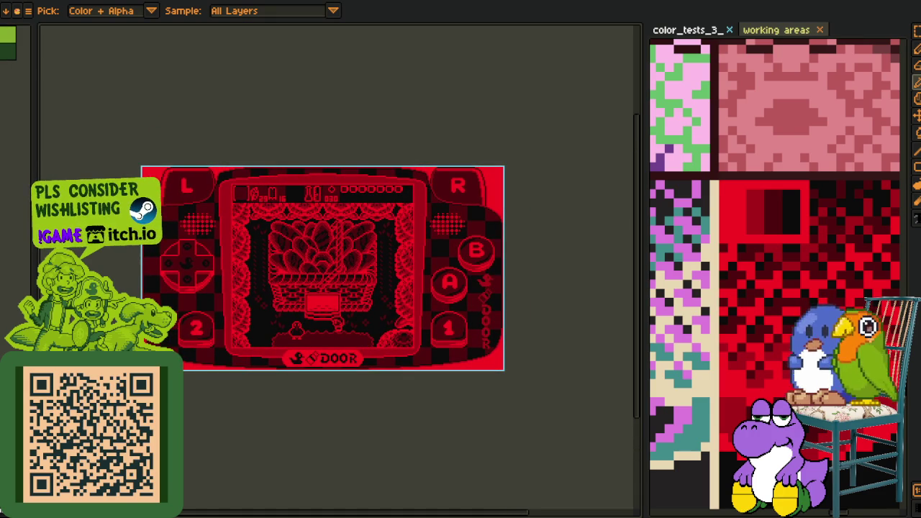
pyautogui.moveTo(358, 261); pyautogui.dragTo(335, 315)
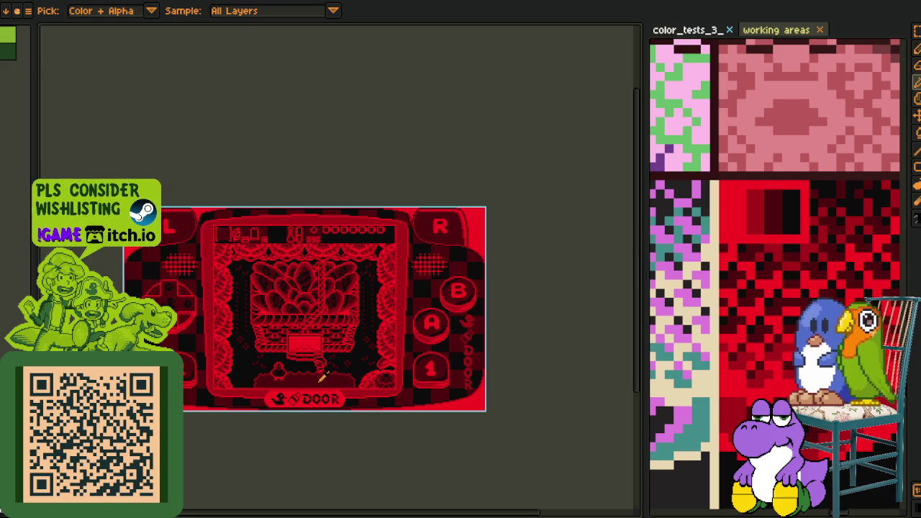
pyautogui.scroll(-1, 816, 257)
pyautogui.scroll(-1, 815, 257)
pyautogui.scroll(-1, 815, 257)
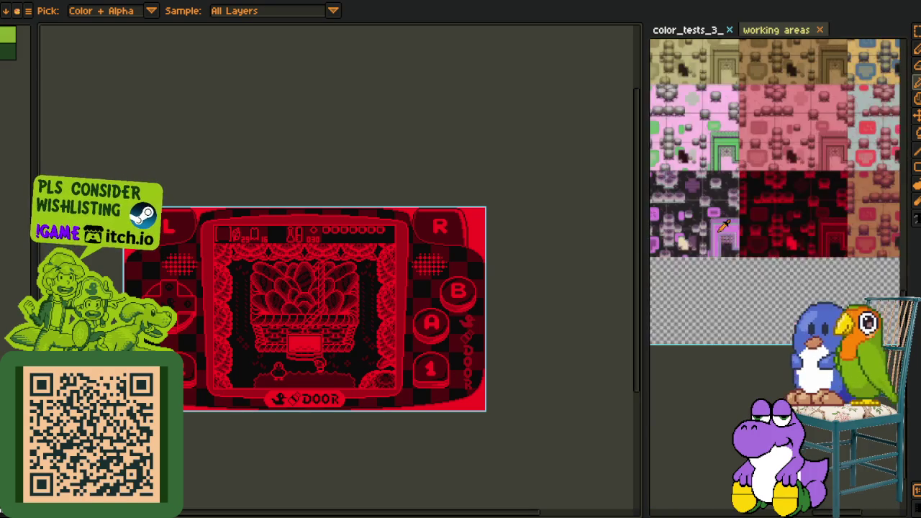
# Replace the bright red and the red outlines with greys such as #dadada and #606060.
pyautogui.click(328, 280)
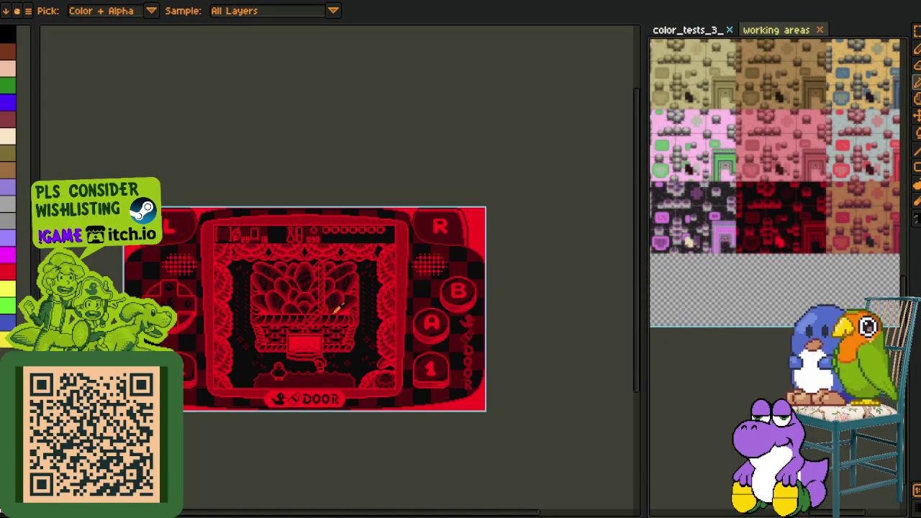
pyautogui.press('Tab')
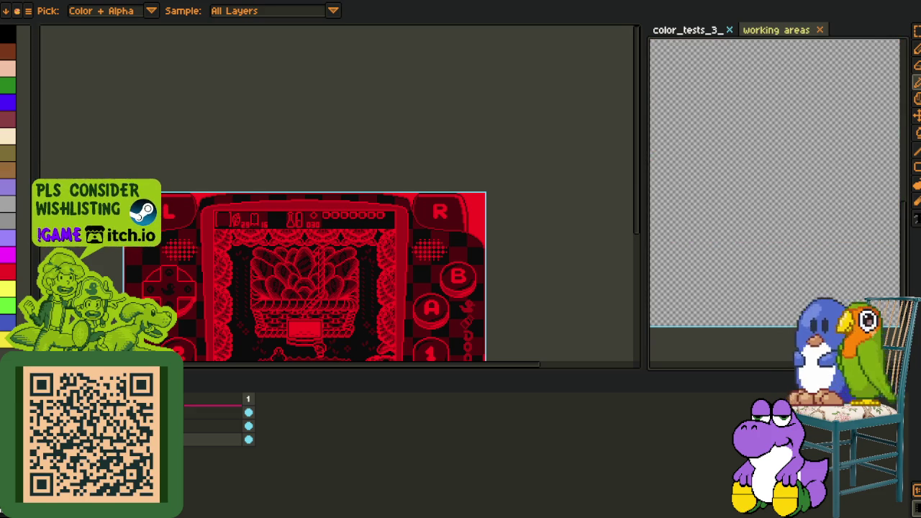
pyautogui.press('Tab')
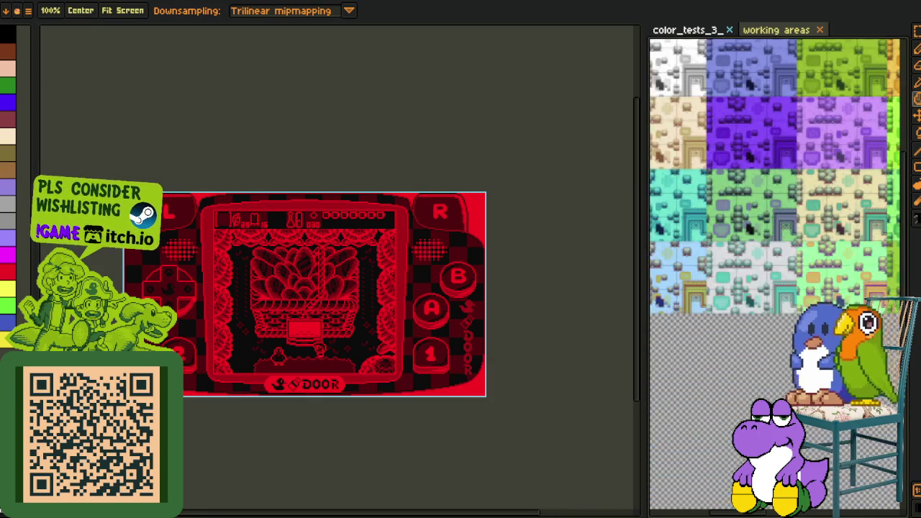
pyautogui.moveTo(712, 171); pyautogui.dragTo(756, 265)
pyautogui.scroll(3, 754, 265)
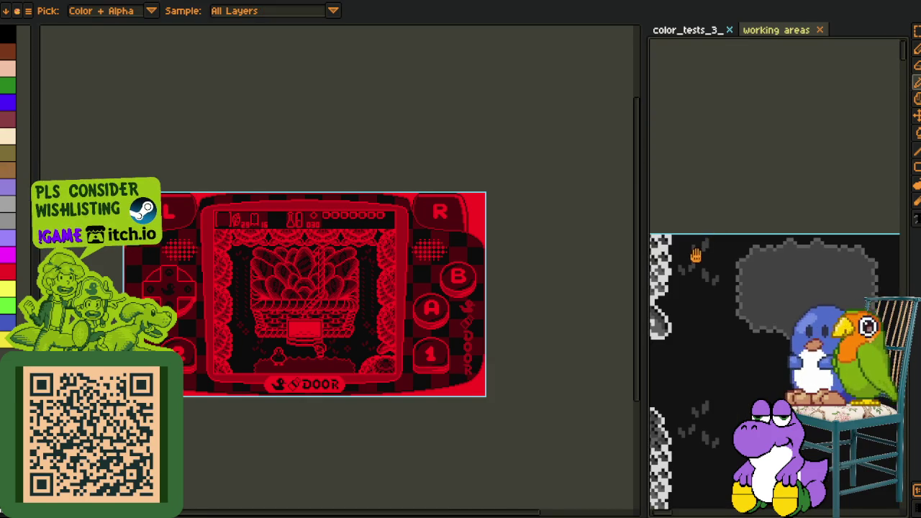
pyautogui.moveTo(694, 255); pyautogui.dragTo(791, 242)
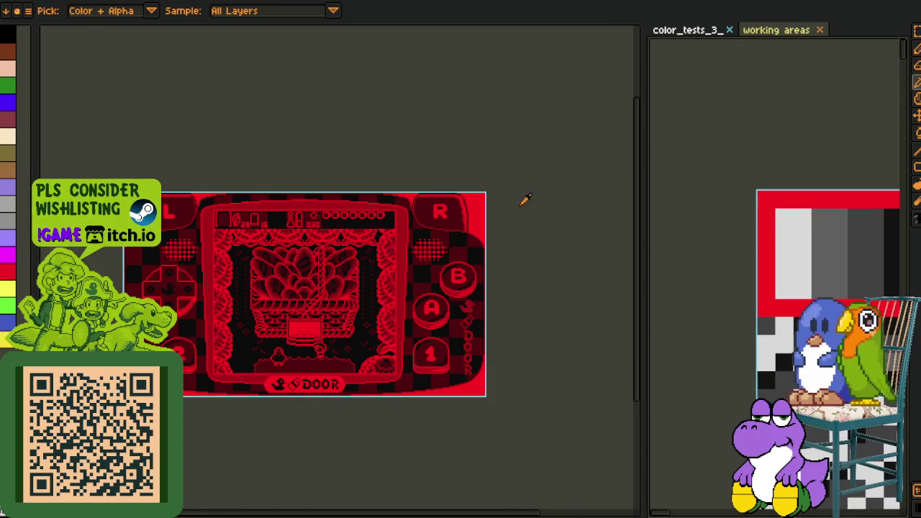
pyautogui.scroll(3, 525, 200)
pyautogui.hotkey('shift', 'r')
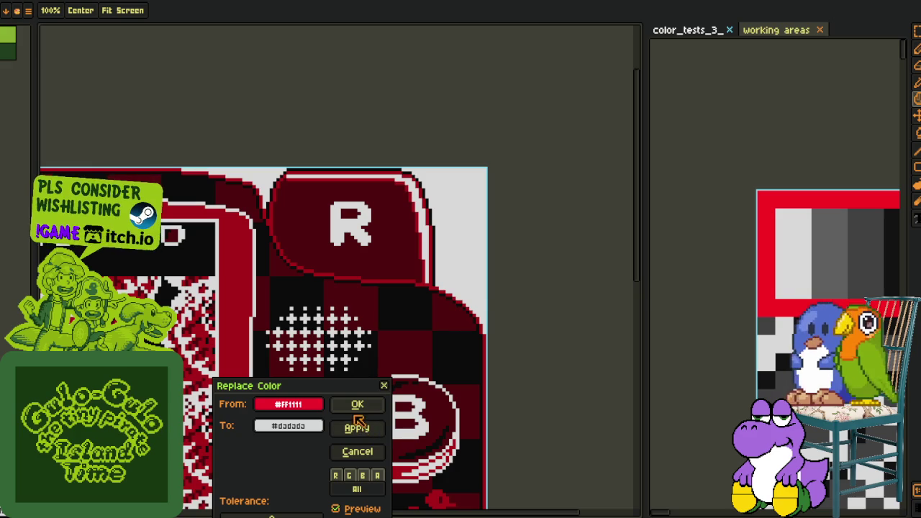
pyautogui.click(358, 407)
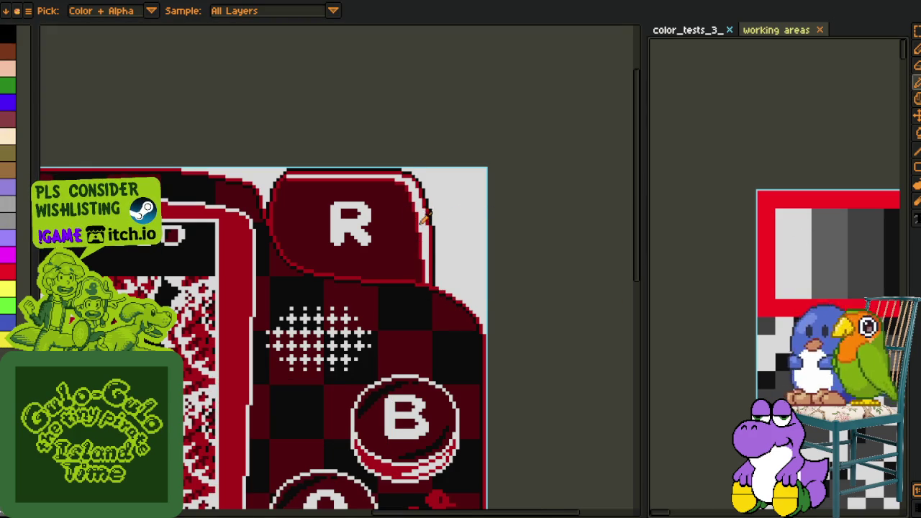
pyautogui.scroll(2, 420, 217)
pyautogui.hotkey('shift', 'r')
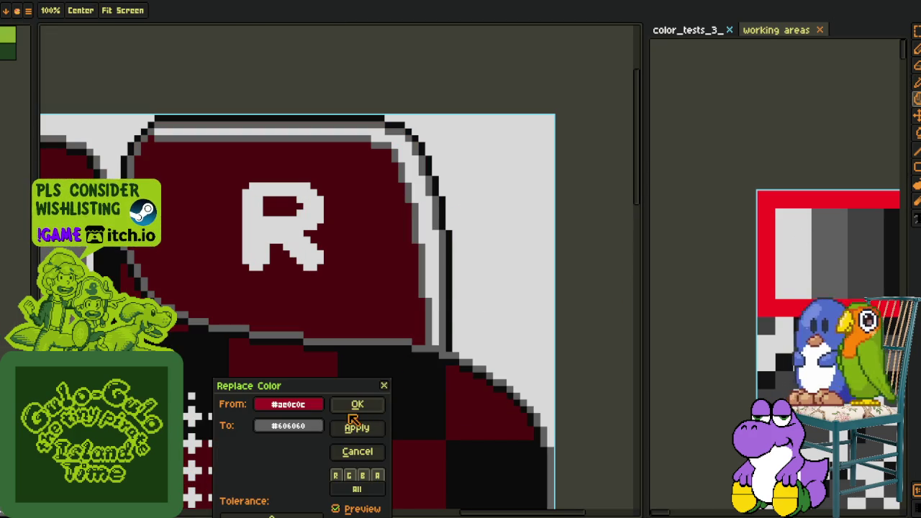
pyautogui.click(357, 404)
# Turn the remaining dark reds on the R button grey and zoom out to the full image.
pyautogui.press('alt')
pyautogui.click(394, 285)
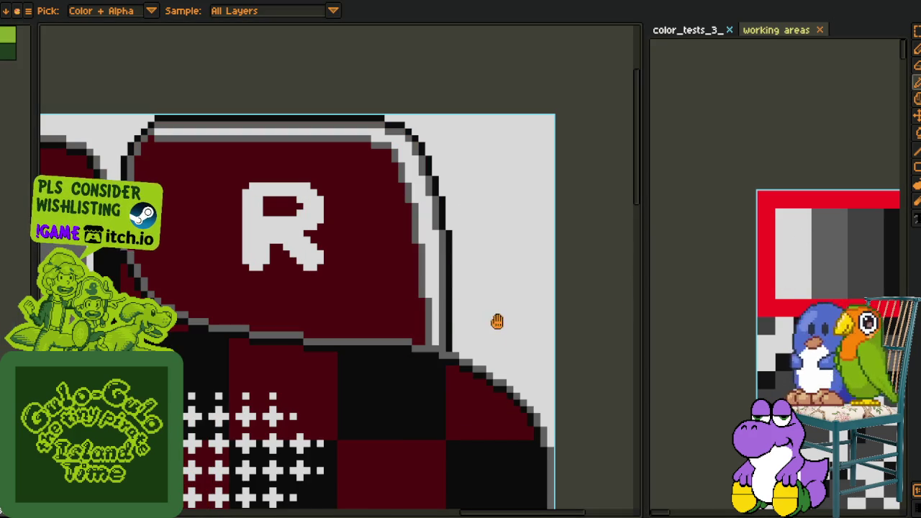
pyautogui.hotkey('shift', 'r')
pyautogui.press('Return')
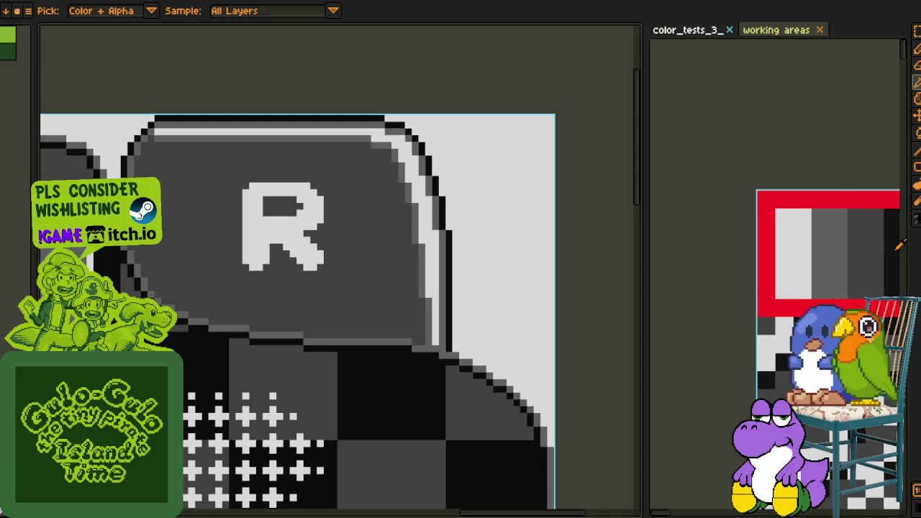
pyautogui.click(369, 394)
pyautogui.hotkey('shift', 'r')
pyautogui.press('Return')
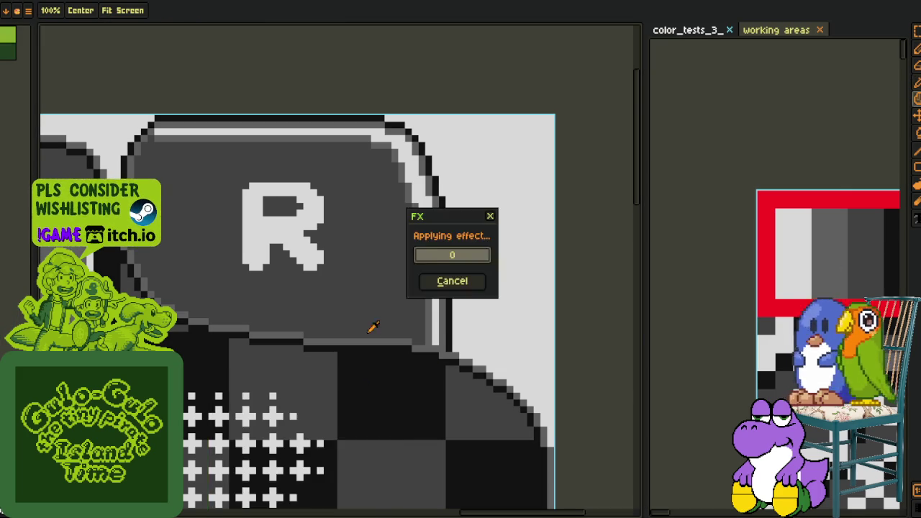
pyautogui.scroll(-3, 372, 327)
pyautogui.moveTo(244, 440); pyautogui.dragTo(281, 425)
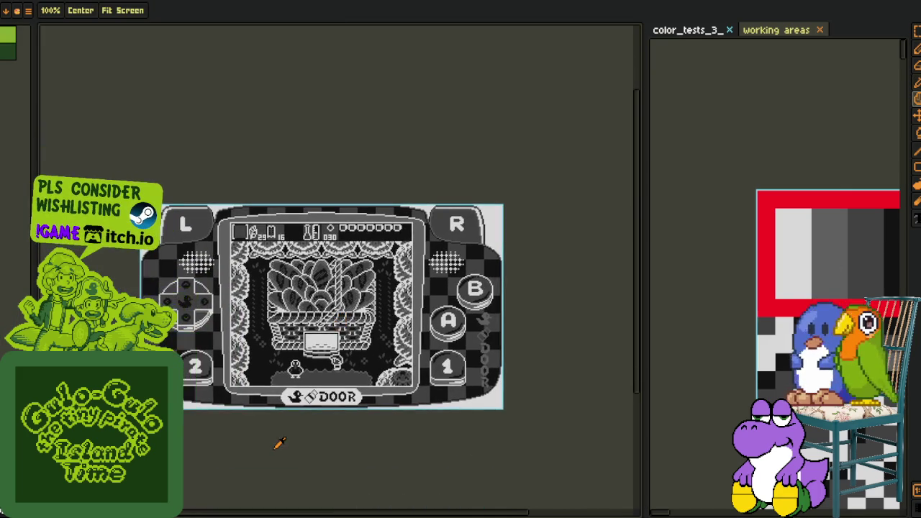
pyautogui.scroll(2, 332, 429)
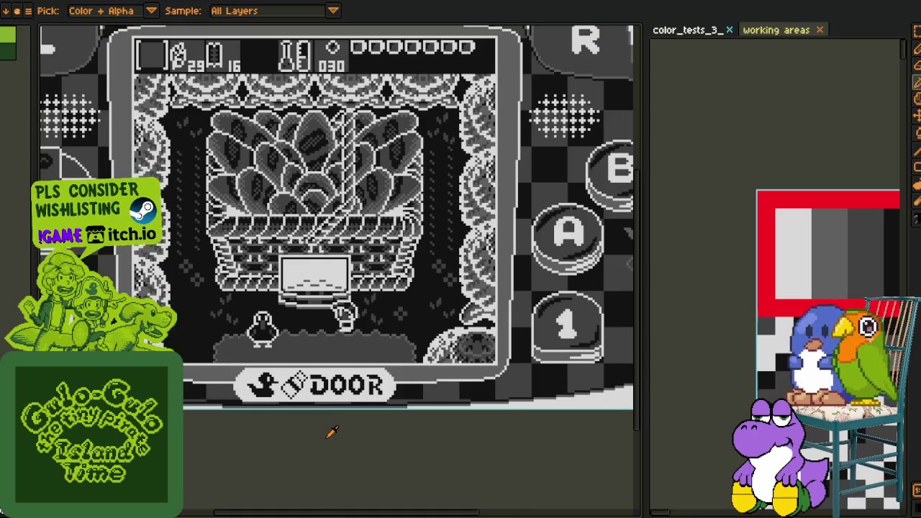
pyautogui.scroll(-2, 331, 432)
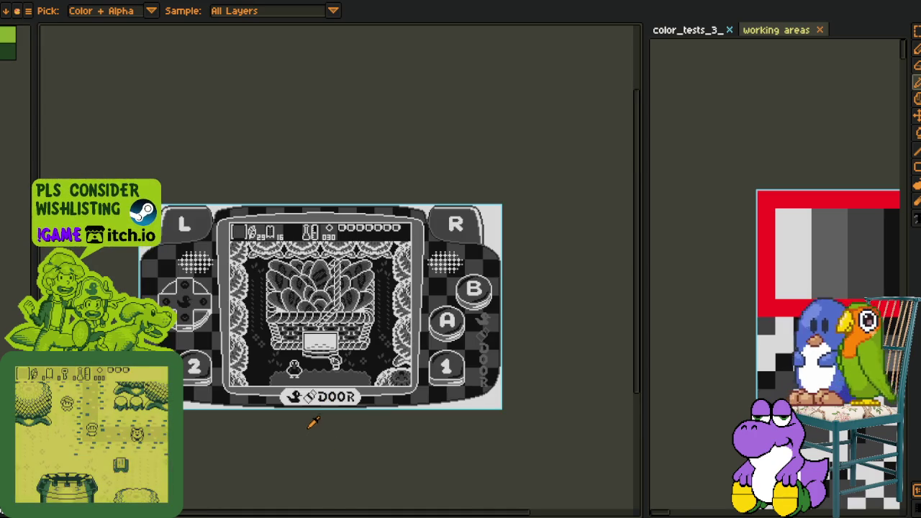
pyautogui.press('v')
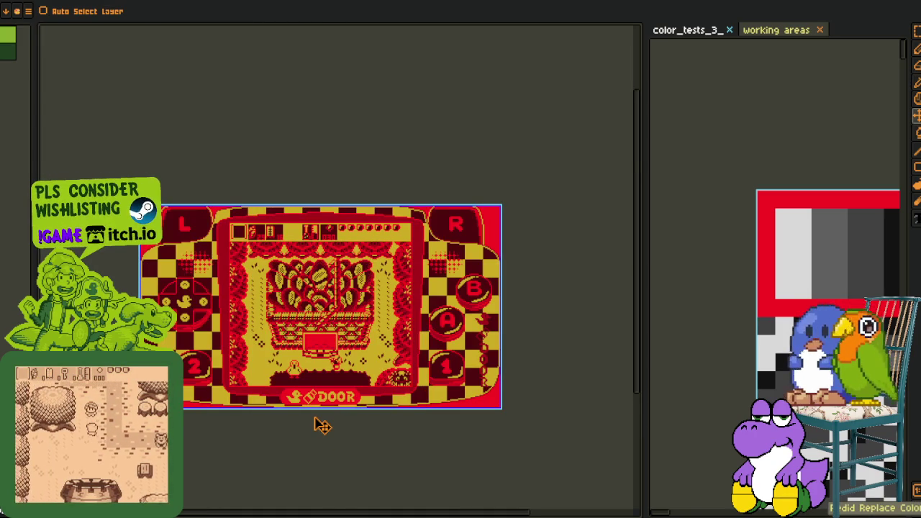
# Zoom into the red screenshot, pick a red from the canvas and switch to the Paint Bucket.
pyautogui.press('i')
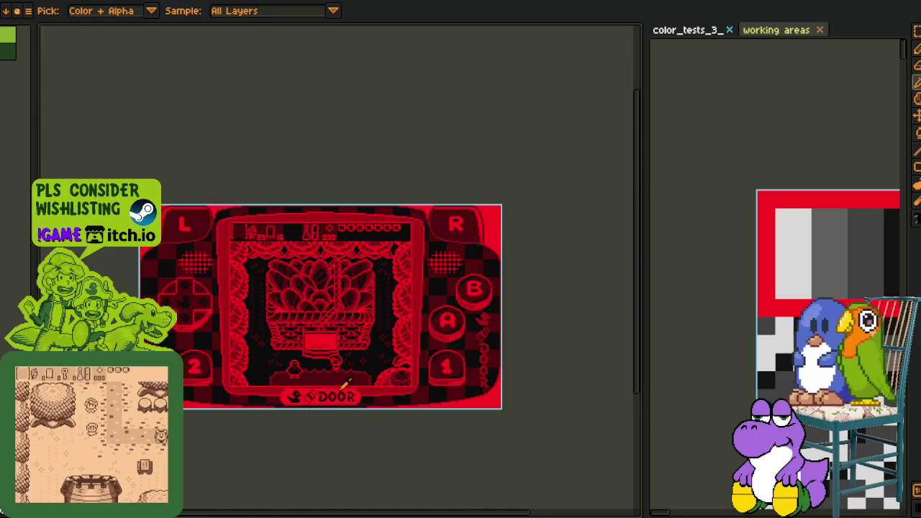
pyautogui.scroll(1, 340, 389)
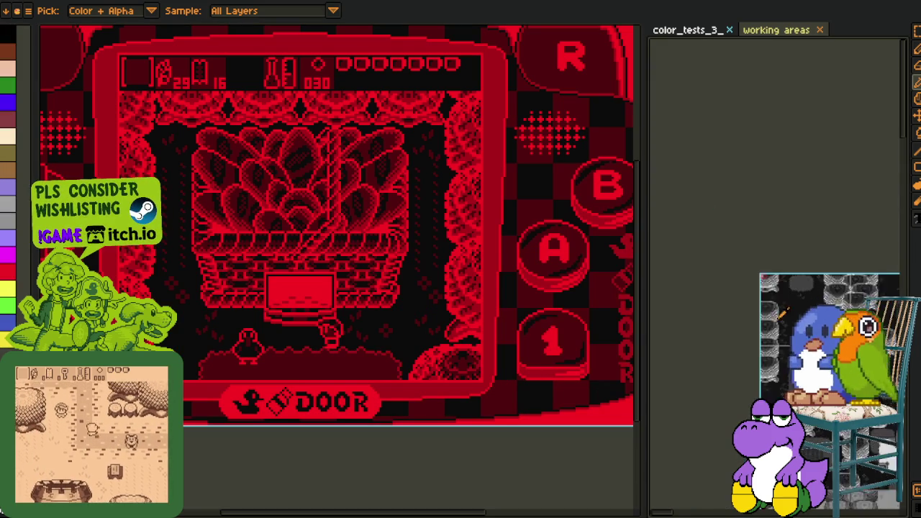
pyautogui.scroll(1, 770, 308)
pyautogui.scroll(1, 770, 308)
pyautogui.scroll(2, 770, 308)
pyautogui.scroll(1, 769, 307)
pyautogui.scroll(-1, 770, 307)
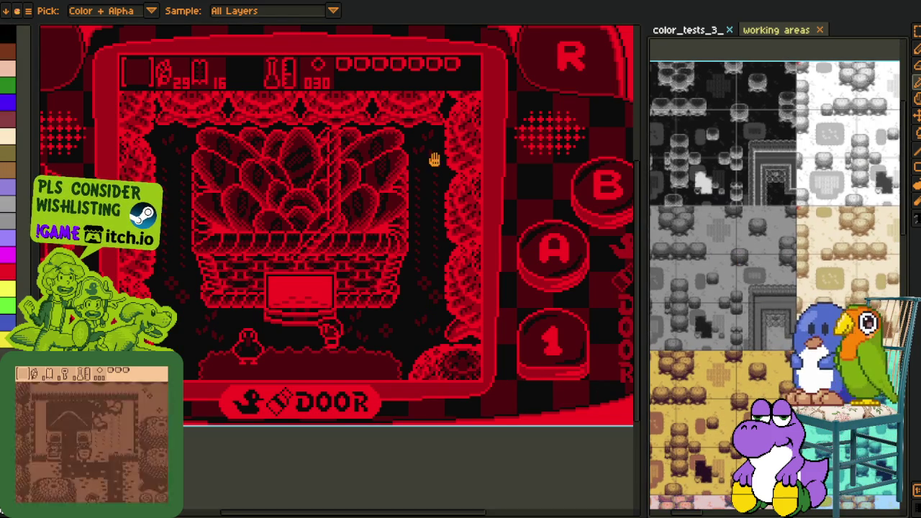
pyautogui.scroll(2, 295, 342)
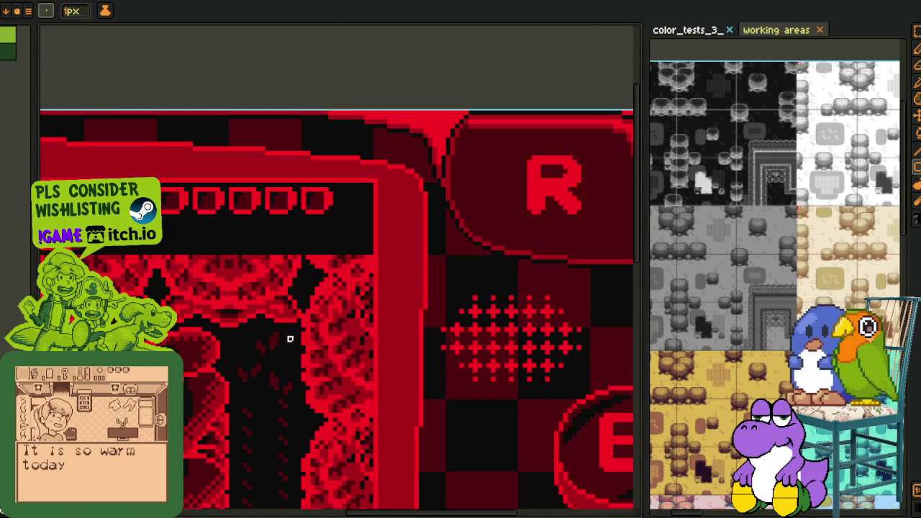
pyautogui.press('alt')
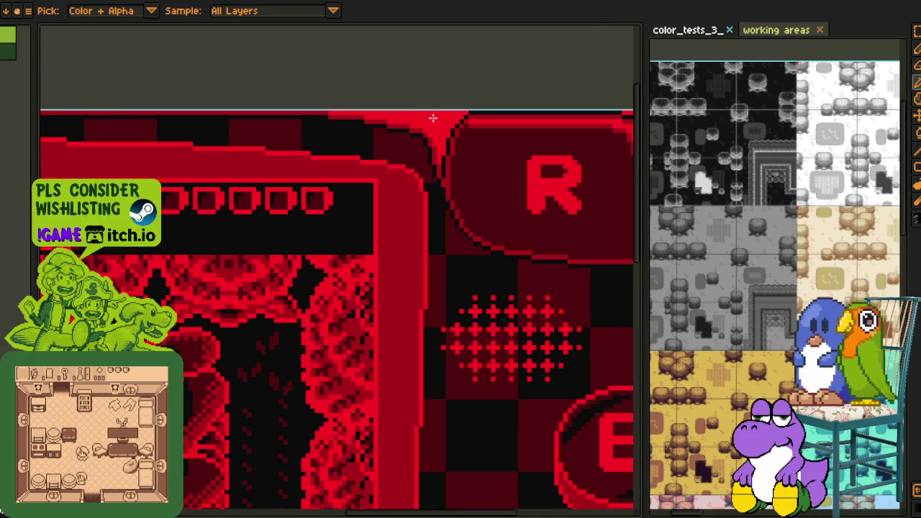
pyautogui.press('g')
# Fill the top border, the R-button side, the bottom-right and the L-button side red areas darker.
pyautogui.click(433, 119)
pyautogui.scroll(-2, 442, 120)
pyautogui.click(573, 148)
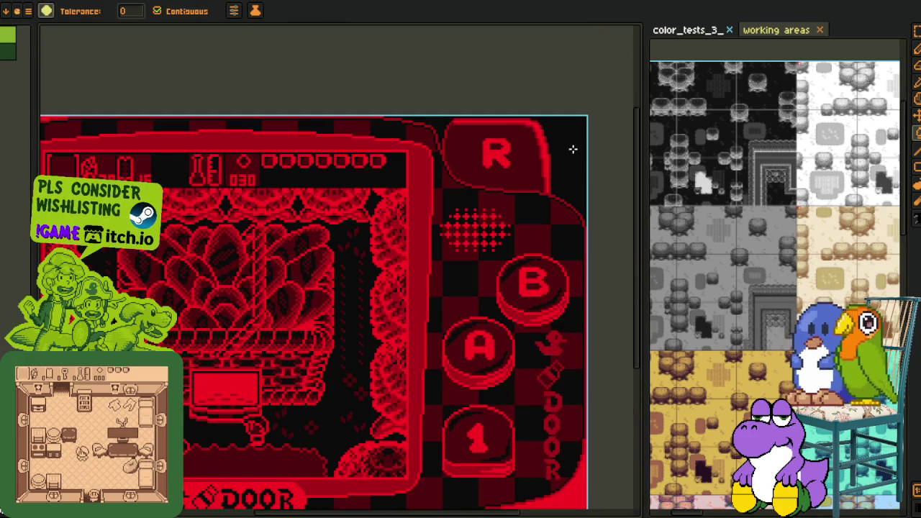
pyautogui.click(555, 491)
pyautogui.moveTo(555, 491); pyautogui.dragTo(751, 459)
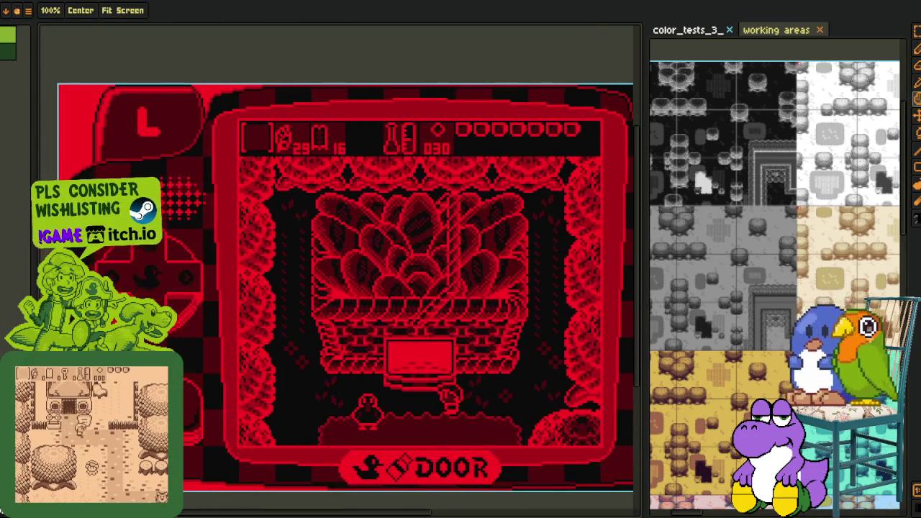
pyautogui.click(78, 154)
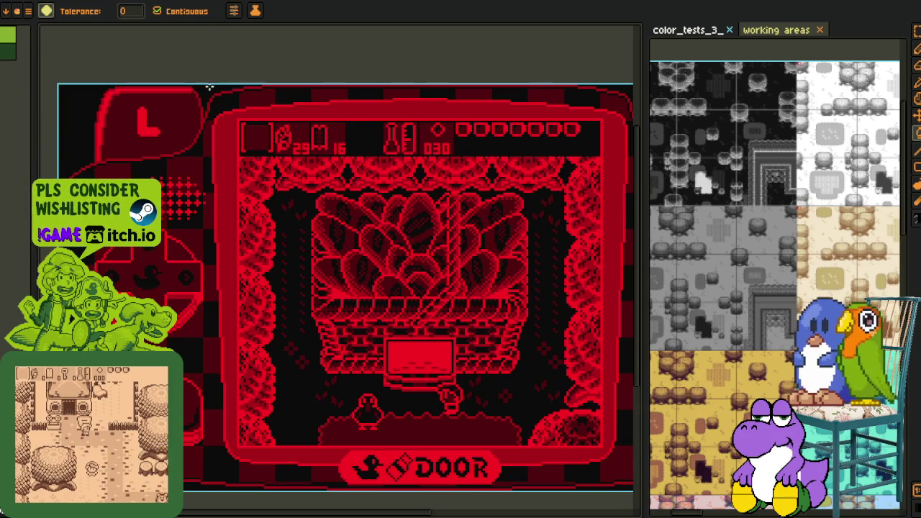
pyautogui.scroll(-1, 203, 131)
pyautogui.moveTo(336, 182); pyautogui.dragTo(335, 232)
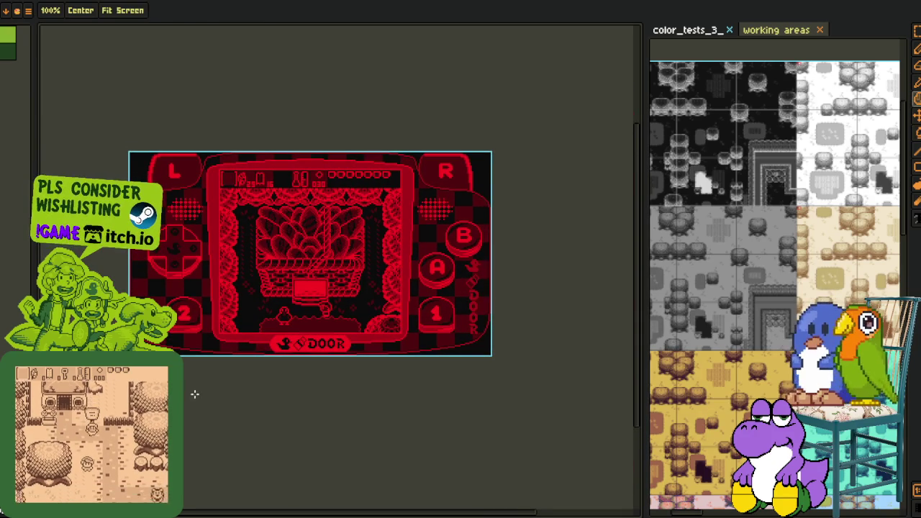
# Widen the tileset canvas beside the reference panel and zoom out to fit the sprite.
pyautogui.press('i')
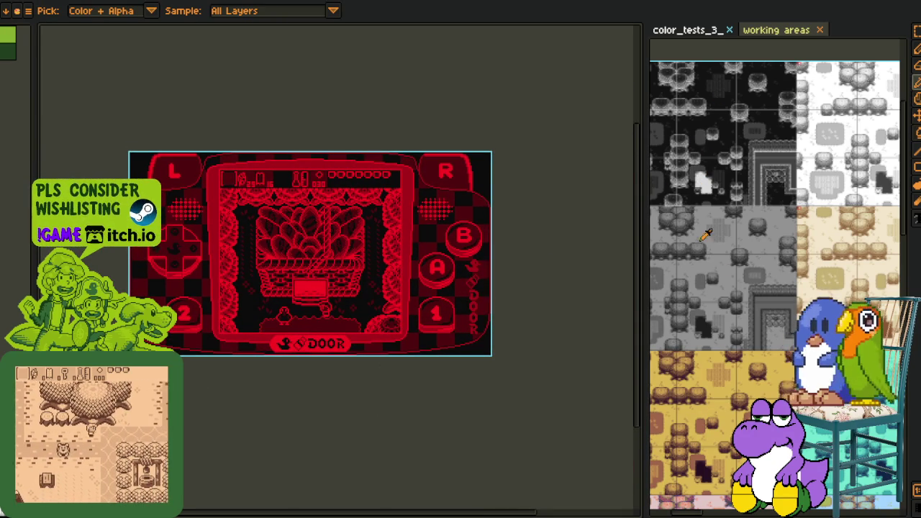
pyautogui.click(570, 227)
pyautogui.scroll(2, 322, 234)
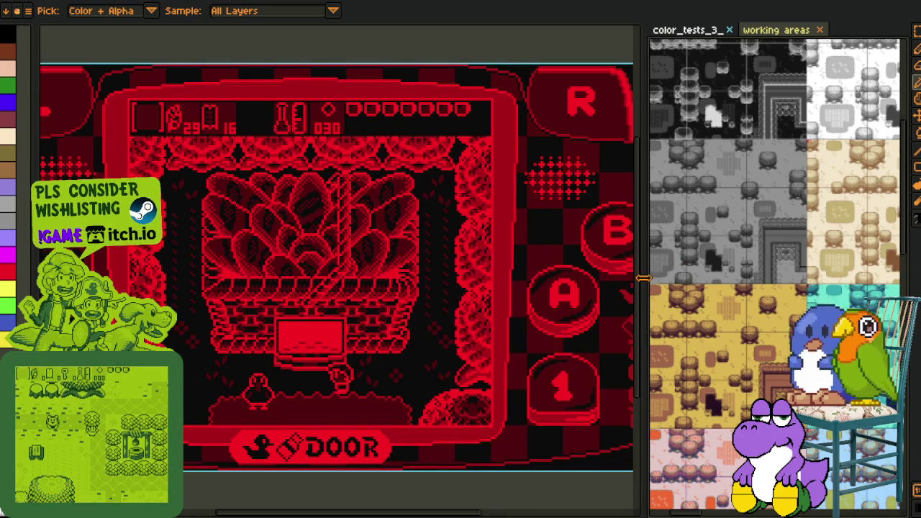
pyautogui.moveTo(644, 277); pyautogui.dragTo(807, 277)
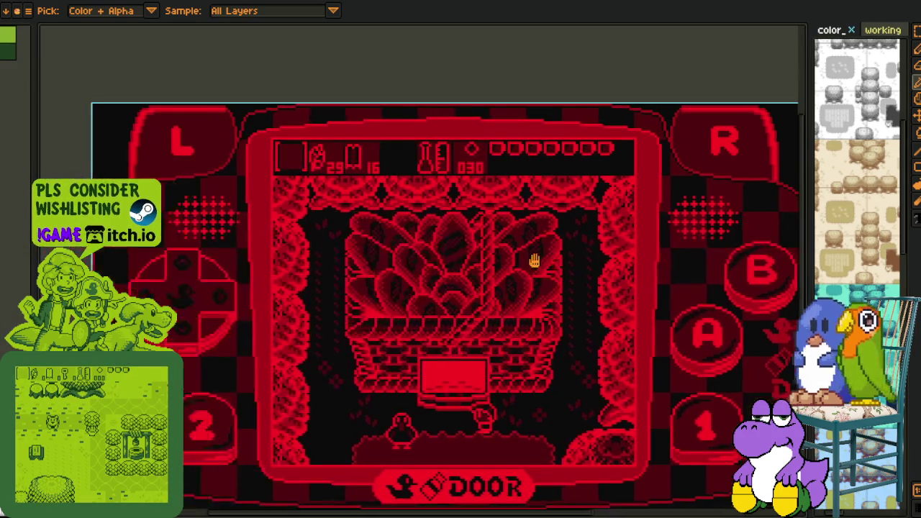
pyautogui.scroll(-2, 489, 240)
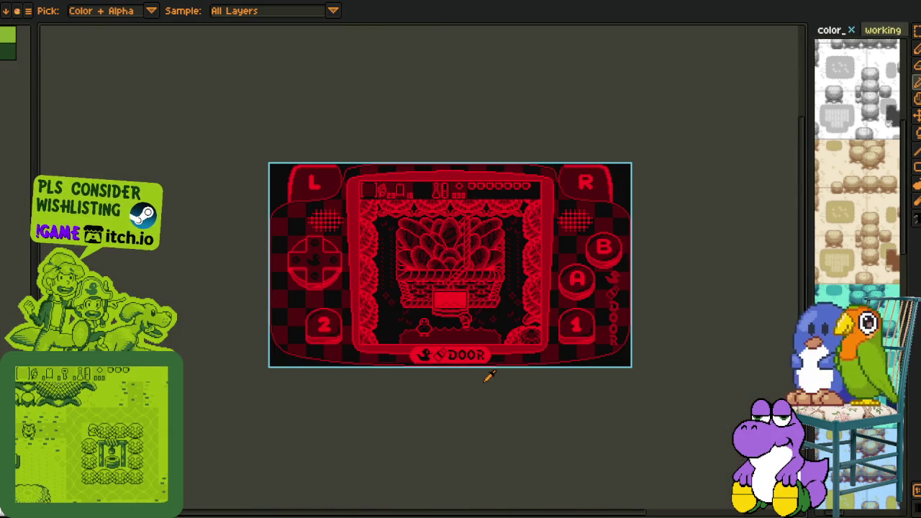
# Open the red screen's export settings, then dismiss them without exporting.
pyautogui.press('v')
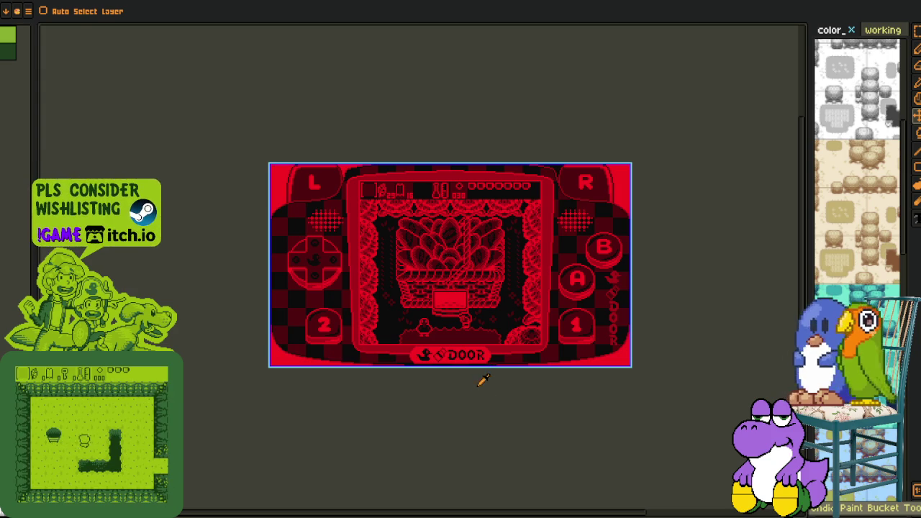
pyautogui.press('i')
pyautogui.hscroll(3, 547, 302)
pyautogui.scroll(2, 547, 302)
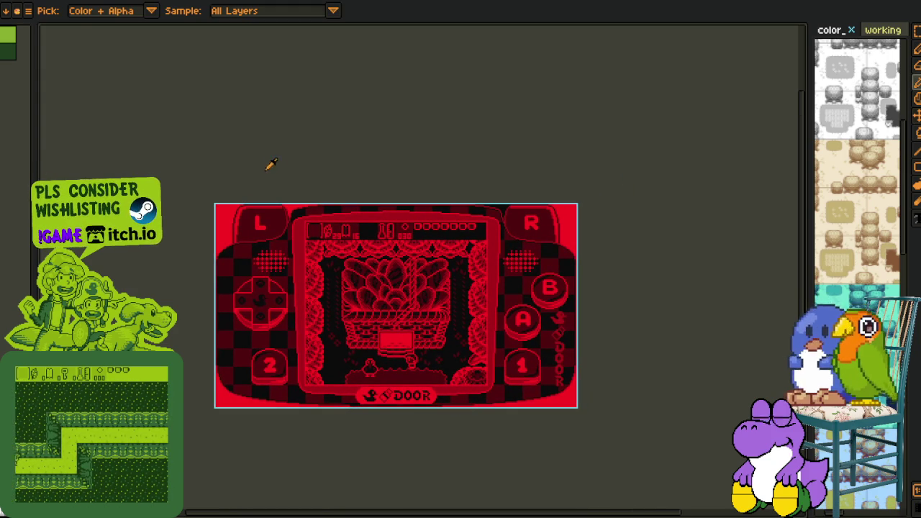
pyautogui.click(6, 3)
pyautogui.moveTo(29, 87)
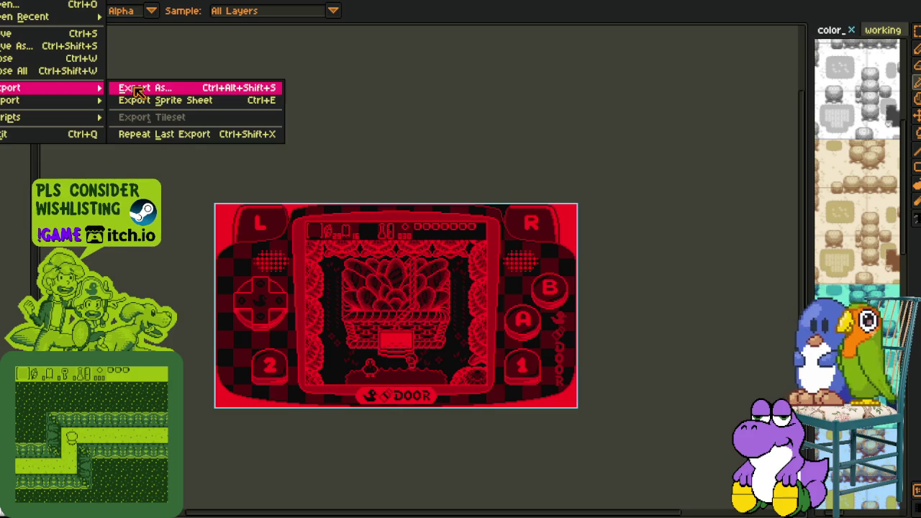
pyautogui.click(124, 87)
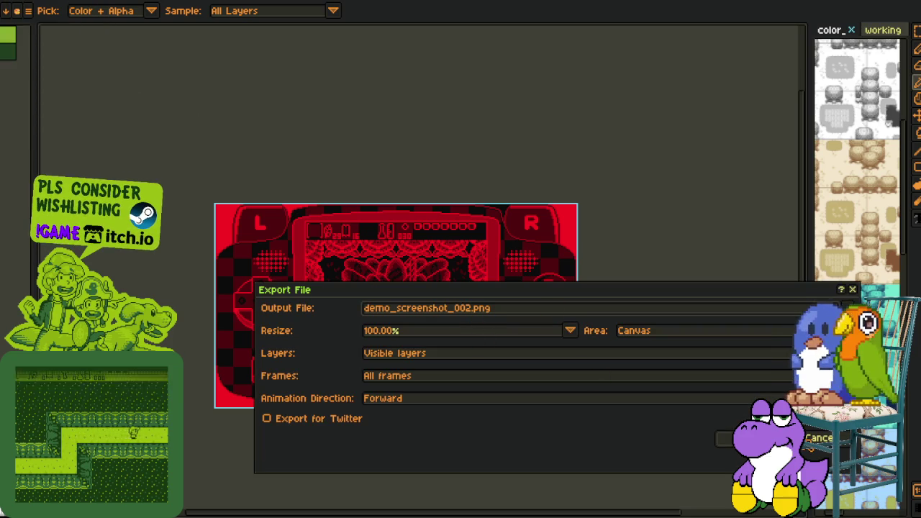
pyautogui.click(812, 439)
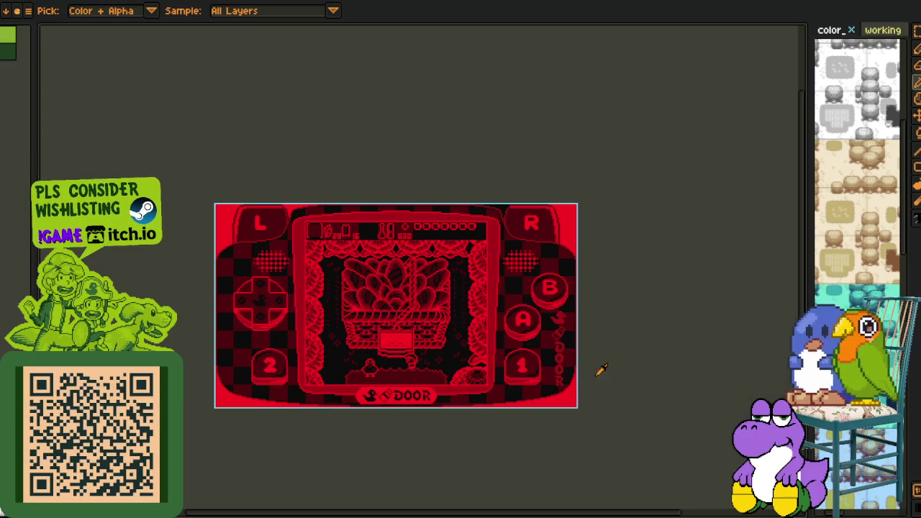
# Export the red screen as demo_screenshot_002.png at 100% and close its tab.
pyautogui.press('Tab')
pyautogui.press('Tab')
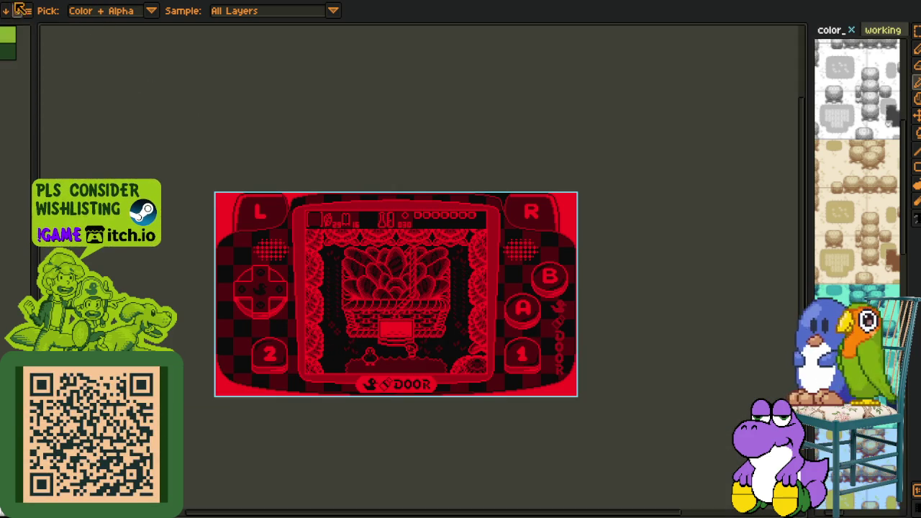
pyautogui.click(27, 10)
pyautogui.click(127, 89)
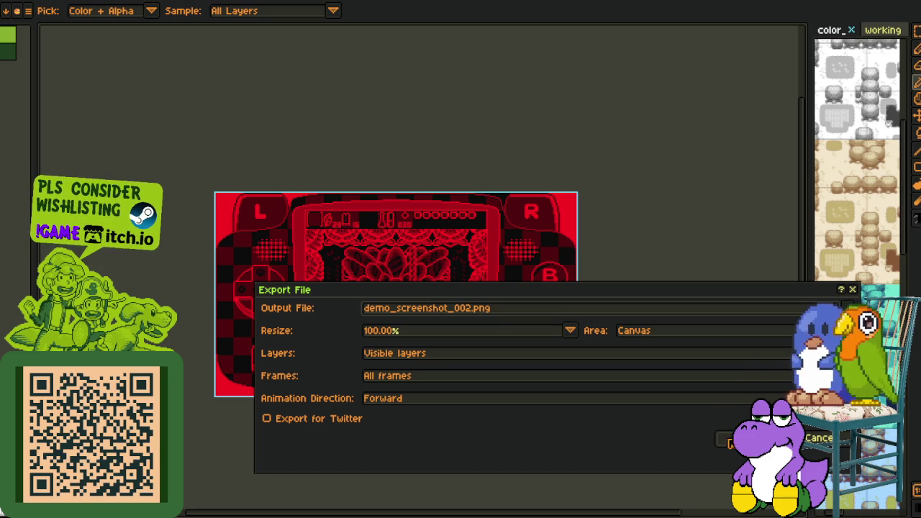
pyautogui.click(752, 438)
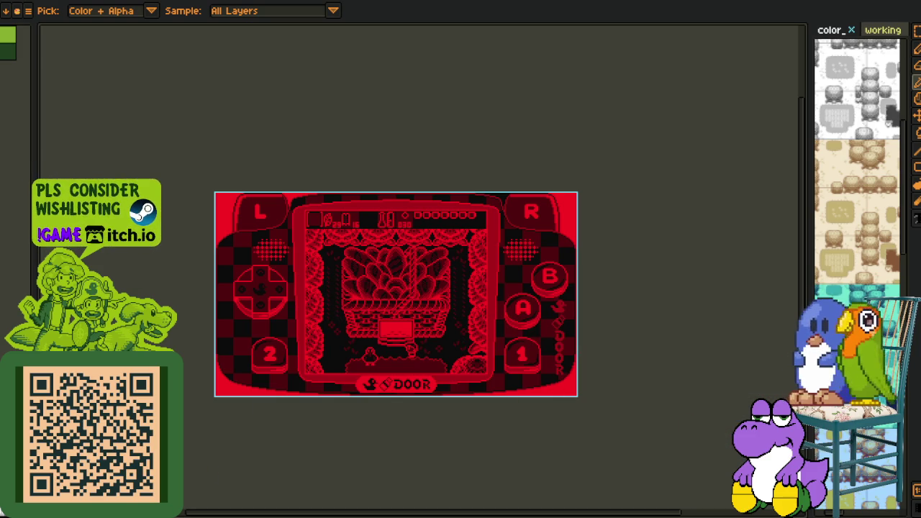
pyautogui.click(158, 4)
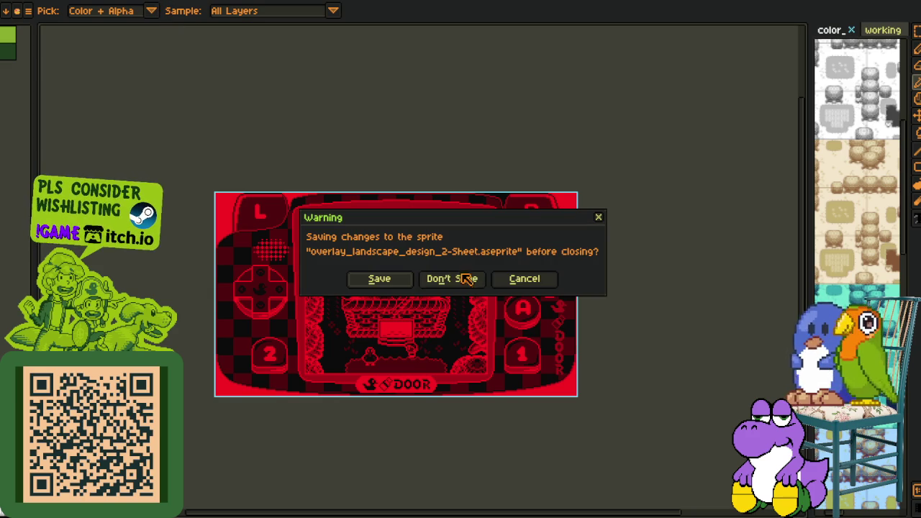
# Discard the red sprite, open the demo screenshots as an animation, and advance to frame 2.
pyautogui.click(466, 274)
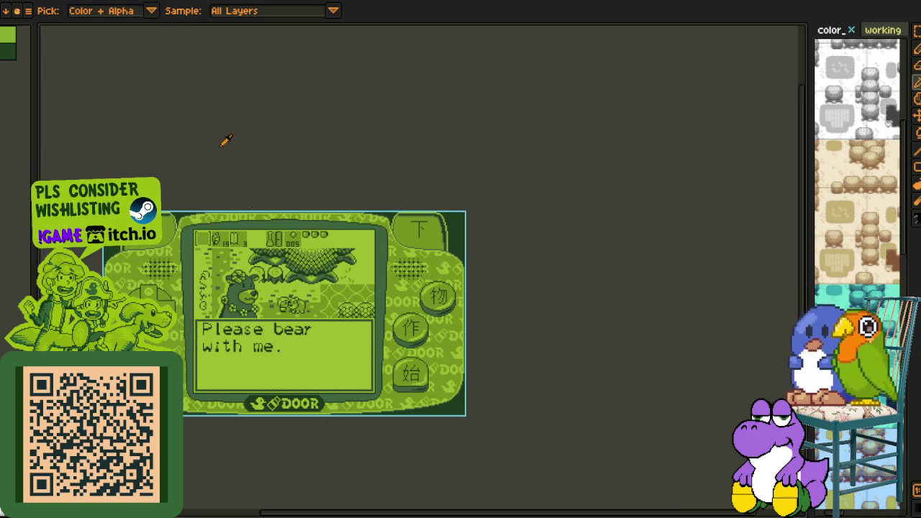
pyautogui.scroll(2, 245, 342)
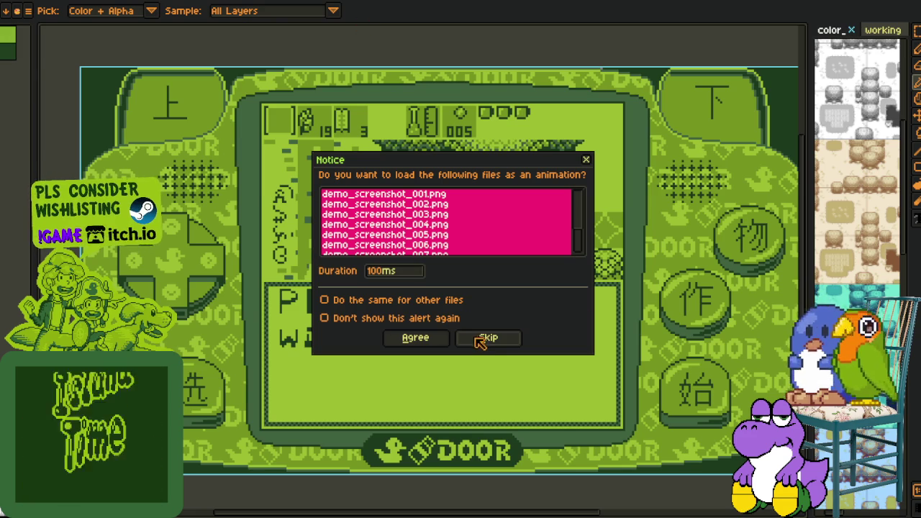
pyautogui.click(435, 343)
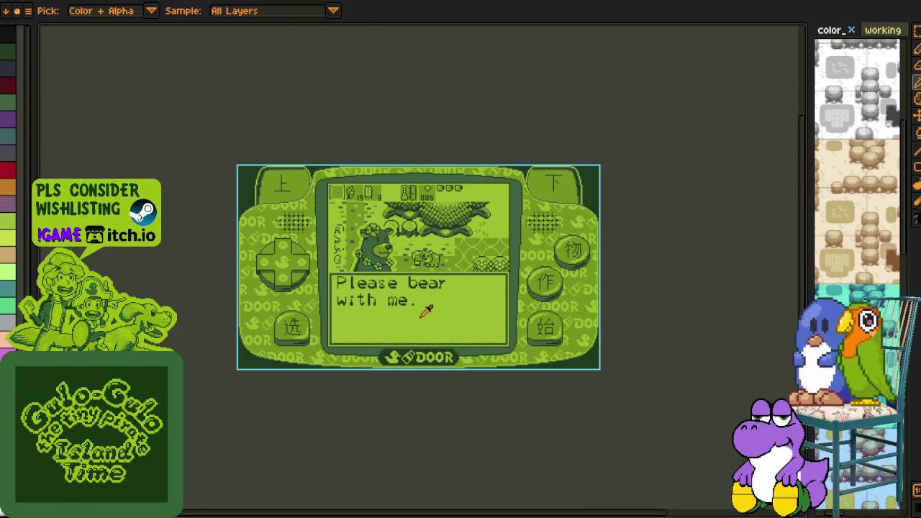
pyautogui.scroll(-1, 397, 337)
pyautogui.scroll(2, 396, 335)
pyautogui.scroll(-1, 448, 278)
pyautogui.moveTo(451, 271); pyautogui.dragTo(372, 305)
pyautogui.press('Right')
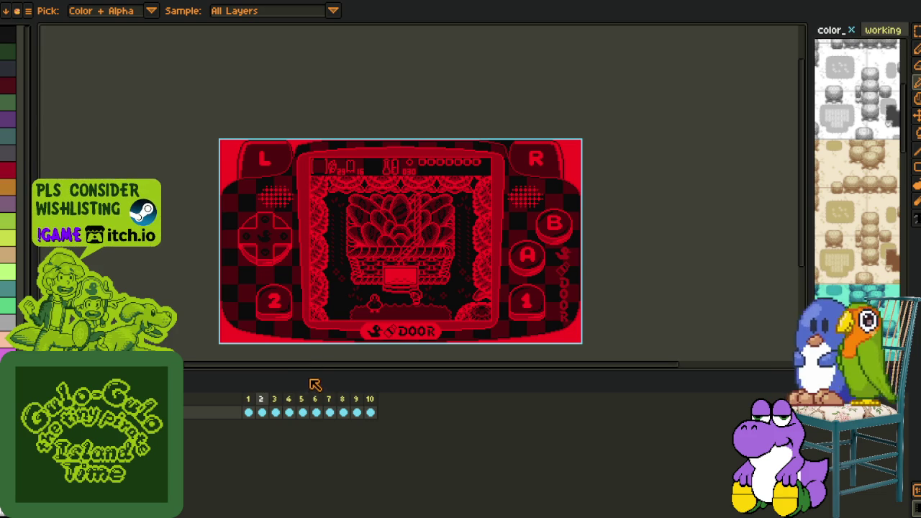
# Shrink the timeline and zoom the view to see the animation frames.
pyautogui.moveTo(309, 371); pyautogui.dragTo(319, 487)
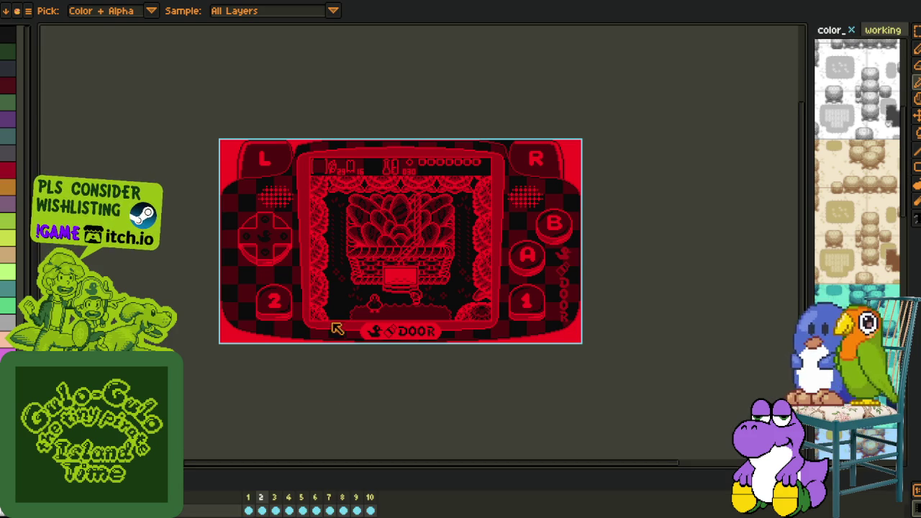
pyautogui.scroll(1, 349, 310)
pyautogui.scroll(2, 364, 302)
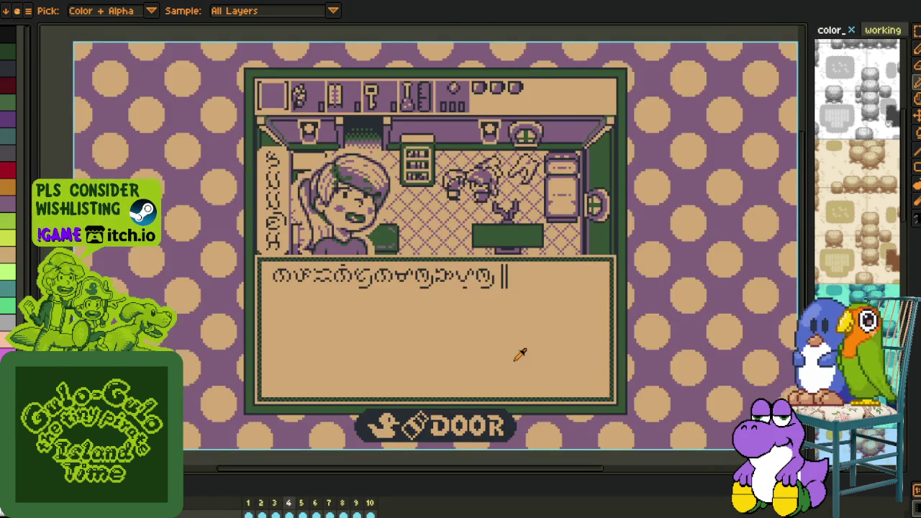
pyautogui.hscroll(1, 496, 351)
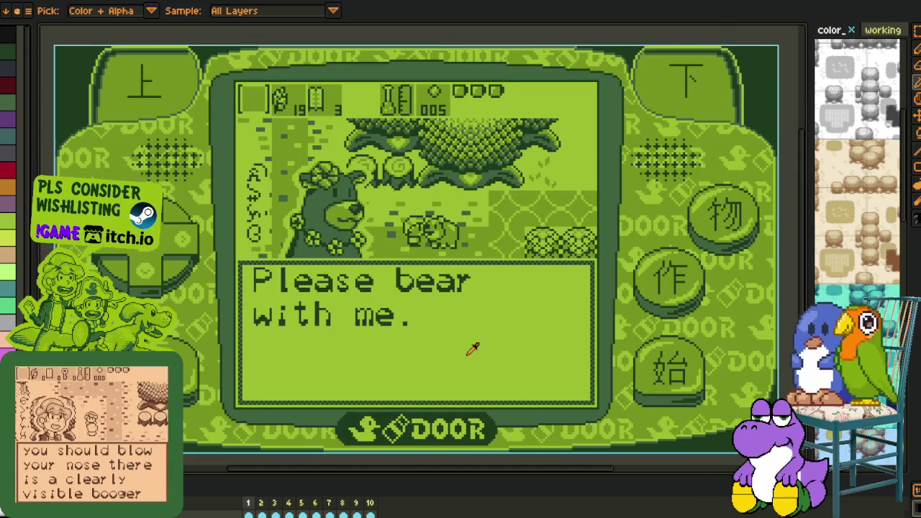
pyautogui.scroll(-2, 483, 337)
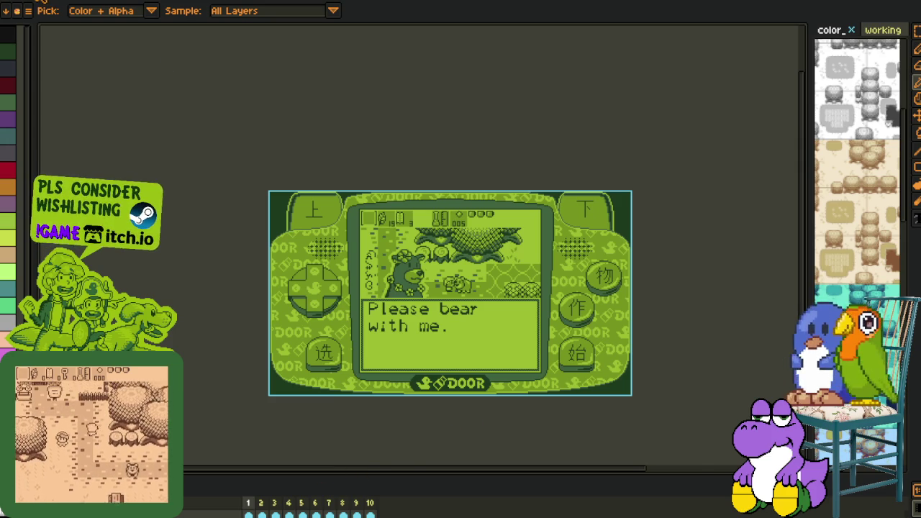
# Close the single-frame green sprite with Don't Save and hide the timeline.
pyautogui.click(62, 2)
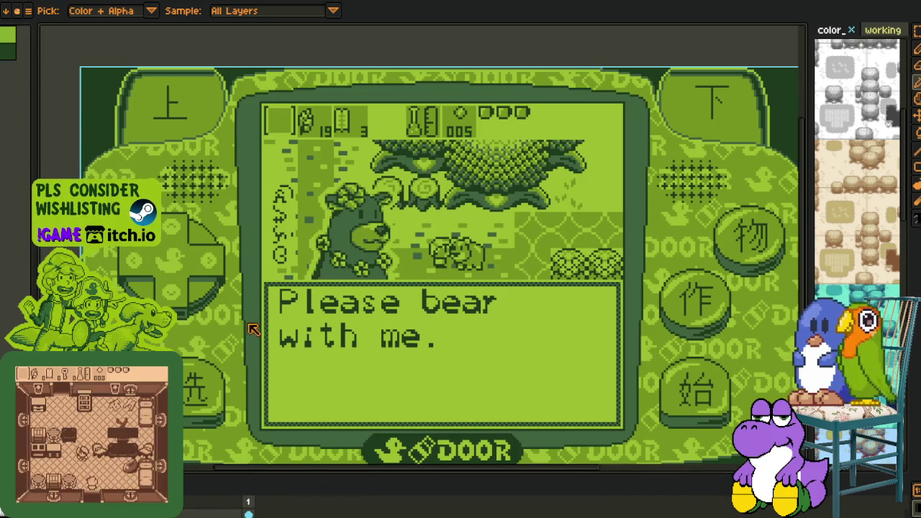
pyautogui.moveTo(242, 429); pyautogui.dragTo(246, 317)
pyautogui.click(62, 2)
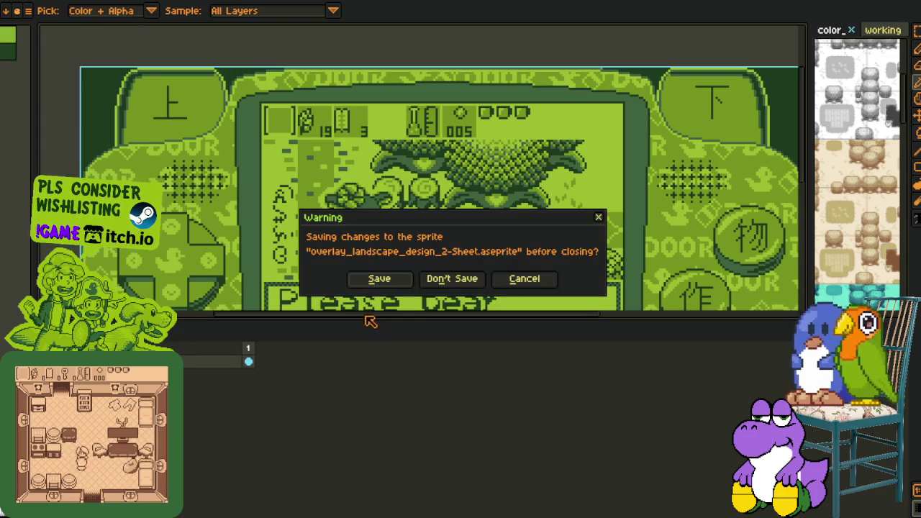
pyautogui.click(461, 280)
pyautogui.press('Tab')
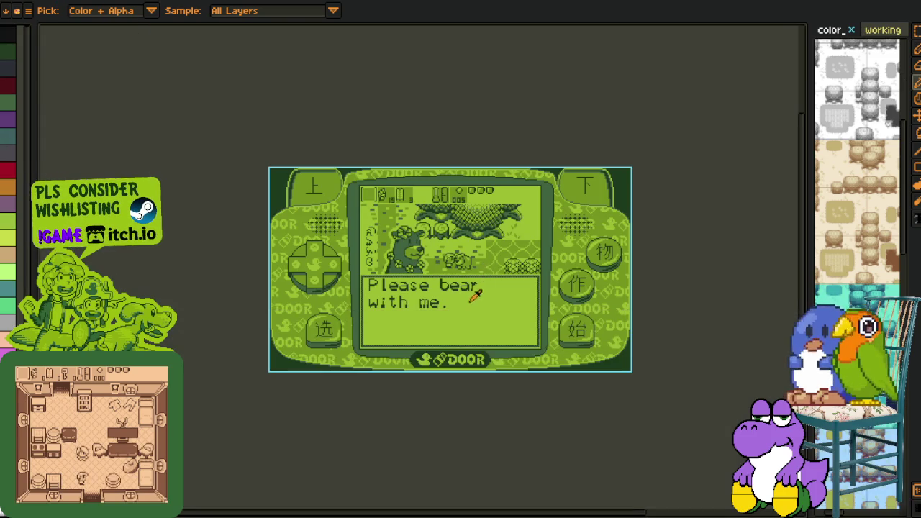
# Open the Canvas Size settings for the screenshot and cancel without changes.
pyautogui.scroll(2, 477, 267)
pyautogui.moveTo(500, 345); pyautogui.dragTo(502, 352)
pyautogui.press('i')
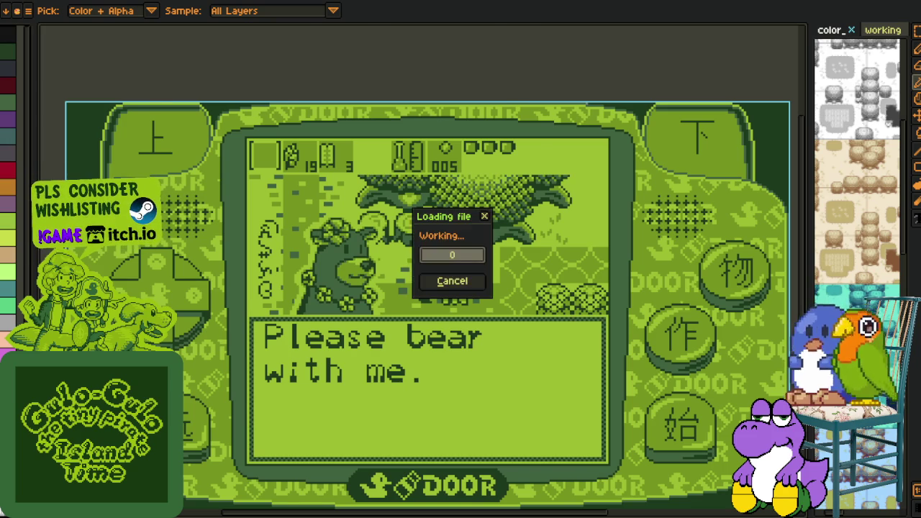
pyautogui.scroll(-1, 410, 325)
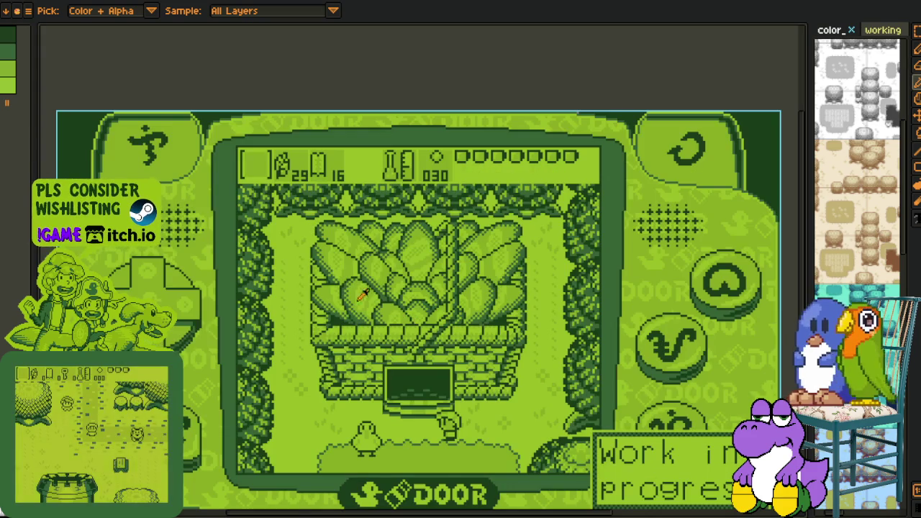
pyautogui.click(44, 2)
pyautogui.moveTo(73, 75)
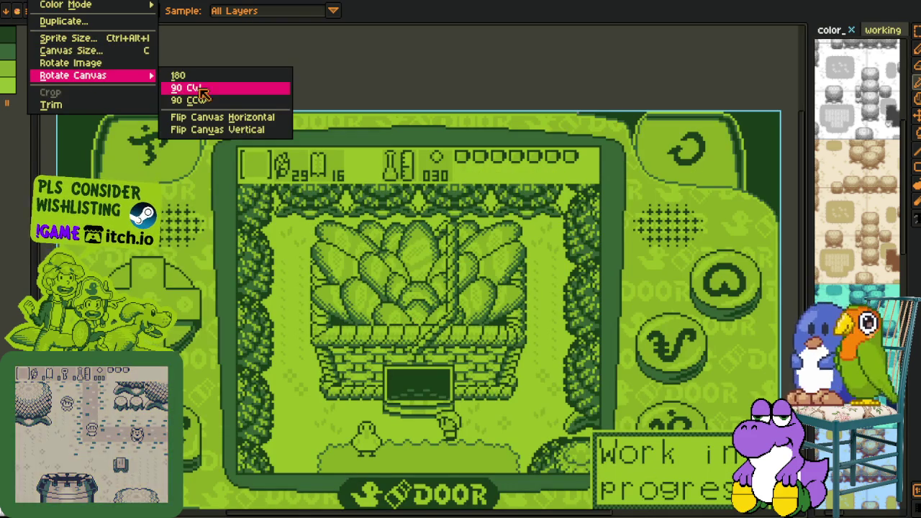
pyautogui.click(71, 50)
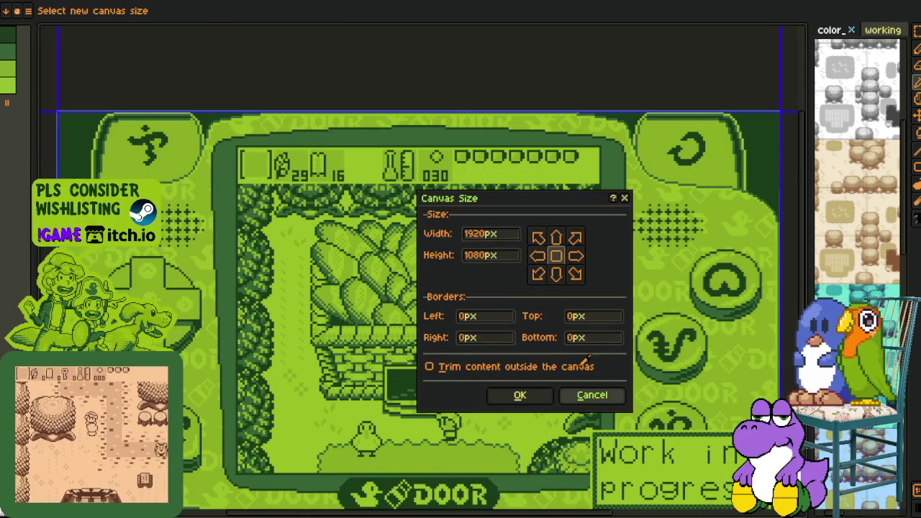
pyautogui.click(595, 397)
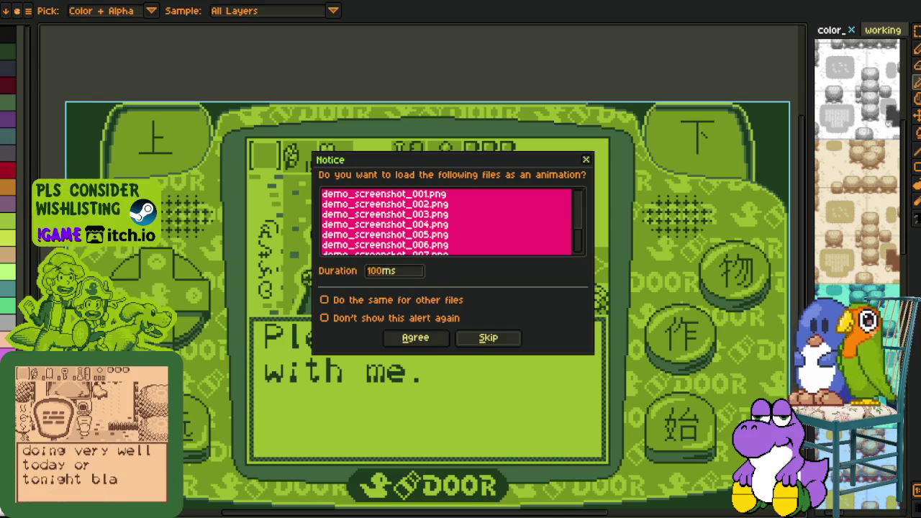
# Open the screenshot PNGs as separate sprites, applying Skip to all remaining files.
pyautogui.click(488, 338)
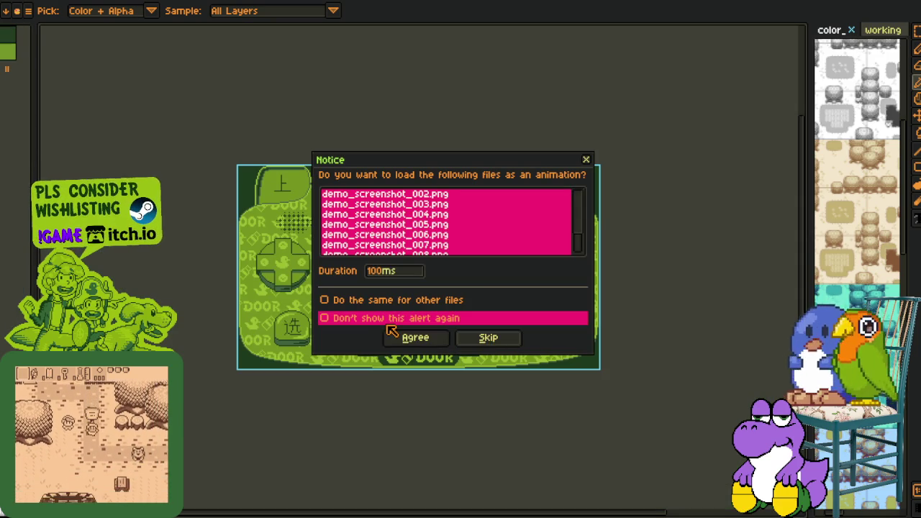
pyautogui.click(406, 300)
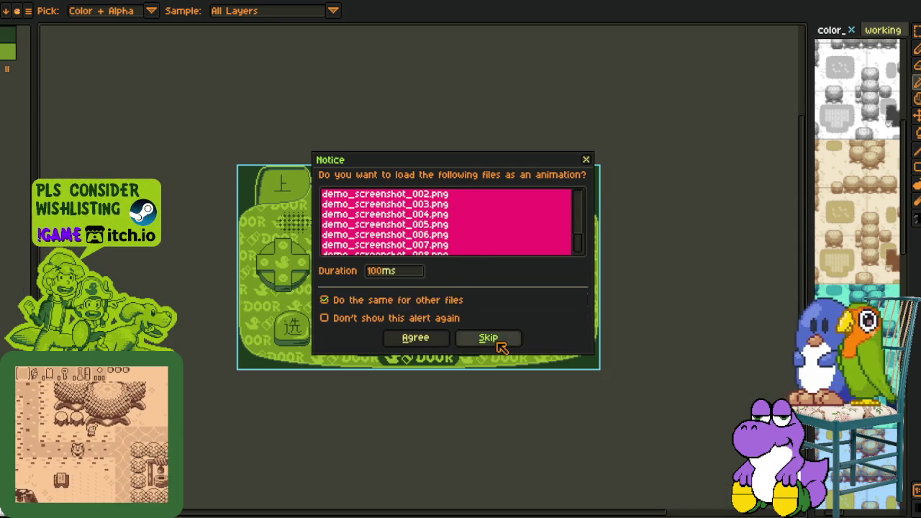
pyautogui.click(488, 338)
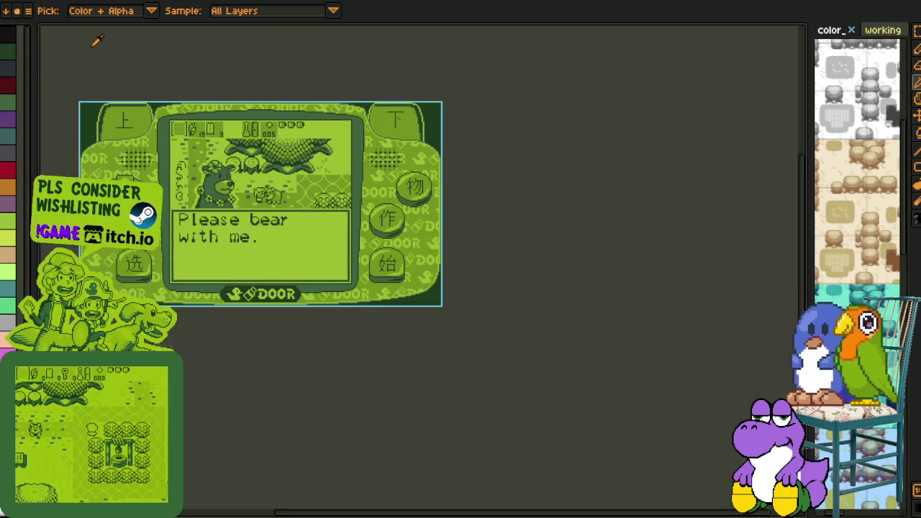
# Cancel Canvas Size, then upscale the sprite to 1919 pixels wide with nearest-neighbour.
pyautogui.click(45, 1)
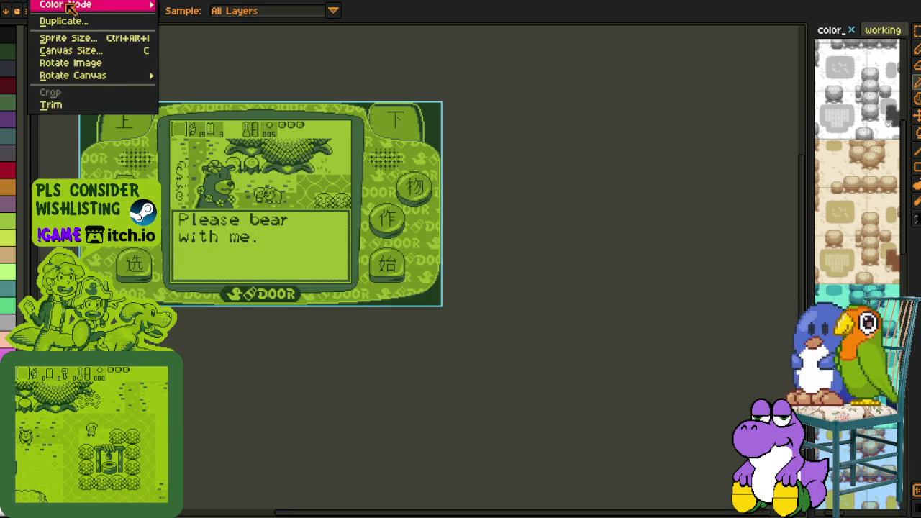
pyautogui.click(101, 51)
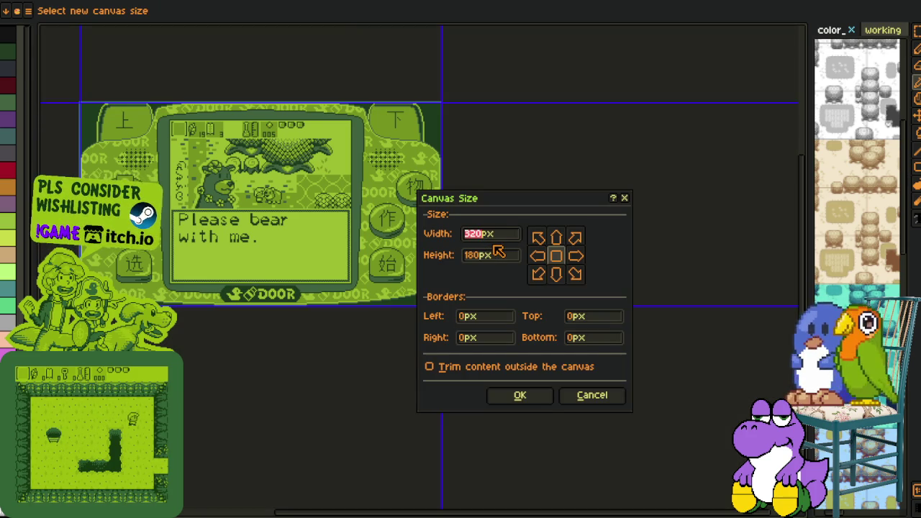
pyautogui.click(592, 395)
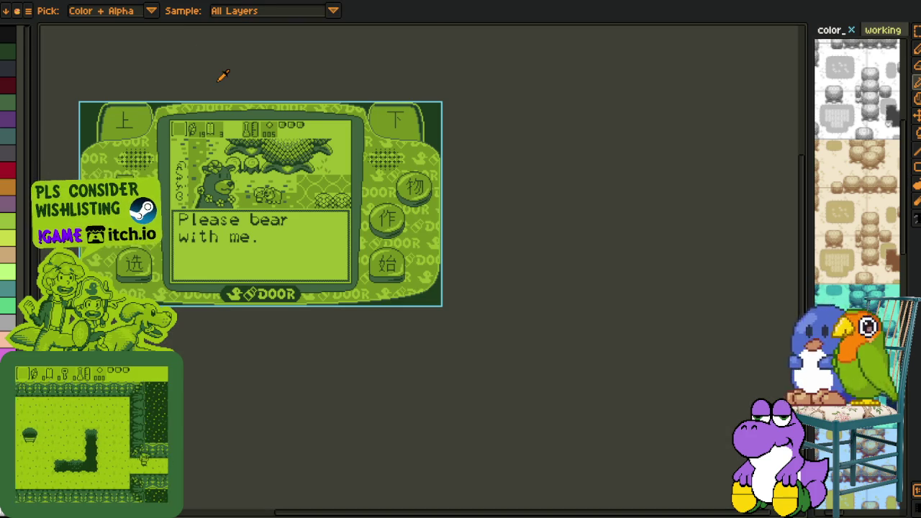
pyautogui.press('v')
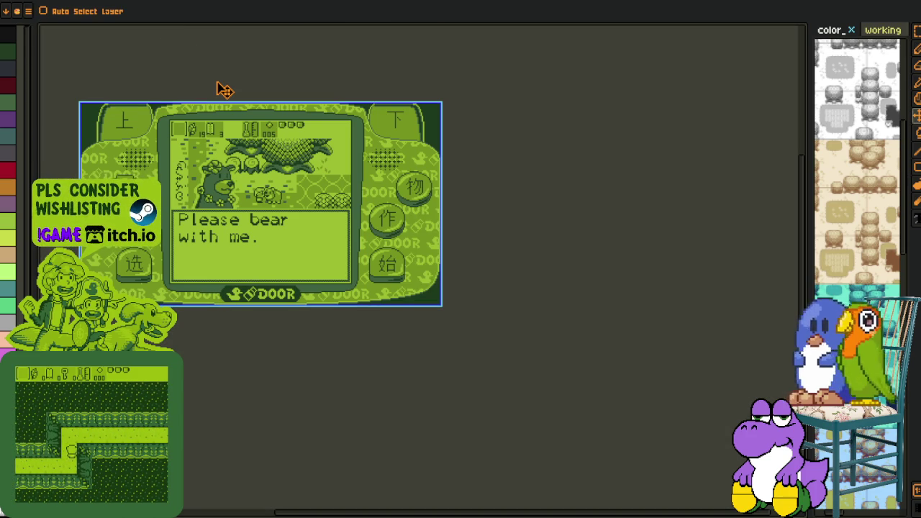
pyautogui.hotkey('ctrl', 'alt', 'i')
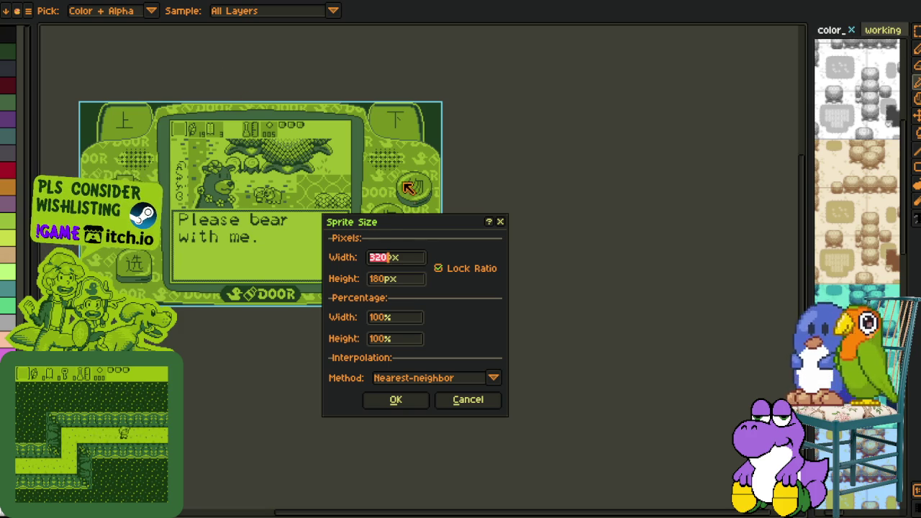
pyautogui.write('19')
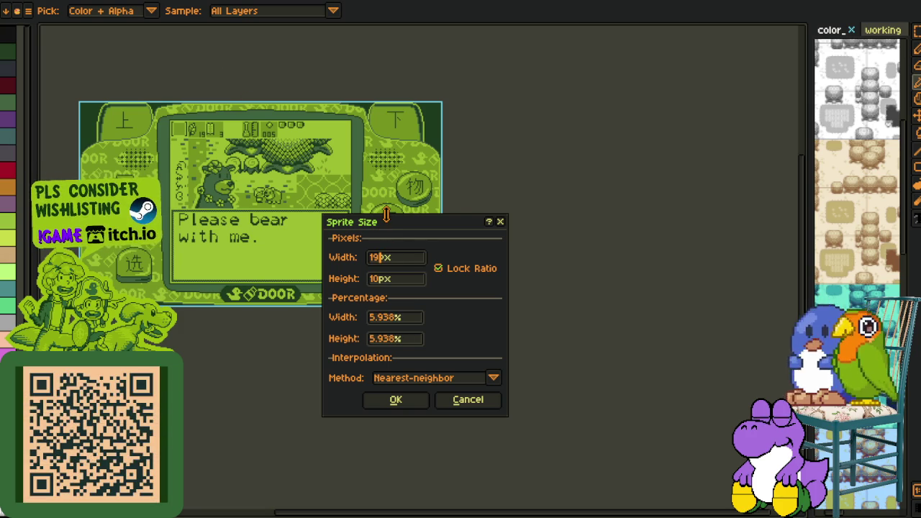
pyautogui.write('19')
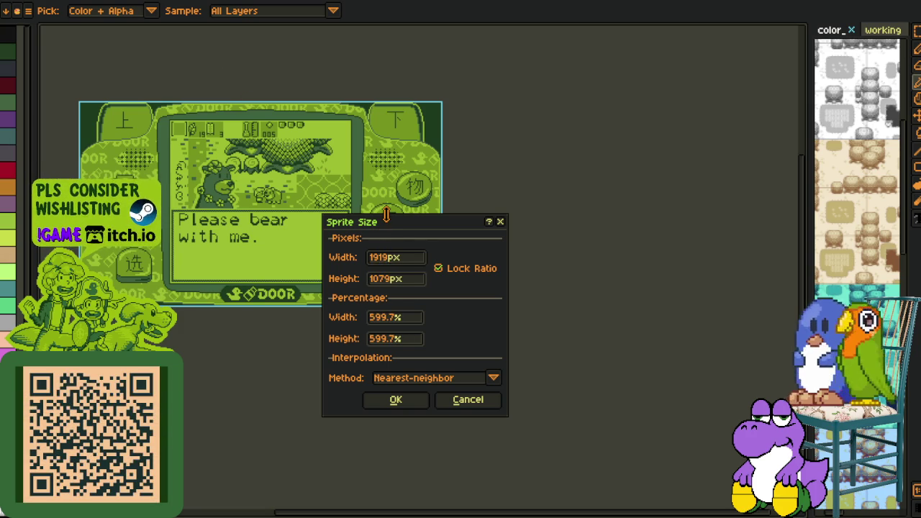
pyautogui.press('Return')
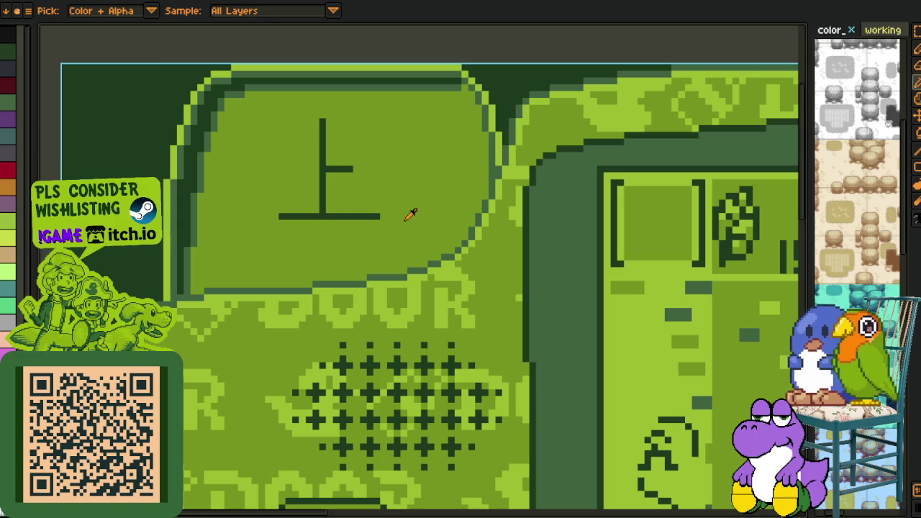
# In Sprite Size, enter width 1920 and unlock the width/height ratio.
pyautogui.hotkey('ctrl', 'alt', 'i')
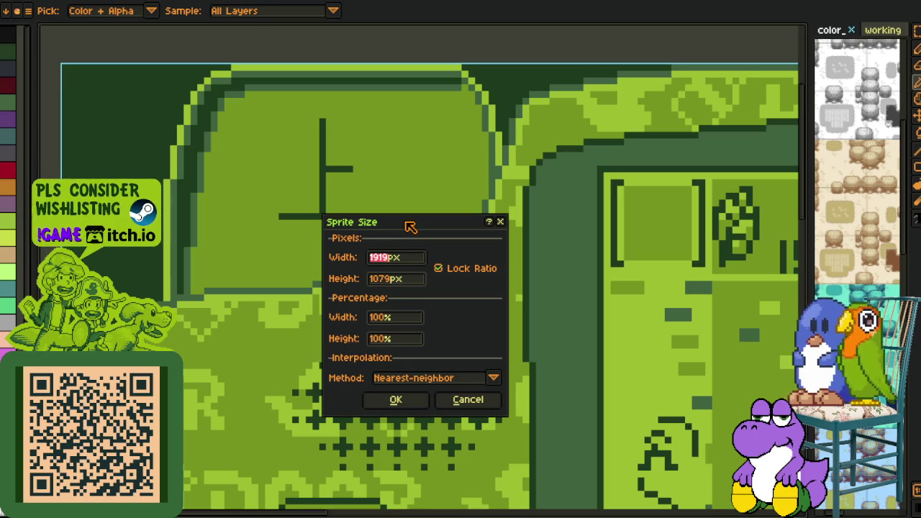
pyautogui.write('1920')
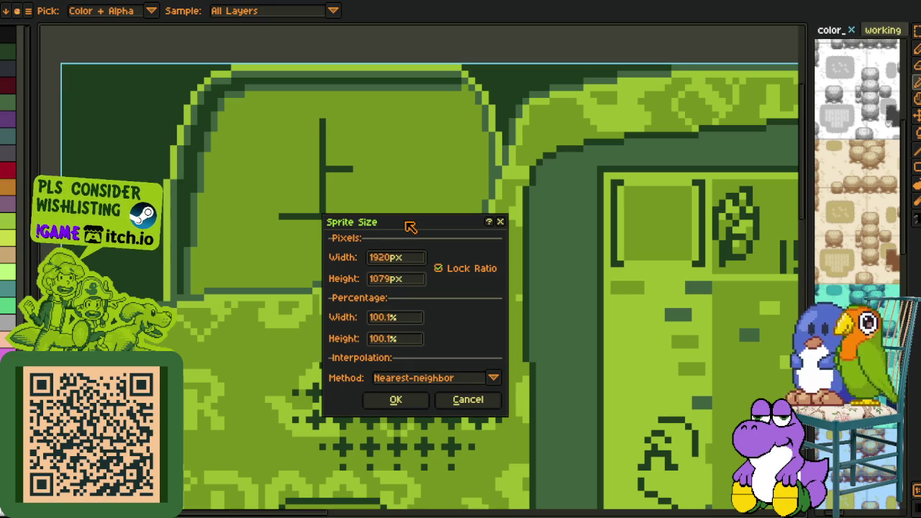
pyautogui.click(437, 267)
# Set the height to 1080 and apply the 1920×1080 resize.
pyautogui.press('BackSpace')
pyautogui.press('BackSpace')
pyautogui.write('80')
pyautogui.press('Return')
# Zoom and pan across the enlarged image to inspect the duck and DOOR lettering pixels.
pyautogui.scroll(1, 202, 359)
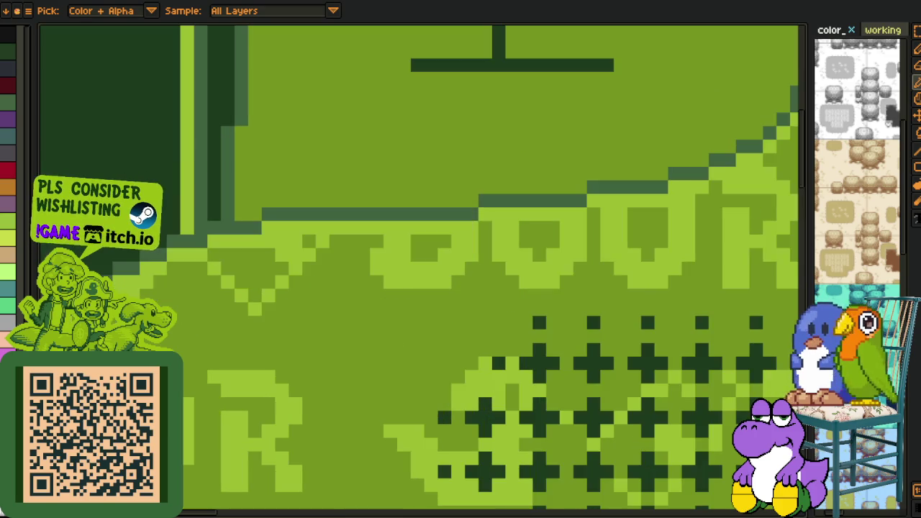
pyautogui.scroll(1, 298, 243)
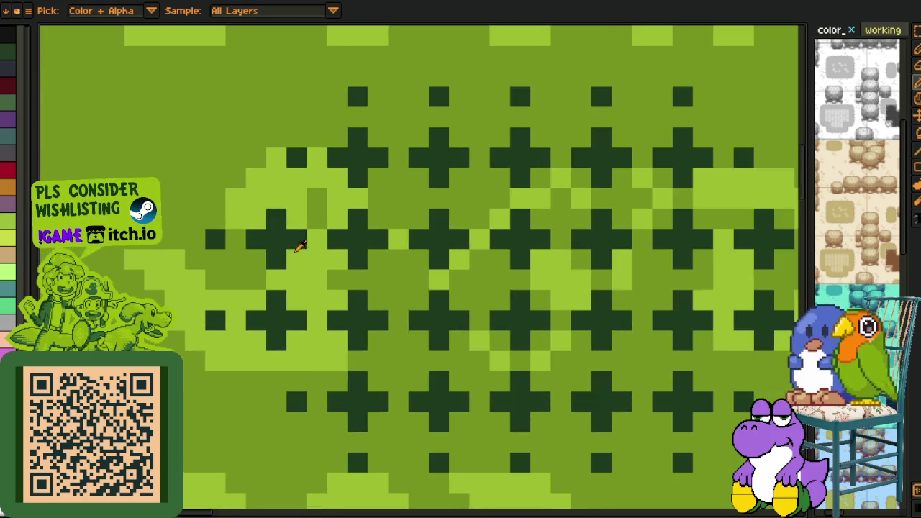
pyautogui.scroll(-2, 432, 304)
pyautogui.moveTo(431, 304); pyautogui.dragTo(386, 255)
pyautogui.scroll(2, 357, 328)
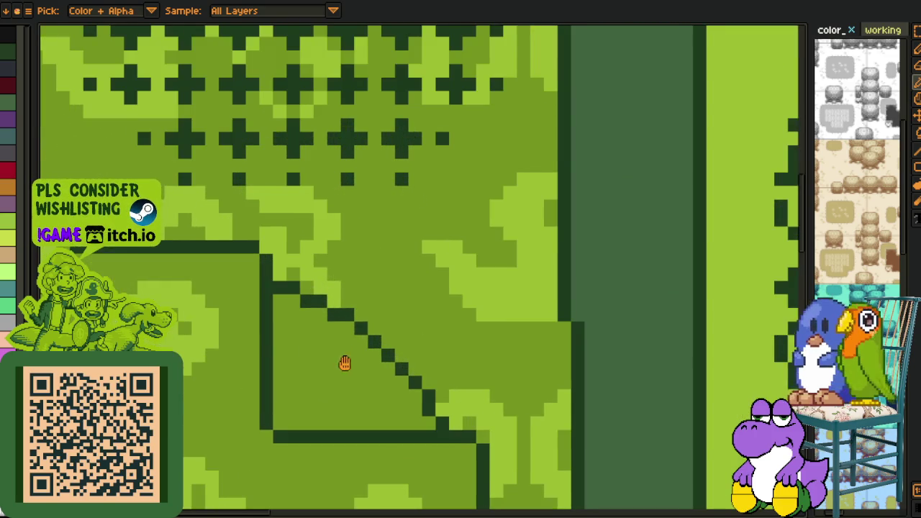
pyautogui.scroll(1, 344, 359)
pyautogui.scroll(1, 385, 318)
pyautogui.scroll(-3, 421, 332)
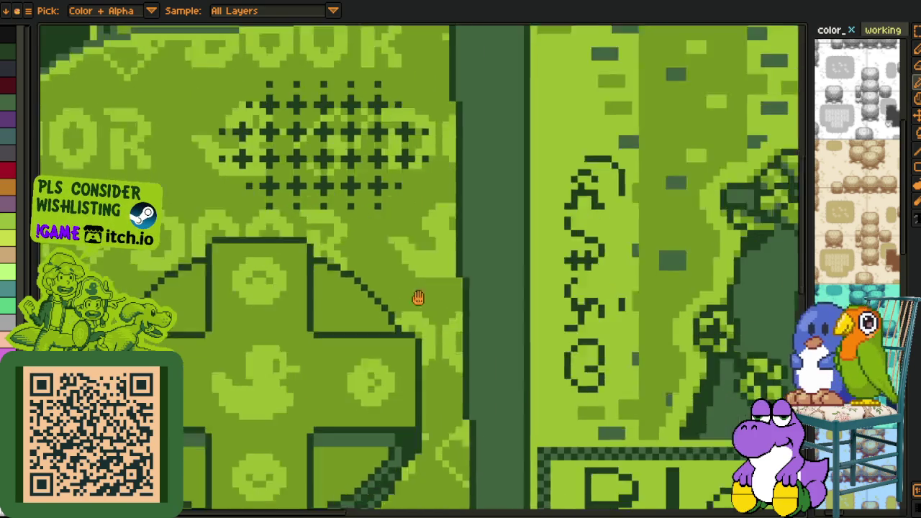
pyautogui.scroll(2, 418, 298)
pyautogui.scroll(2, 396, 333)
pyautogui.scroll(2, 422, 339)
pyautogui.scroll(-1, 338, 306)
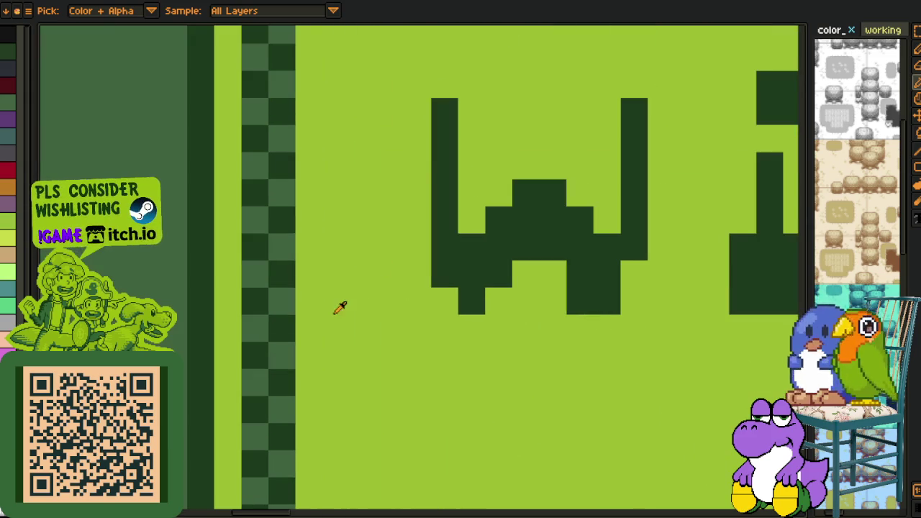
pyautogui.scroll(-2, 321, 314)
pyautogui.scroll(-1, 295, 170)
pyautogui.scroll(2, 272, 328)
pyautogui.scroll(1, 272, 327)
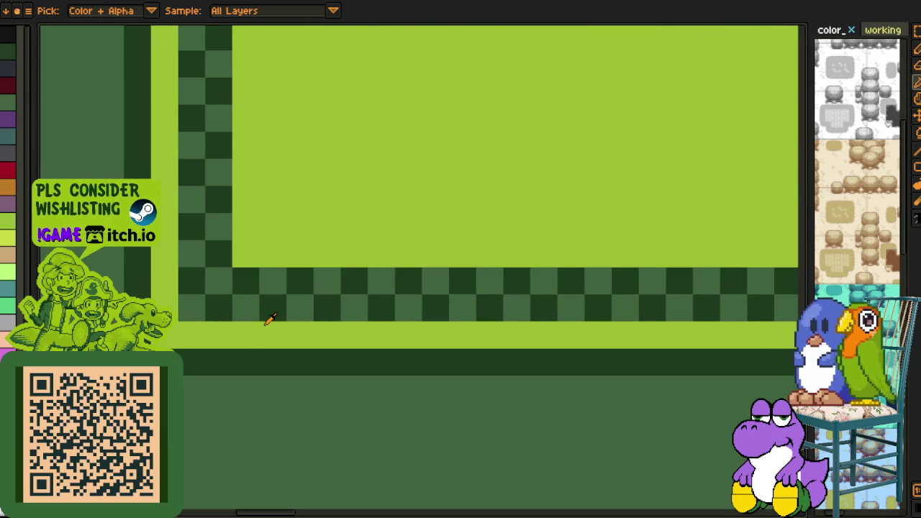
pyautogui.scroll(-2, 277, 326)
pyautogui.moveTo(304, 332)
pyautogui.mouseDown()
pyautogui.moveTo(220, 165)
pyautogui.moveTo(49, 127)
pyautogui.mouseUp()
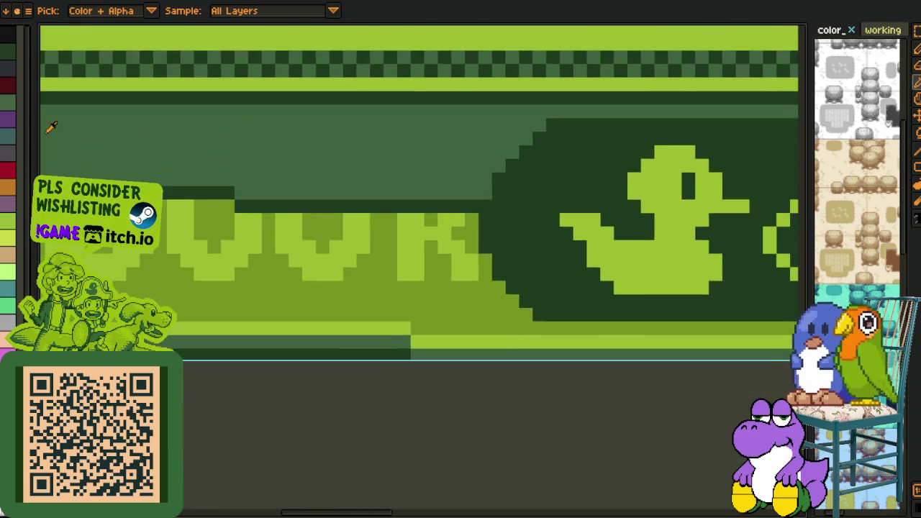
pyautogui.scroll(2, 411, 251)
pyautogui.moveTo(411, 251)
pyautogui.mouseDown()
pyautogui.moveTo(466, 318)
pyautogui.moveTo(549, 310)
pyautogui.mouseUp()
pyautogui.scroll(2, 267, 213)
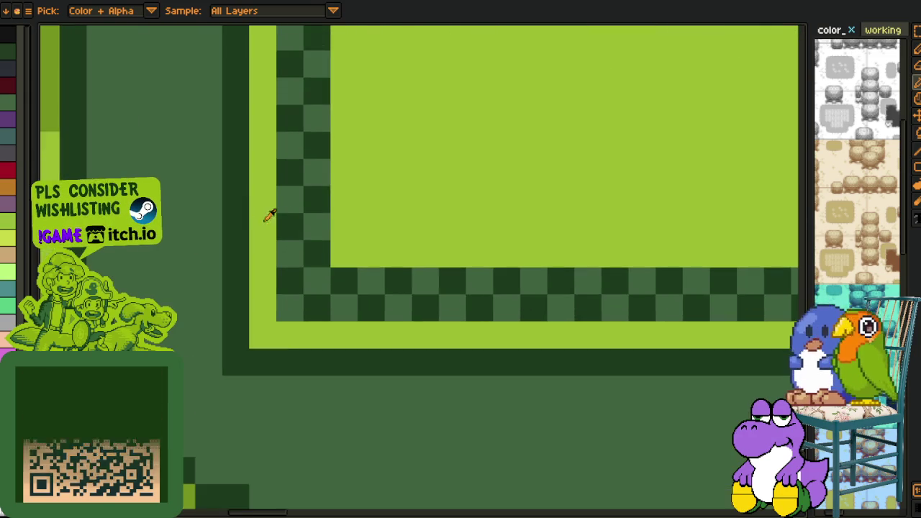
pyautogui.scroll(1, 325, 195)
# Select a checker tile in the border and move it up and right.
pyautogui.press('m')
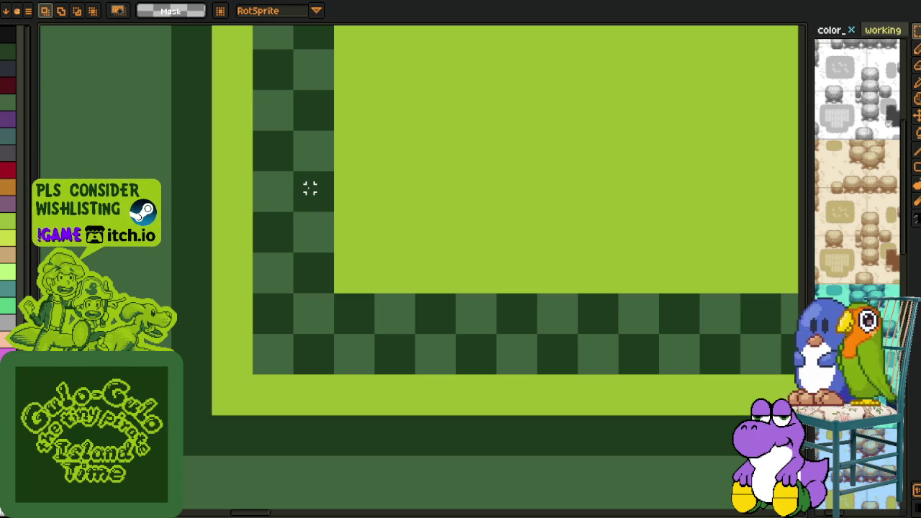
pyautogui.click(310, 189)
pyautogui.moveTo(319, 199)
pyautogui.mouseDown()
pyautogui.moveTo(345, 173)
pyautogui.moveTo(365, 118)
pyautogui.moveTo(365, 24)
pyautogui.moveTo(383, 130)
pyautogui.moveTo(364, 117)
pyautogui.moveTo(744, 382)
pyautogui.moveTo(444, 128)
pyautogui.moveTo(462, 176)
pyautogui.moveTo(534, 174)
pyautogui.moveTo(505, 175)
pyautogui.moveTo(505, 209)
pyautogui.moveTo(541, 257)
pyautogui.moveTo(372, 374)
pyautogui.moveTo(680, 298)
pyautogui.moveTo(555, 185)
pyautogui.moveTo(561, 178)
pyautogui.moveTo(510, 144)
pyautogui.moveTo(267, 312)
pyautogui.moveTo(557, 277)
pyautogui.mouseUp()
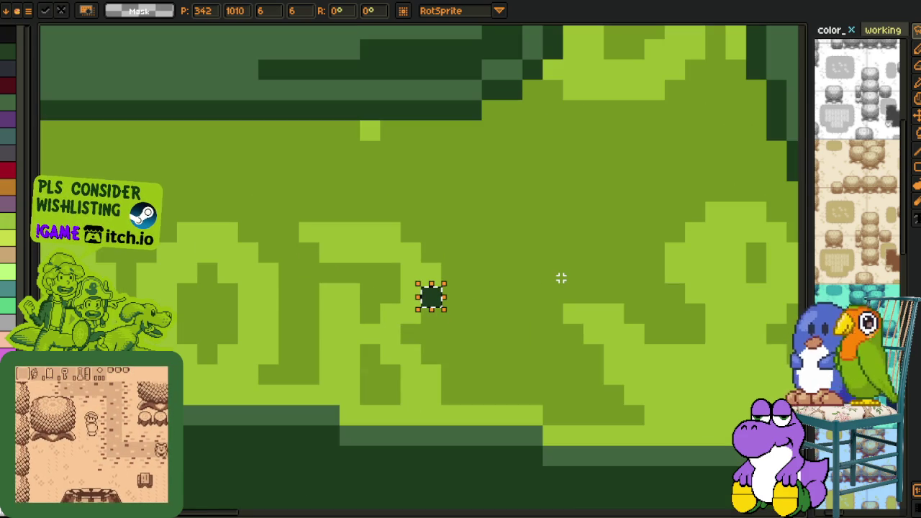
# Undo the tile move and the resize, zoom out, and reopen Sprite Size.
pyautogui.hotkey('ctrl', 'z')
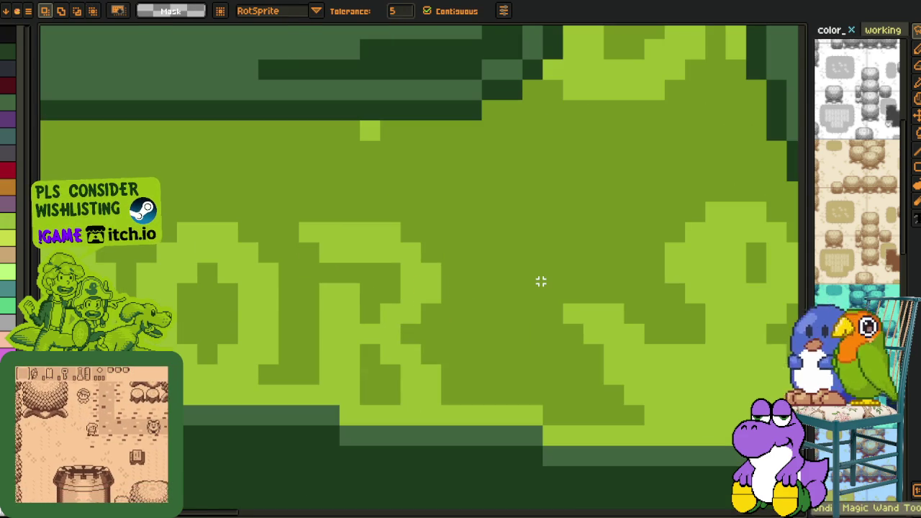
pyautogui.scroll(-5, 461, 266)
pyautogui.scroll(-3, 461, 265)
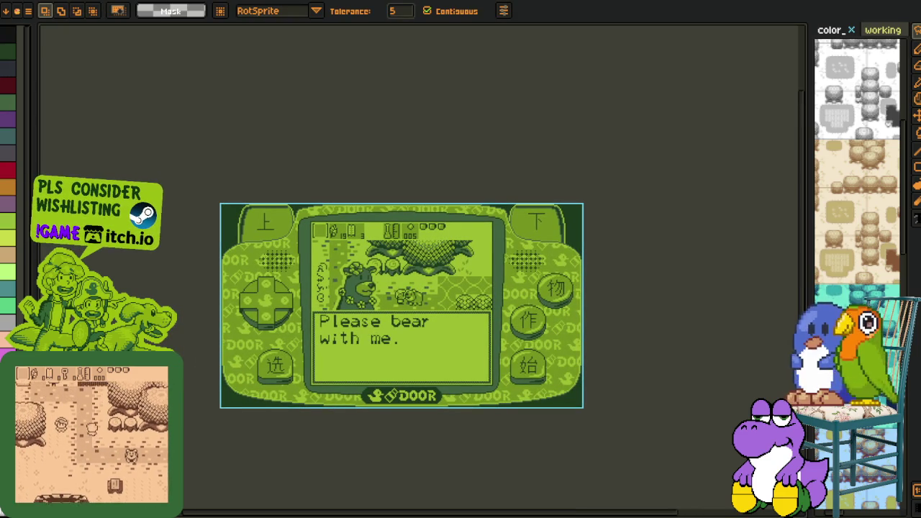
pyautogui.hotkey('ctrl', 'alt', 'i')
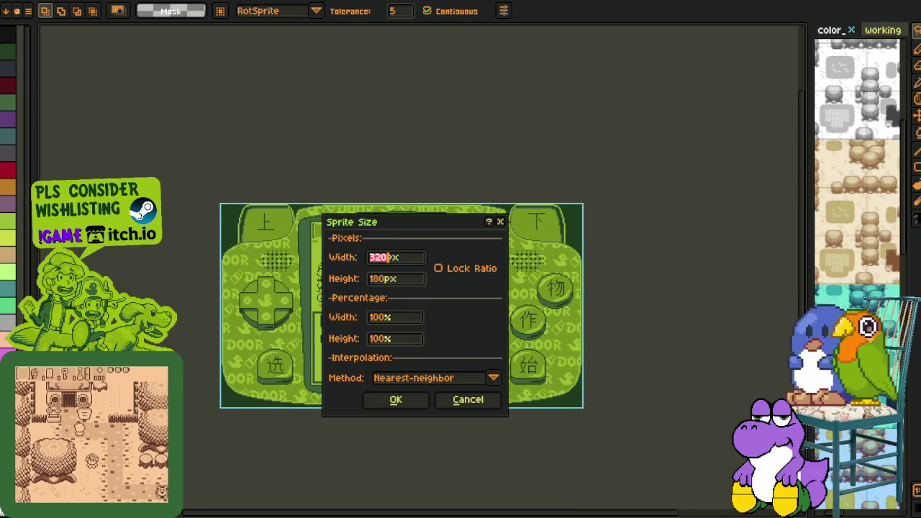
# Resize the sprite to 1917×1078 with width and height kept proportional, then zoom to check it.
pyautogui.write('1917')
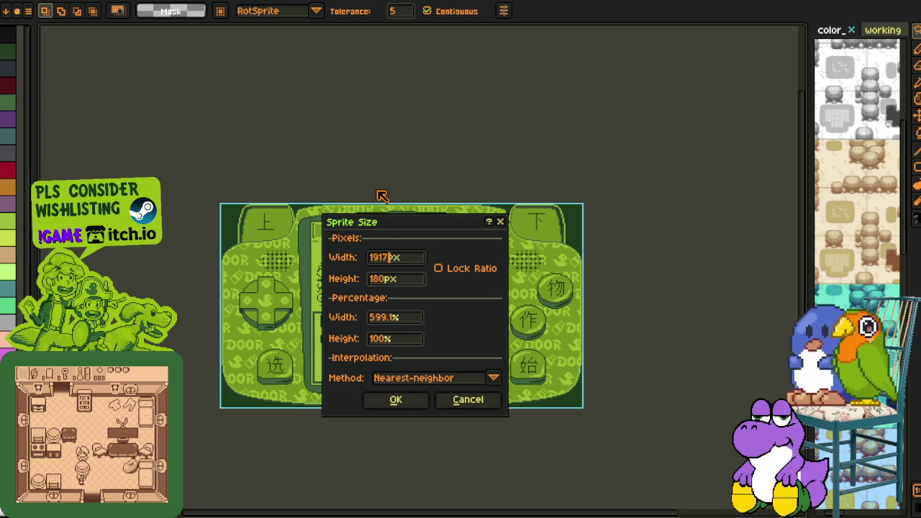
pyautogui.click(441, 268)
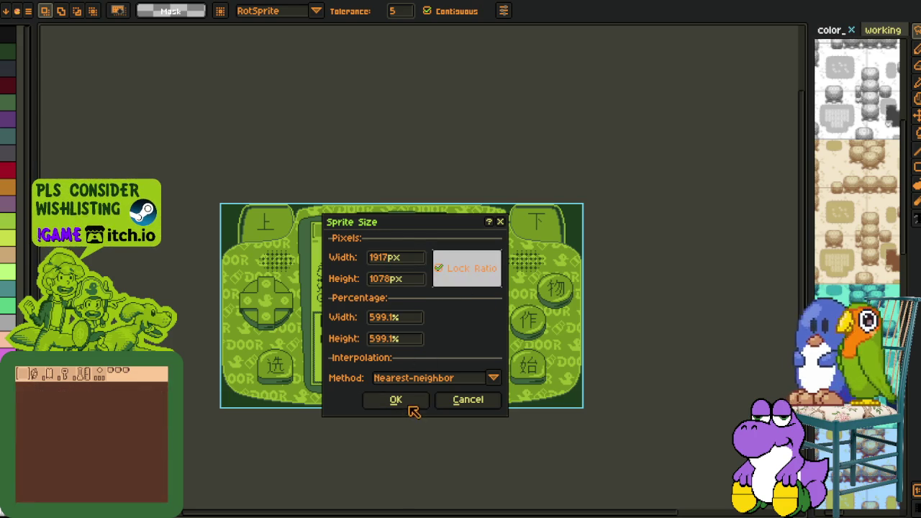
pyautogui.click(410, 406)
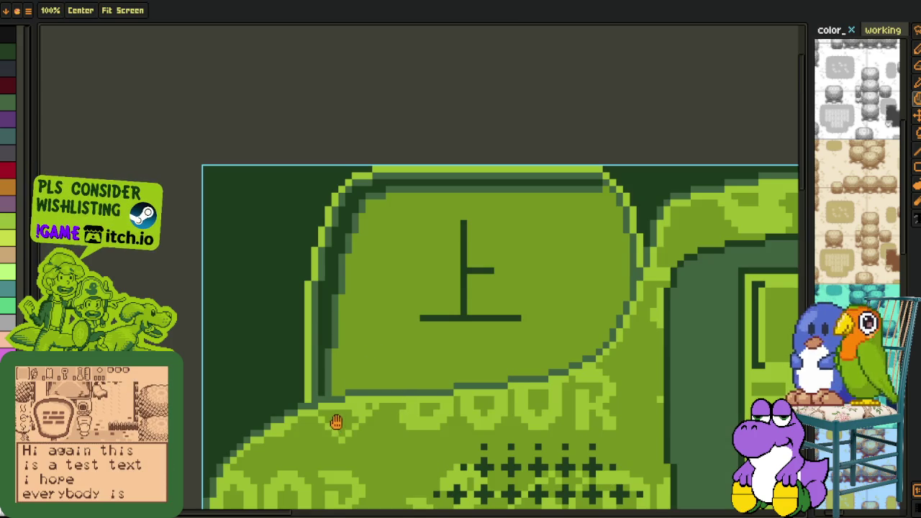
pyautogui.scroll(-3, 288, 360)
pyautogui.scroll(3, 239, 296)
pyautogui.scroll(-1, 167, 201)
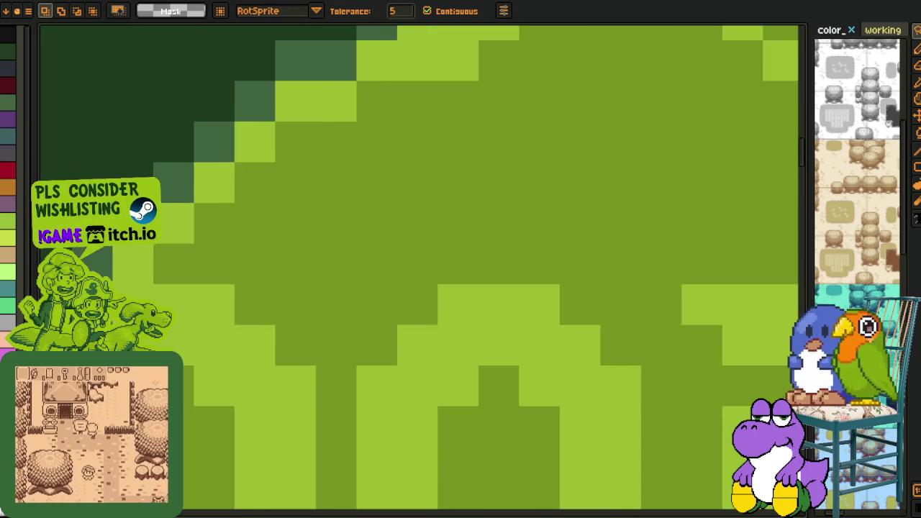
pyautogui.scroll(4, 167, 209)
pyautogui.scroll(-3, 168, 216)
pyautogui.scroll(-2, 454, 259)
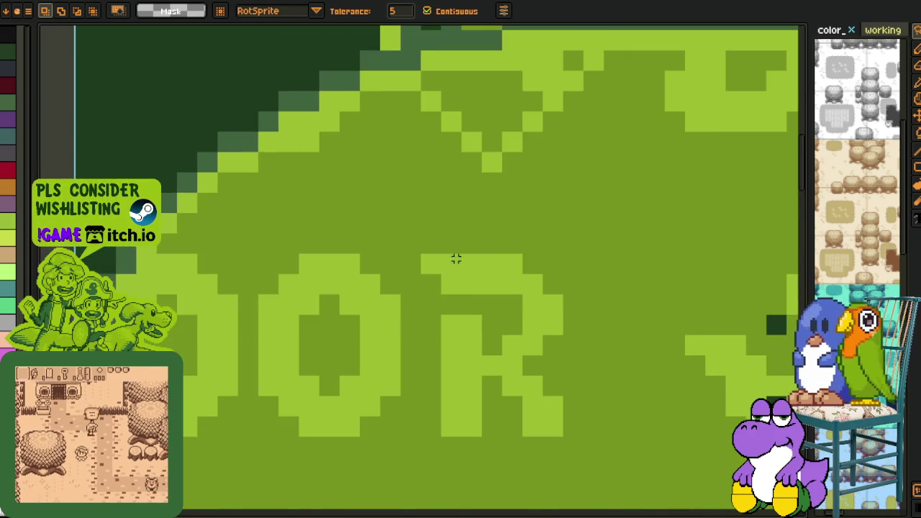
pyautogui.scroll(-1, 596, 278)
pyautogui.scroll(2, 314, 257)
pyautogui.scroll(2, 428, 280)
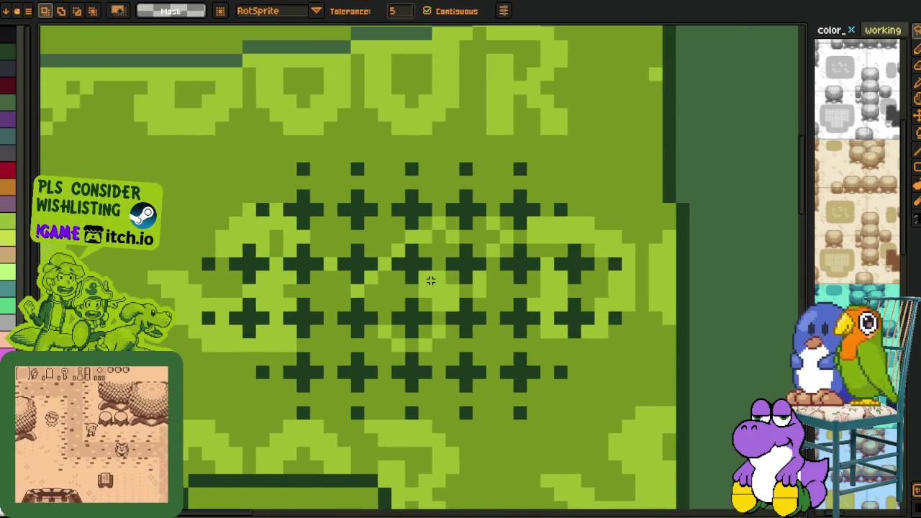
# Resize the sprite again with width 1920, proportions unlinked and the height value retyped.
pyautogui.hotkey('ctrl', 'alt', 'i')
pyautogui.write('1920')
pyautogui.click(440, 270)
pyautogui.doubleClick(396, 282)
pyautogui.write('10')
pyautogui.write('0')
pyautogui.press('Return')
# Pan across the resized image, test-move a dark pixel block, then undo the move.
pyautogui.scroll(-3, 458, 271)
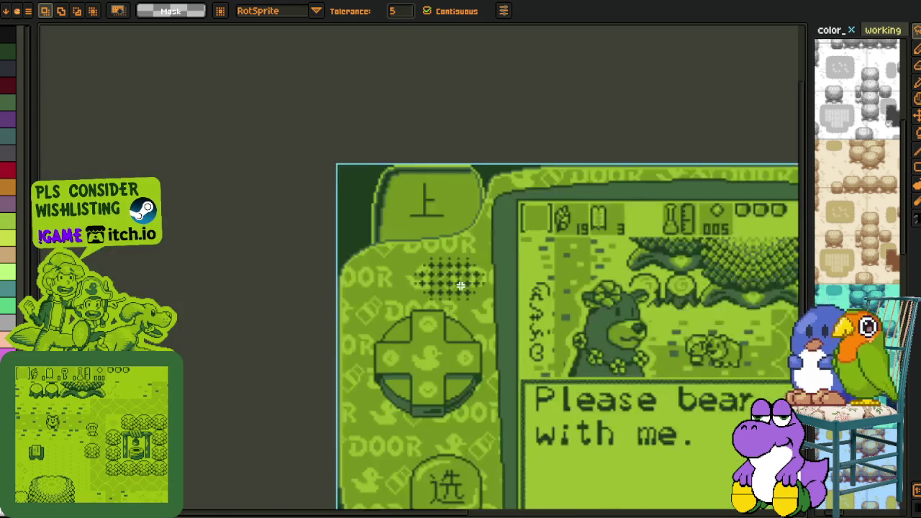
pyautogui.scroll(4, 415, 424)
pyautogui.moveTo(415, 423); pyautogui.dragTo(356, 218)
pyautogui.scroll(-2, 356, 218)
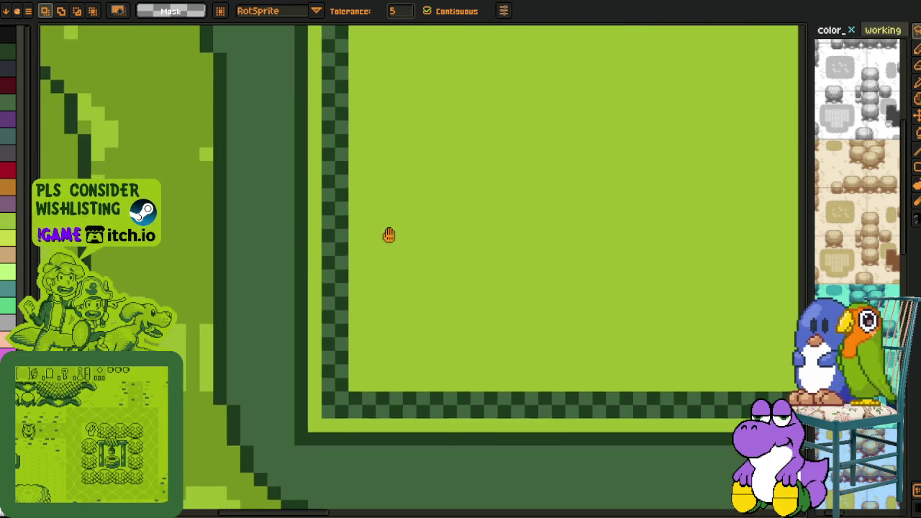
pyautogui.scroll(-3, 386, 232)
pyautogui.scroll(-3, 335, 285)
pyautogui.scroll(3, 350, 333)
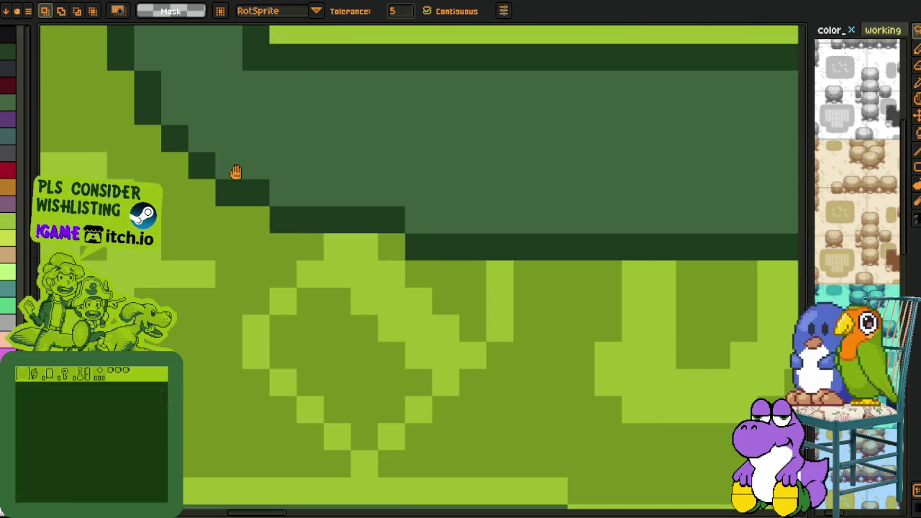
pyautogui.scroll(2, 245, 274)
pyautogui.click(246, 282)
pyautogui.moveTo(251, 290)
pyautogui.mouseDown()
pyautogui.moveTo(273, 251)
pyautogui.moveTo(657, 34)
pyautogui.moveTo(551, 415)
pyautogui.moveTo(581, 436)
pyautogui.moveTo(579, 385)
pyautogui.moveTo(633, 209)
pyautogui.moveTo(805, 28)
pyautogui.moveTo(627, 224)
pyautogui.moveTo(736, 193)
pyautogui.moveTo(728, 205)
pyautogui.moveTo(824, 79)
pyautogui.moveTo(783, 43)
pyautogui.moveTo(470, 446)
pyautogui.moveTo(479, 379)
pyautogui.moveTo(487, 396)
pyautogui.moveTo(806, 512)
pyautogui.moveTo(668, 422)
pyautogui.moveTo(605, 413)
pyautogui.mouseUp()
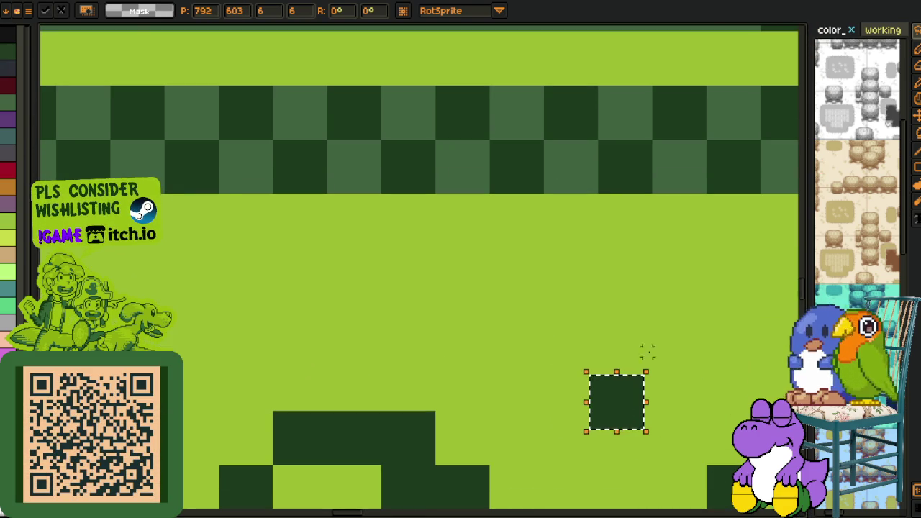
pyautogui.hotkey('ctrl', 'z')
# Zoom out to show the whole Game Boy screen and reopen the Sprite Size settings.
pyautogui.press('1')
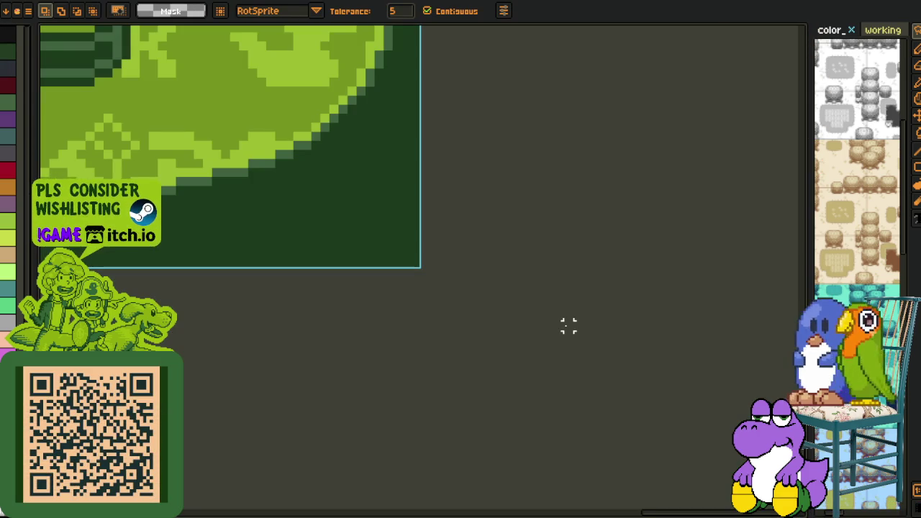
pyautogui.scroll(-2, 324, 281)
pyautogui.press('z')
pyautogui.moveTo(222, 175)
pyautogui.mouseDown()
pyautogui.moveTo(612, 382)
pyautogui.moveTo(540, 351)
pyautogui.mouseUp()
pyautogui.press('w')
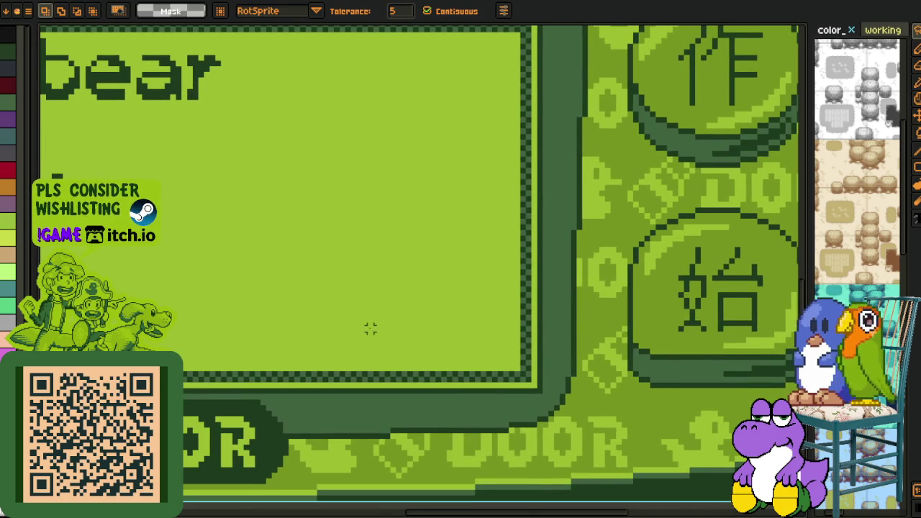
pyautogui.scroll(-2, 370, 328)
pyautogui.moveTo(186, 274); pyautogui.dragTo(454, 326)
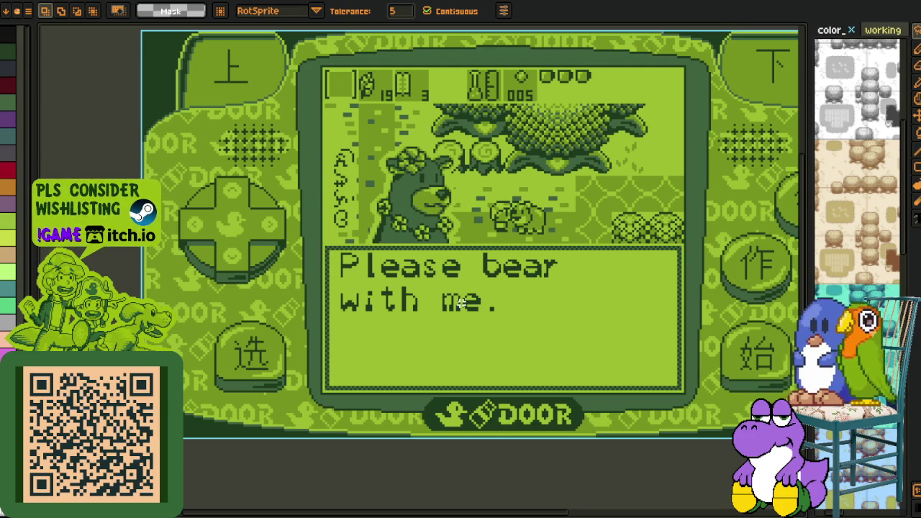
pyautogui.hotkey('ctrl', 'alt', 'i')
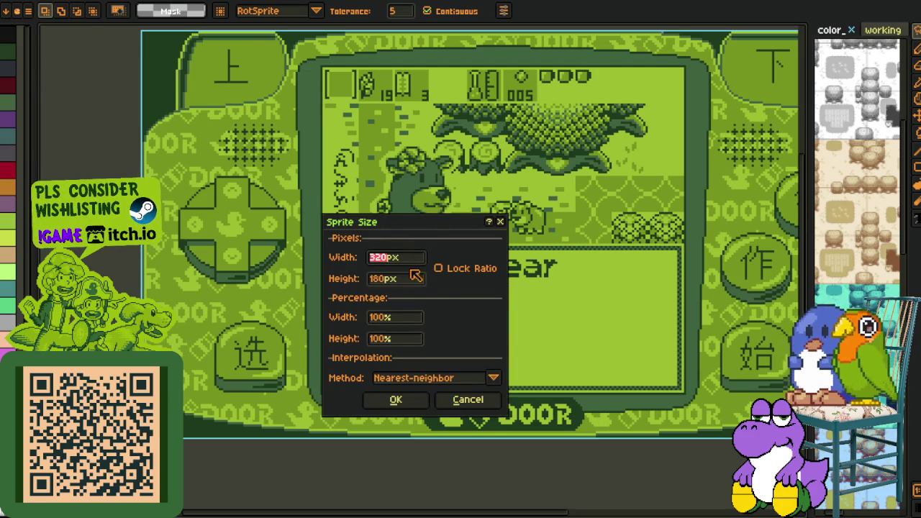
# Apply a first resize with the ratio lock toggled, then pan to the sprite's top-left corner.
pyautogui.click(438, 268)
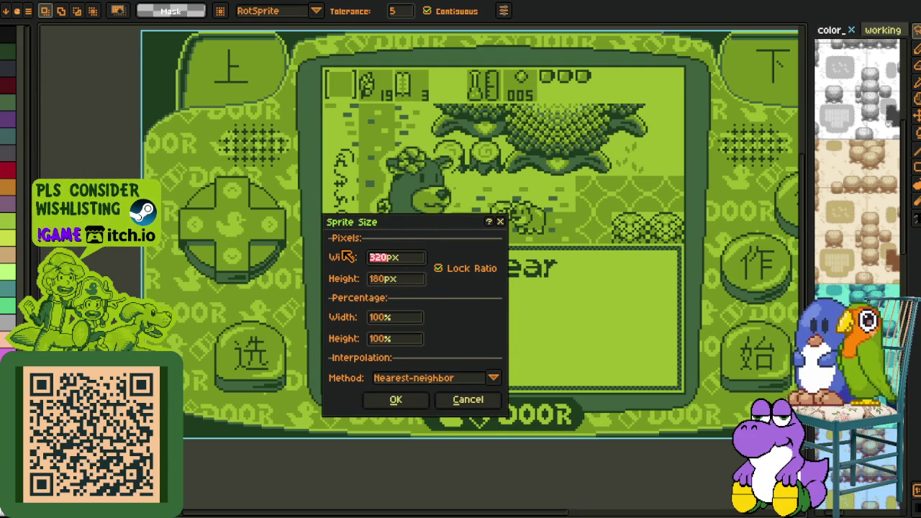
pyautogui.write('1907')
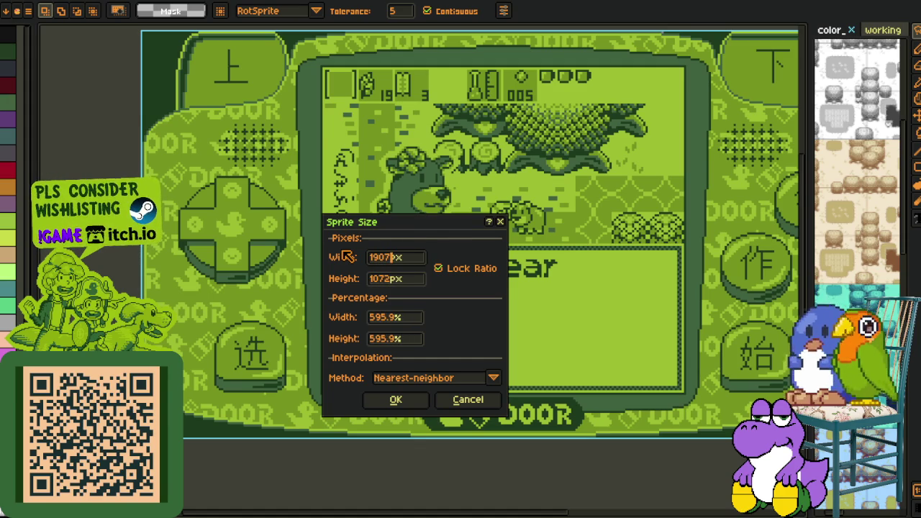
pyautogui.press('Return')
pyautogui.scroll(-2, 509, 283)
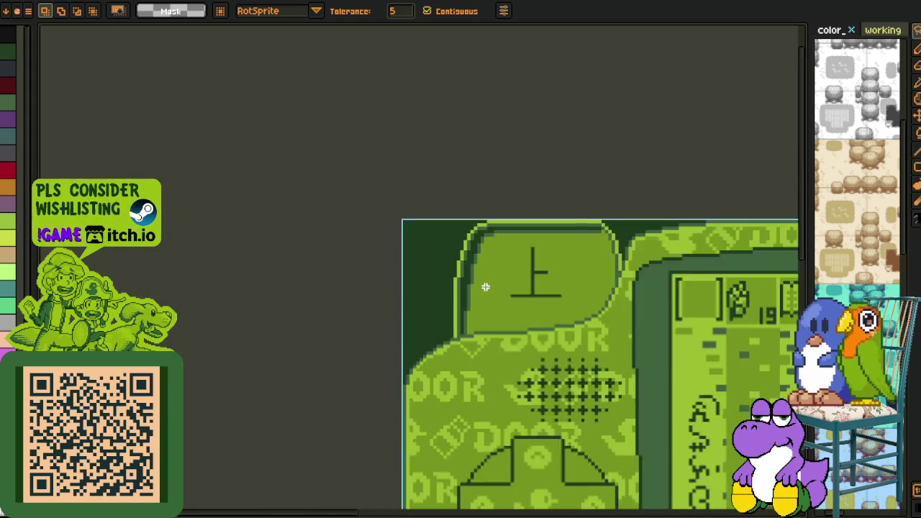
pyautogui.scroll(-1, 551, 365)
pyautogui.moveTo(428, 222); pyautogui.dragTo(240, 52)
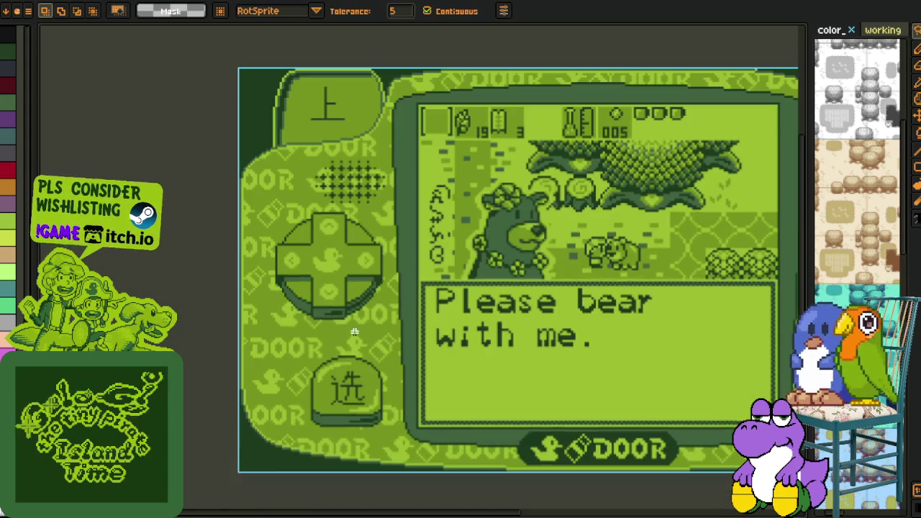
pyautogui.scroll(3, 317, 360)
pyautogui.scroll(-1, 317, 360)
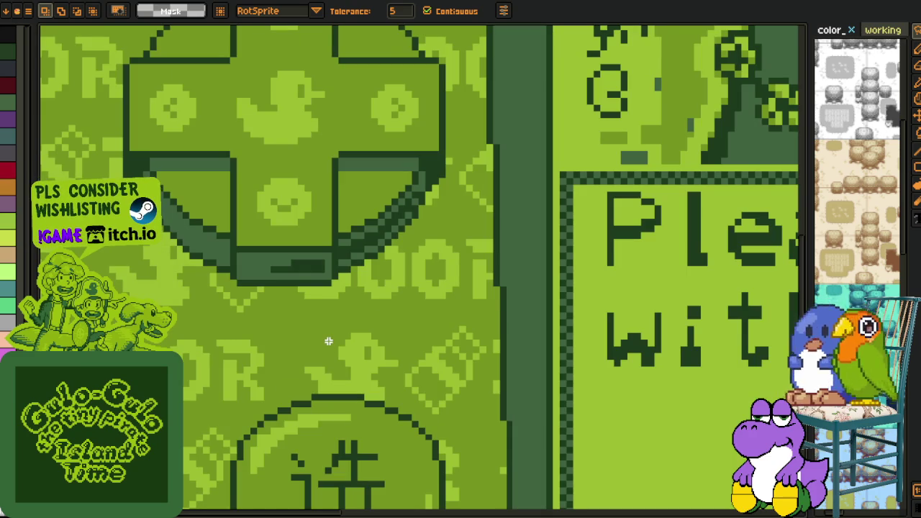
# Correct the sprite size to 1920×1080 with width and height unlinked.
pyautogui.hotkey('ctrl', 'alt', 'i')
pyautogui.write('192')
pyautogui.press('Return')
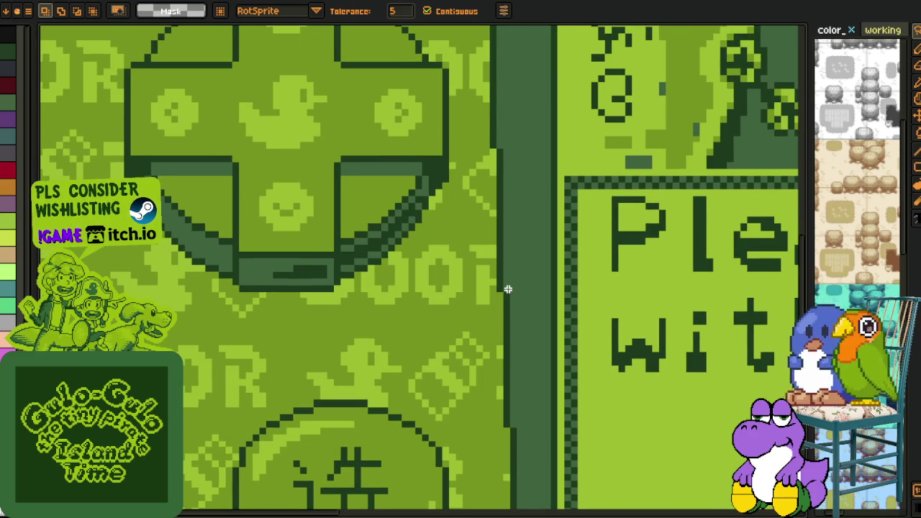
pyautogui.hotkey('ctrl', 'alt', 'i')
pyautogui.click(387, 282)
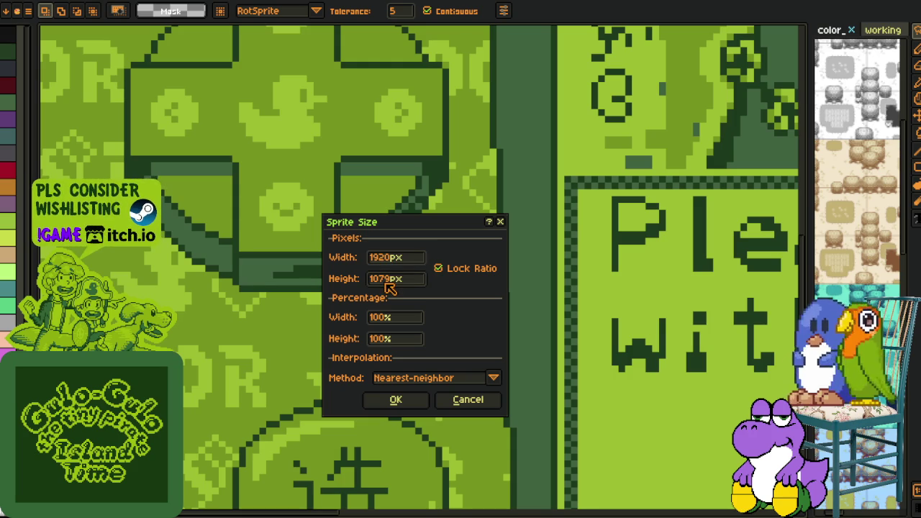
pyautogui.press('BackSpace')
pyautogui.write('80')
pyautogui.click(440, 269)
pyautogui.press('BackSpace')
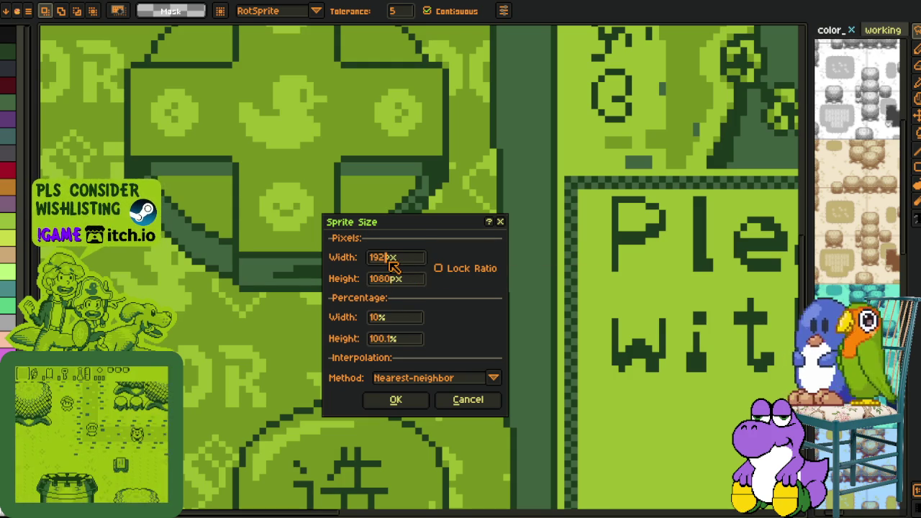
pyautogui.press('Return')
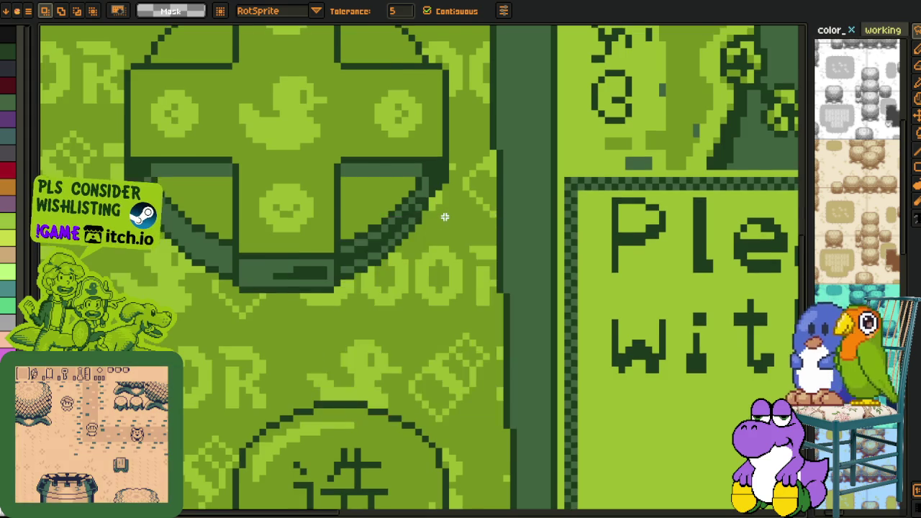
# Pan along the checkered border and move a selected dark pixel block to check its crisp edges.
pyautogui.scroll(5, 482, 361)
pyautogui.scroll(3, 482, 267)
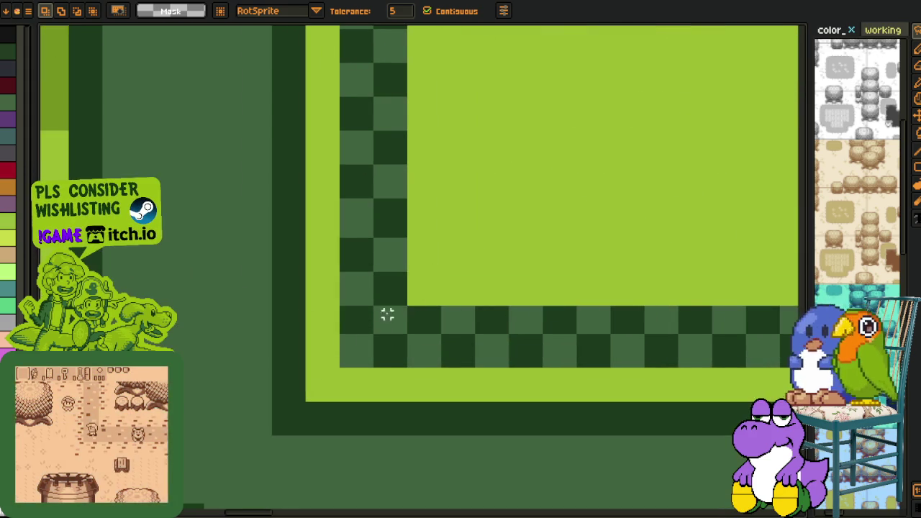
pyautogui.moveTo(286, 390); pyautogui.dragTo(317, 220)
pyautogui.scroll(1, 246, 278)
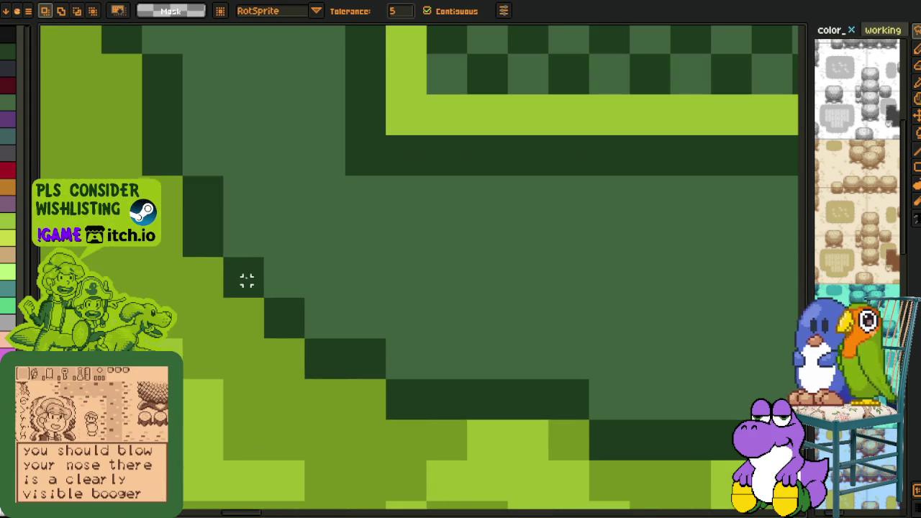
pyautogui.moveTo(238, 274)
pyautogui.mouseDown()
pyautogui.moveTo(740, 143)
pyautogui.moveTo(530, 376)
pyautogui.mouseUp()
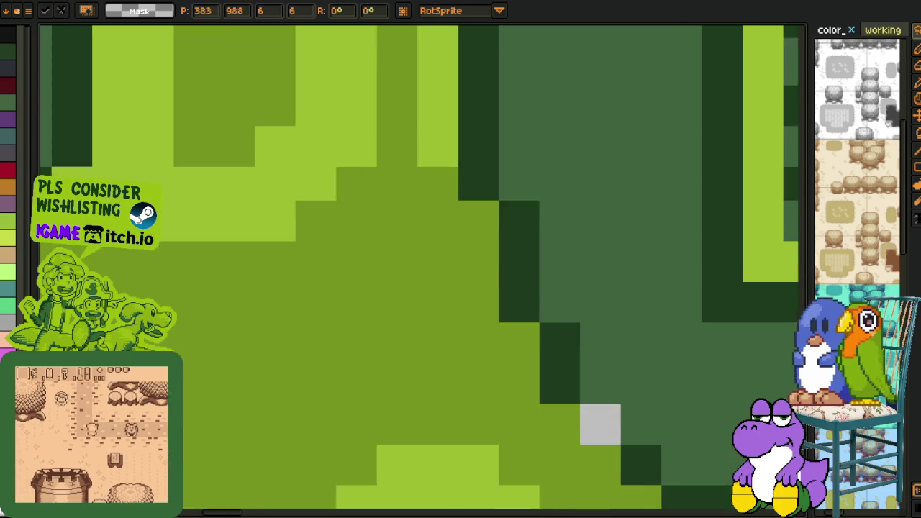
pyautogui.moveTo(756, 90)
pyautogui.mouseDown()
pyautogui.moveTo(460, 292)
pyautogui.moveTo(481, 293)
pyautogui.mouseUp()
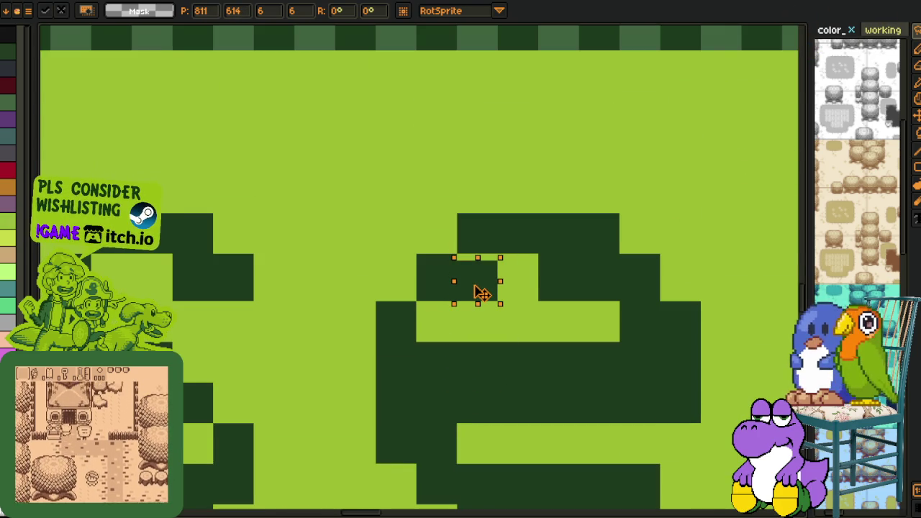
pyautogui.scroll(1, 481, 288)
pyautogui.scroll(1, 479, 280)
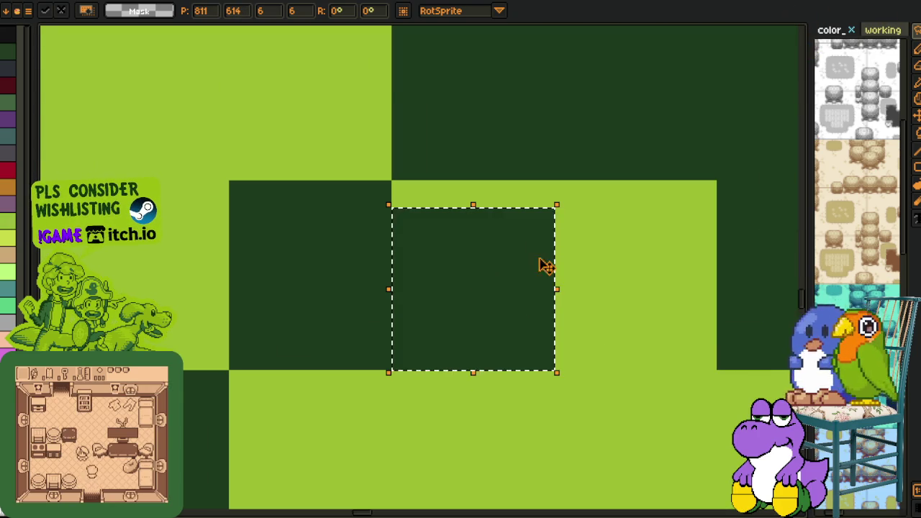
pyautogui.scroll(-1, 568, 255)
# Select the dialog box frame by colour to inspect it, then clear the selection.
pyautogui.press('w')
pyautogui.scroll(-2, 591, 250)
pyautogui.scroll(-2, 580, 257)
pyautogui.scroll(-2, 522, 368)
pyautogui.scroll(1, 515, 367)
pyautogui.scroll(3, 468, 389)
pyautogui.click(473, 376)
pyautogui.scroll(5, 472, 375)
pyautogui.scroll(-6, 460, 372)
pyautogui.hotkey('ctrl', 'd')
pyautogui.press('z')
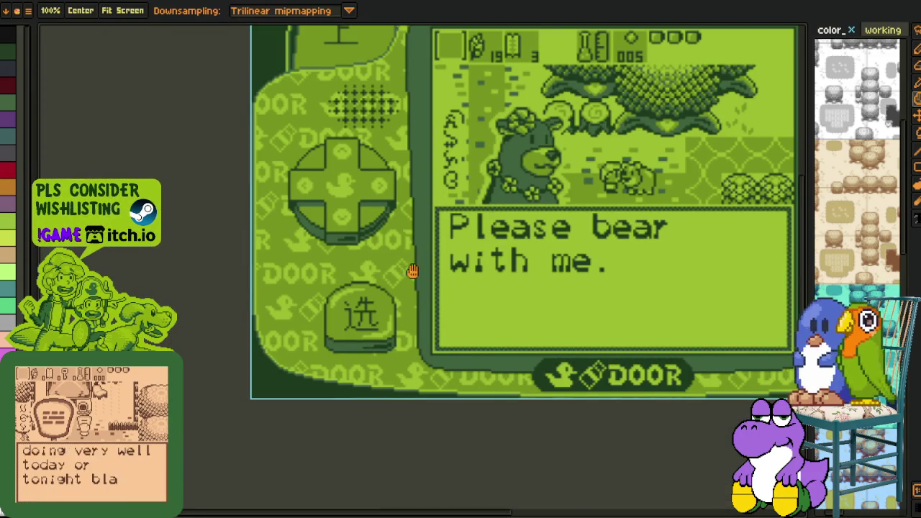
pyautogui.scroll(-3, 412, 271)
# Open the GIF export settings and close them without exporting.
pyautogui.press('w')
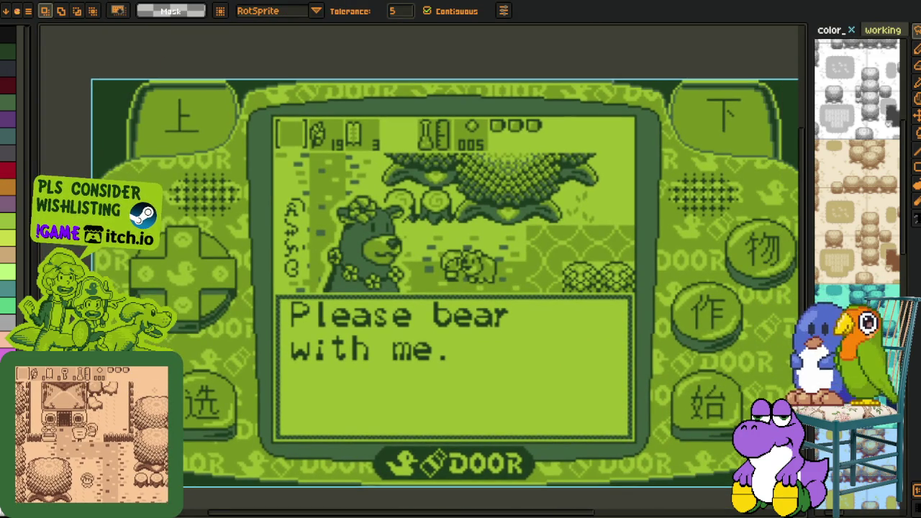
pyautogui.click(28, 11)
pyautogui.moveTo(29, 100)
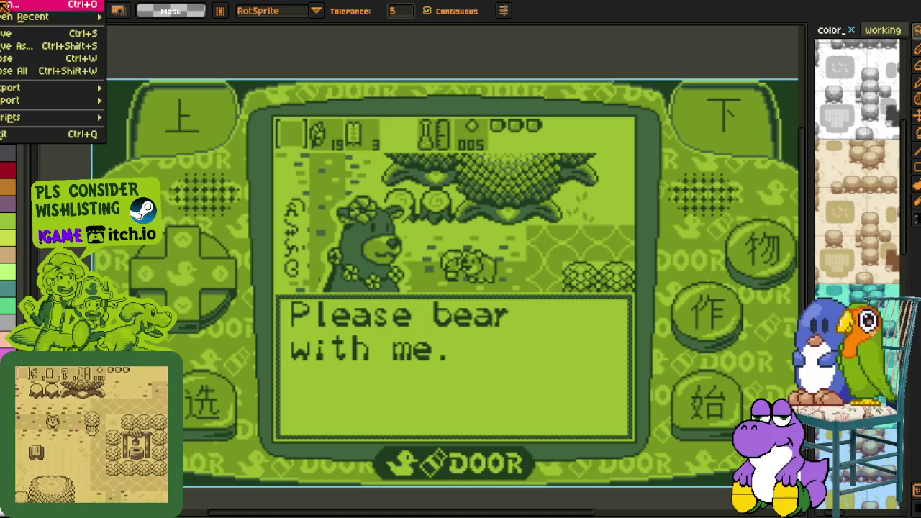
pyautogui.click(146, 87)
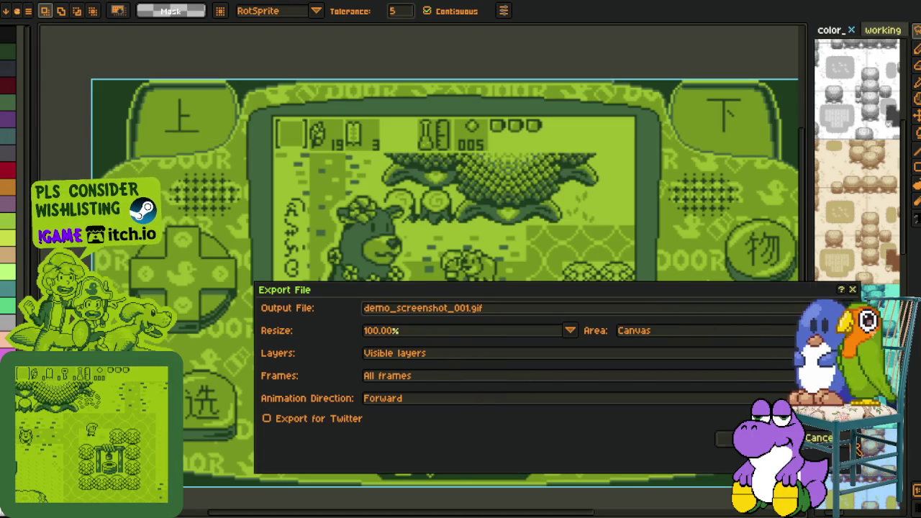
pyautogui.click(727, 438)
# Show the timeline, view frames 2–4, and switch to the green screenshot document and back.
pyautogui.press('Tab')
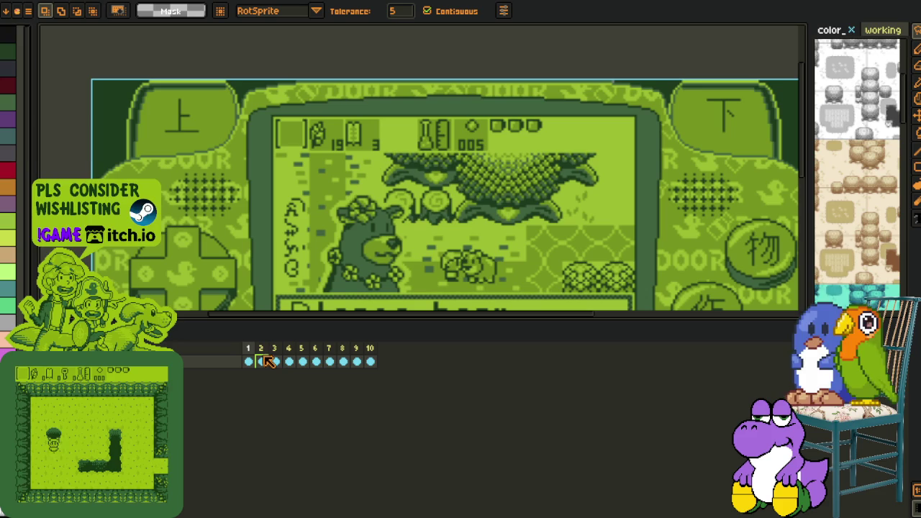
pyautogui.click(262, 359)
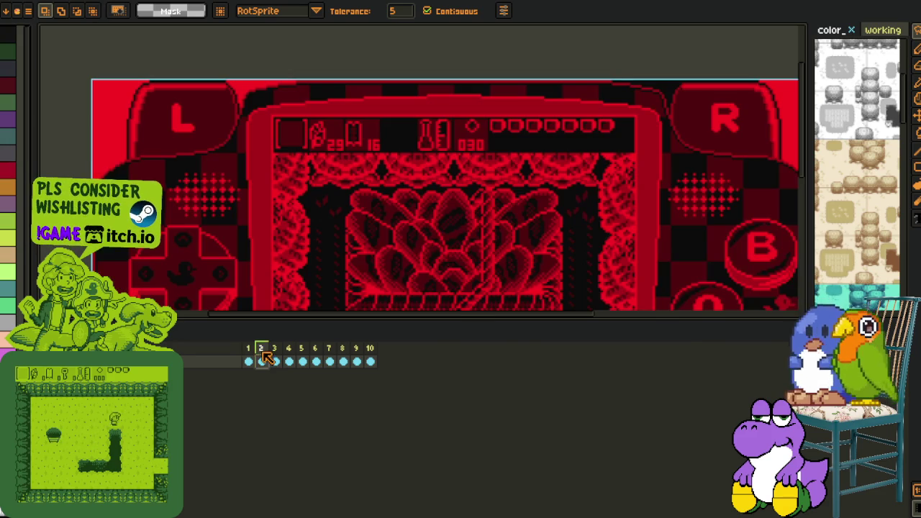
pyautogui.click(275, 356)
pyautogui.click(288, 356)
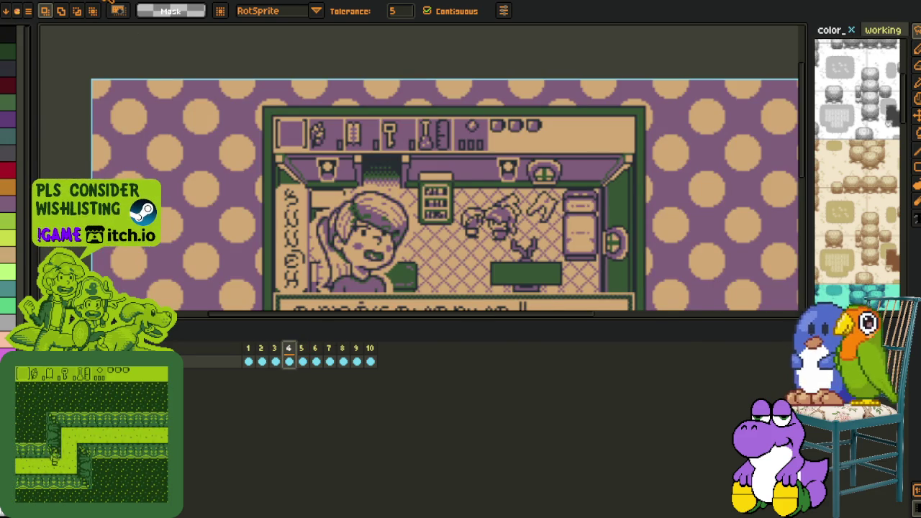
pyautogui.click(109, 3)
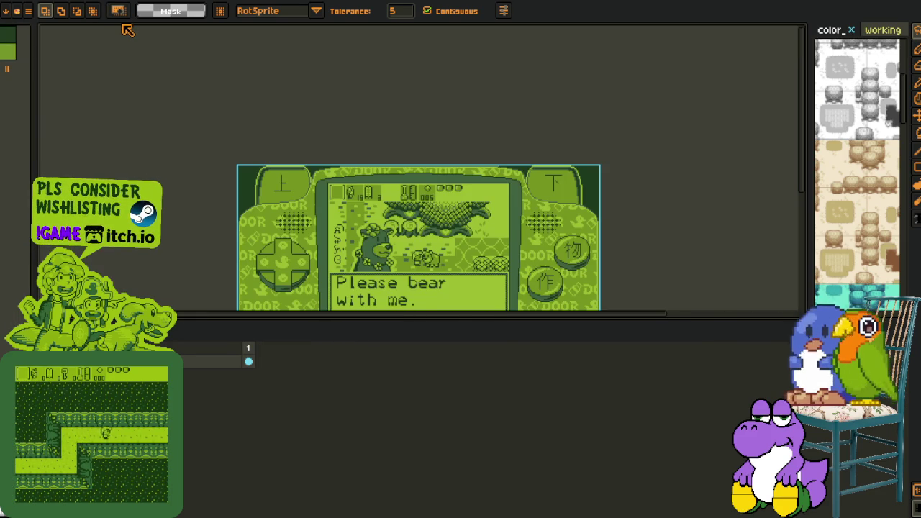
pyautogui.click(31, 2)
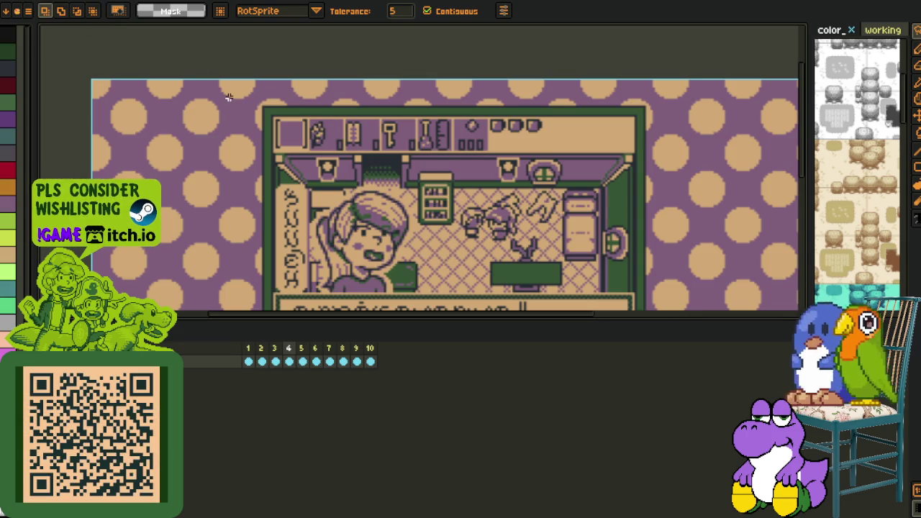
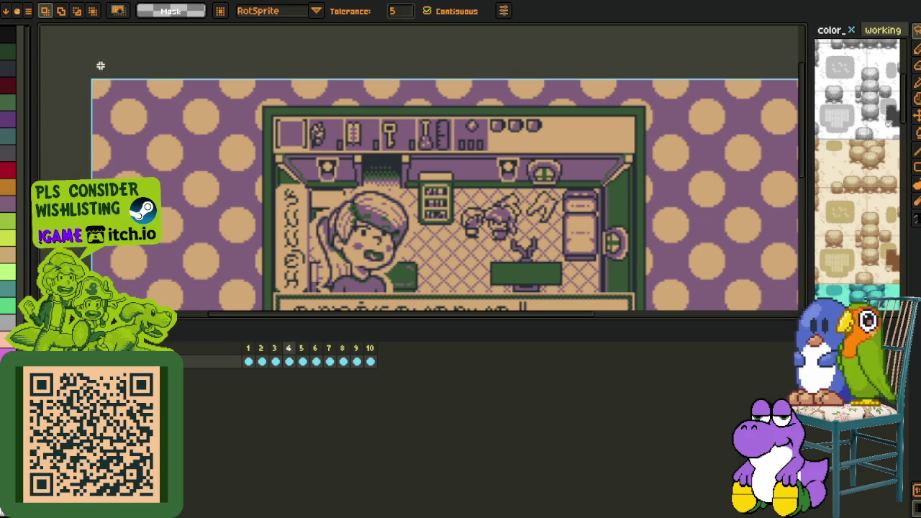
# Generate a sprite sheet of all ten polka-dot frames via Export Sprite Sheet.
pyautogui.hotkey('alt', 'f')
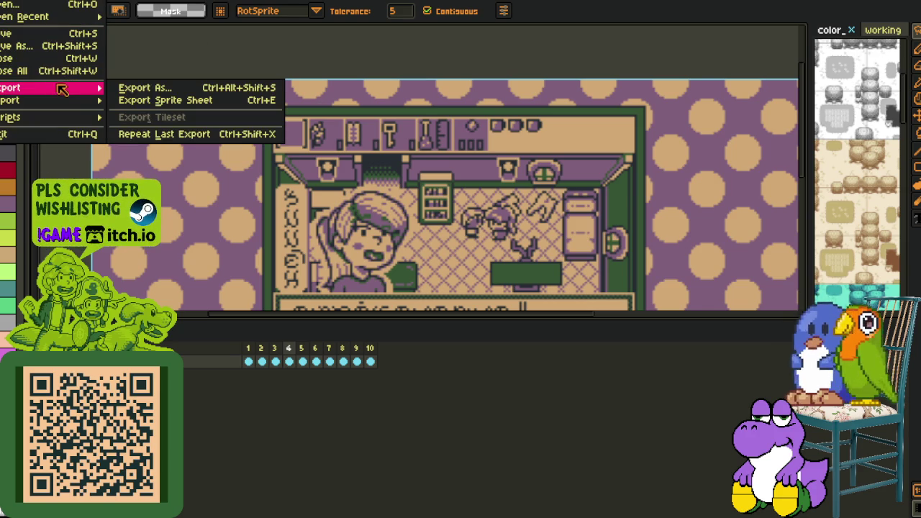
pyautogui.press('Return')
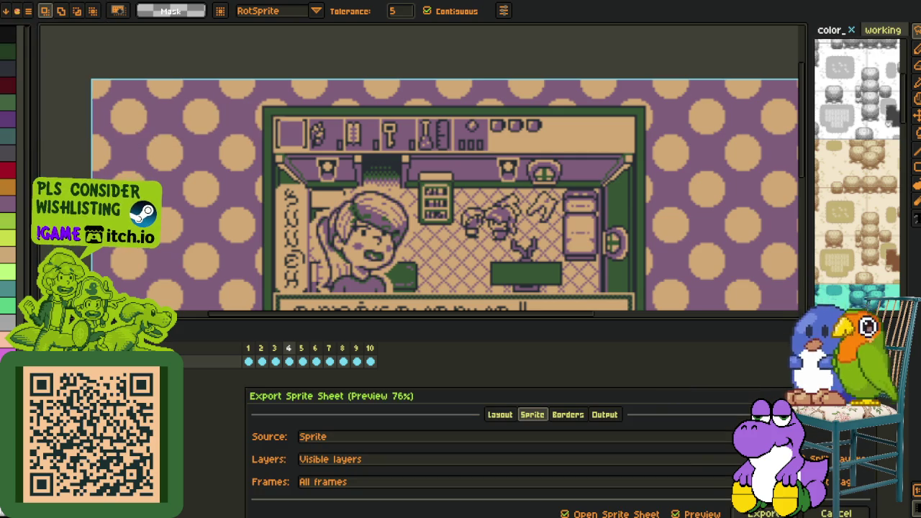
pyautogui.press('Return')
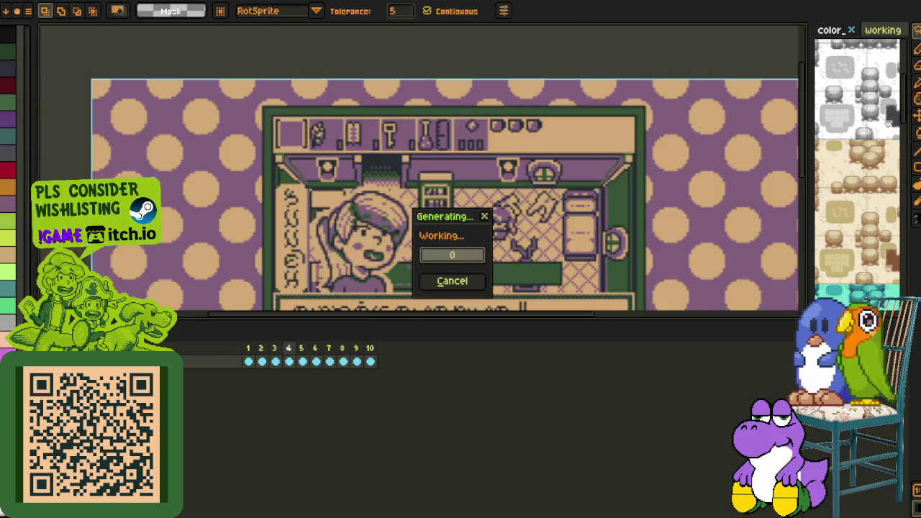
pyautogui.scroll(-2, 451, 206)
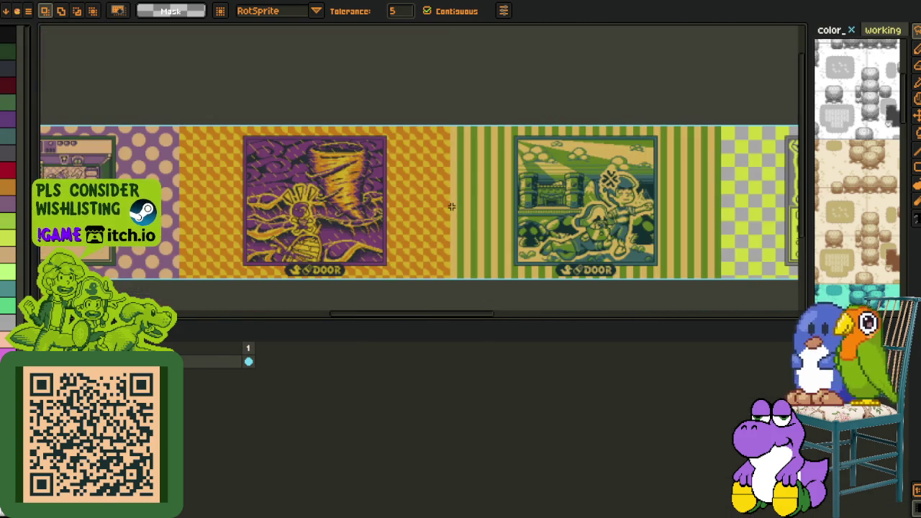
pyautogui.scroll(-2, 451, 206)
# Hide the timeline, pan along the horizontal strip, and bring up the green game-screen document.
pyautogui.press('Tab')
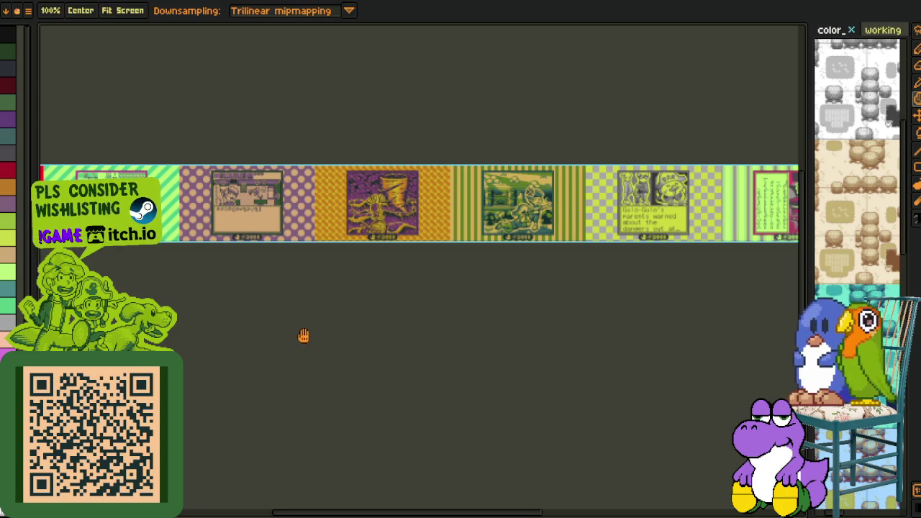
pyautogui.moveTo(302, 335); pyautogui.dragTo(527, 325)
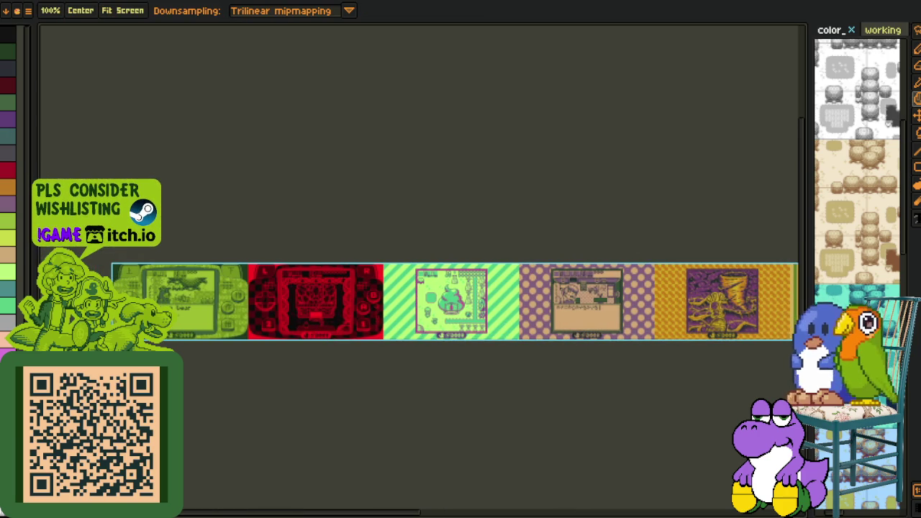
pyautogui.press('w')
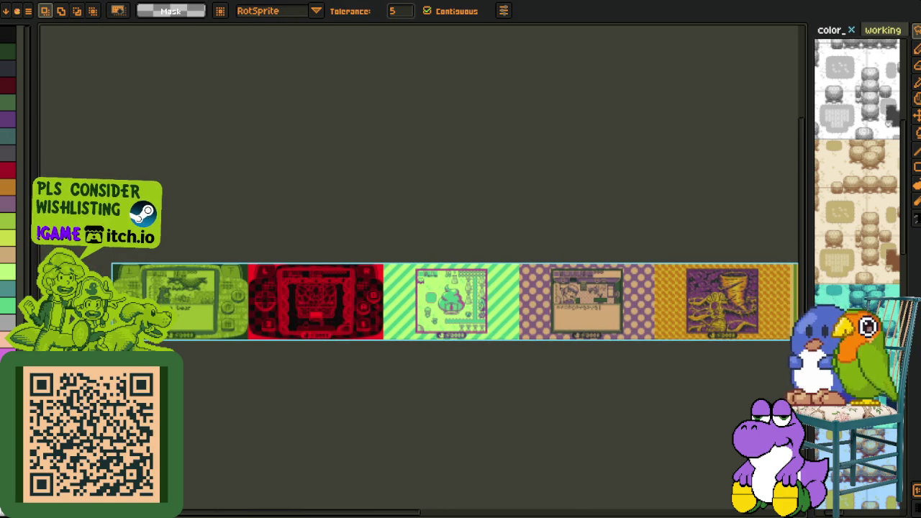
pyautogui.click(811, 30)
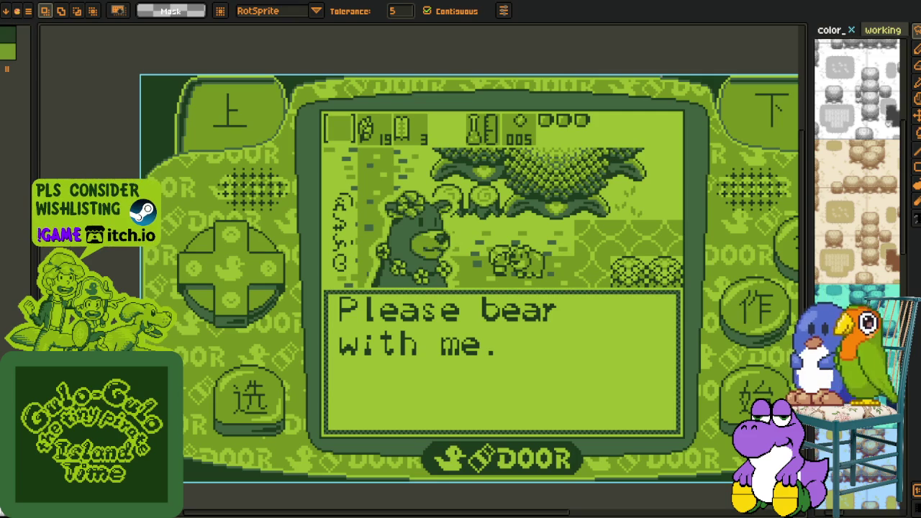
# Apply a first Sprite Size change to the green screen with proportions locked.
pyautogui.hotkey('ctrl', 'alt', 'i')
pyautogui.click(438, 268)
pyautogui.write('1')
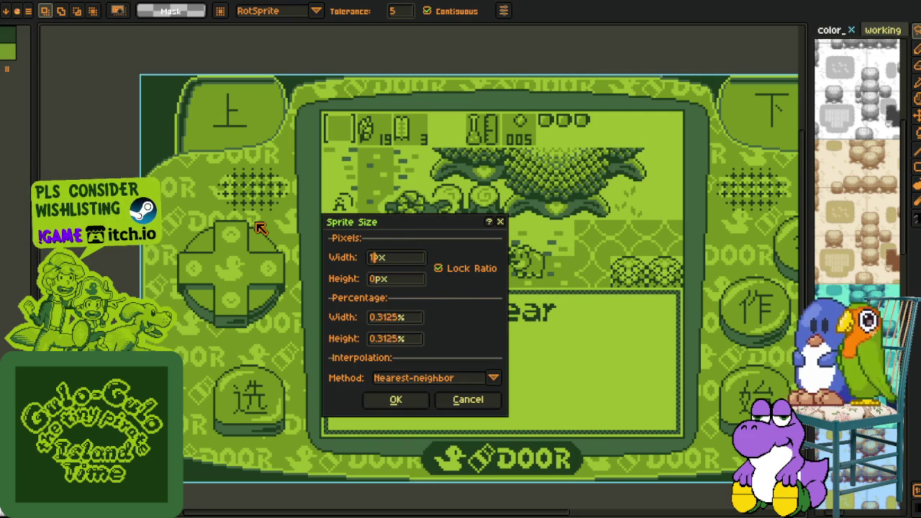
pyautogui.press('Return')
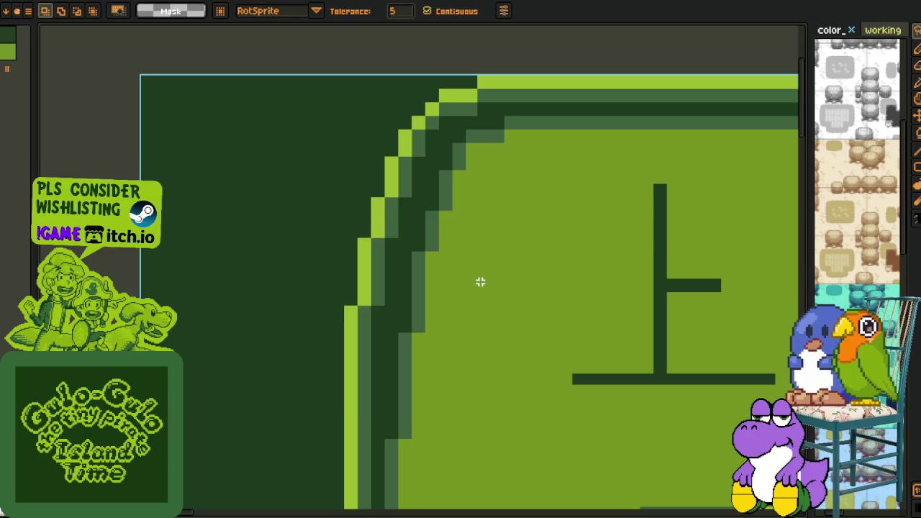
# Resize the green screen to 1920 px wide, unlocking the ratio to adjust height separately.
pyautogui.hotkey('ctrl', 'alt', 'i')
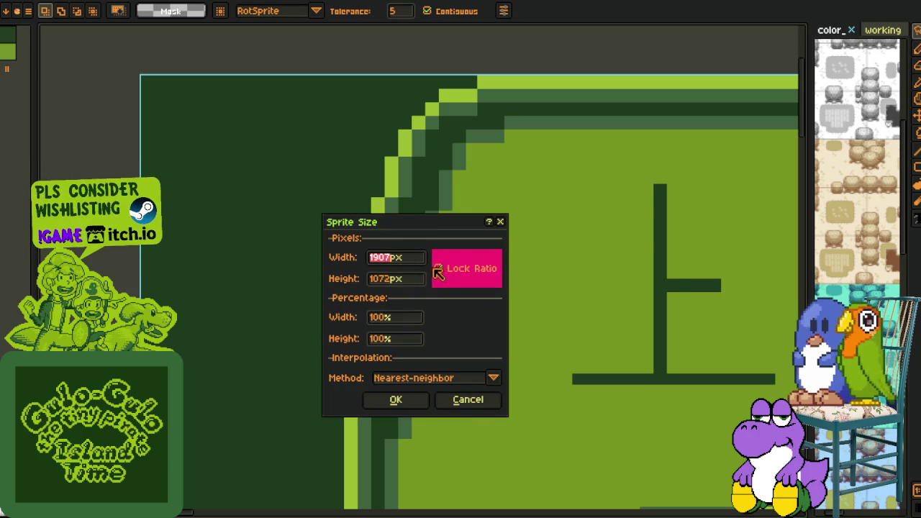
pyautogui.click(440, 271)
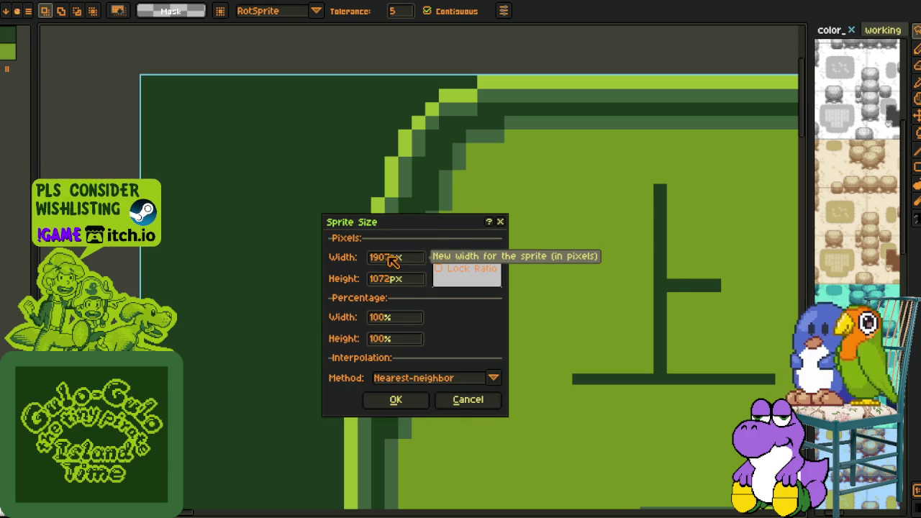
pyautogui.click(438, 268)
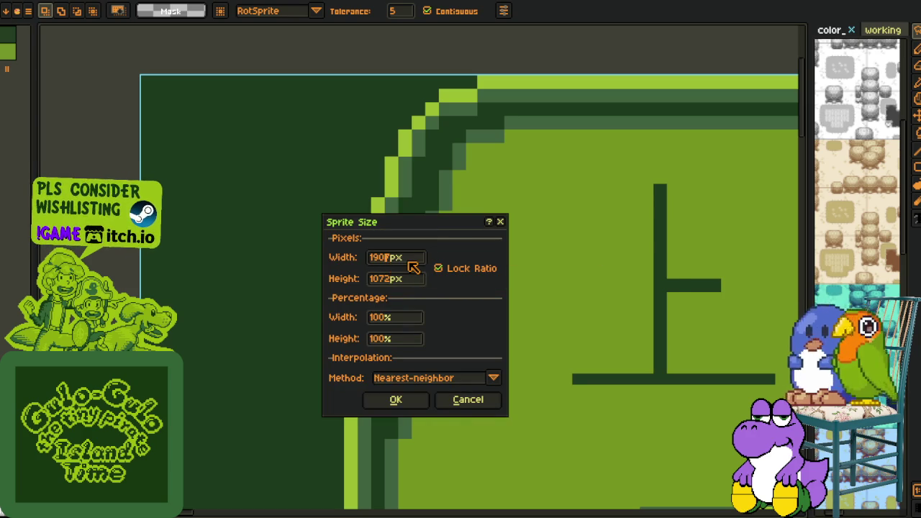
pyautogui.press('BackSpace')
pyautogui.press('BackSpace')
pyautogui.write('7')
pyautogui.press('BackSpace')
pyautogui.write('20')
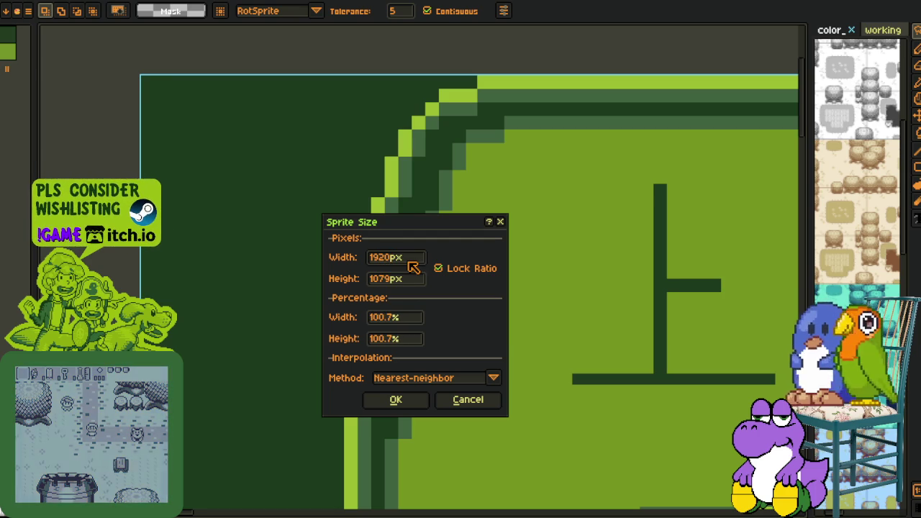
pyautogui.click(438, 268)
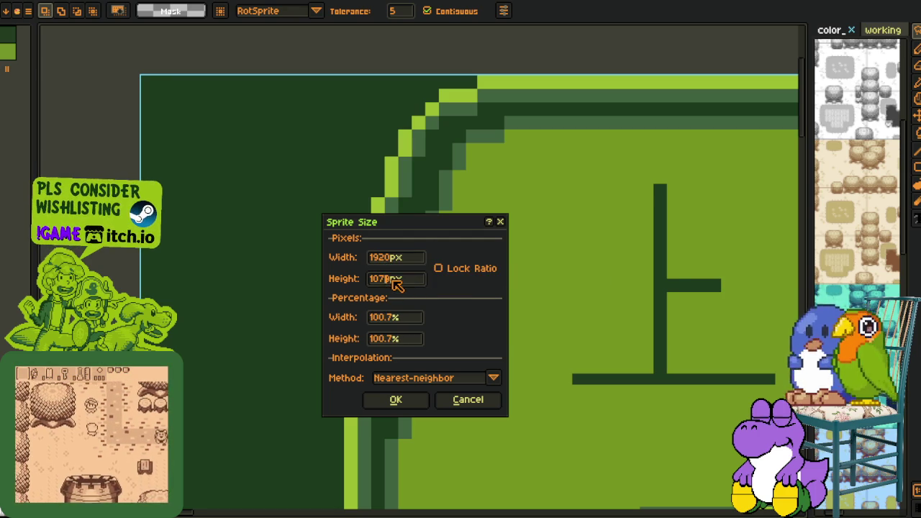
pyautogui.press('BackSpace')
pyautogui.press('BackSpace')
pyautogui.press('Return')
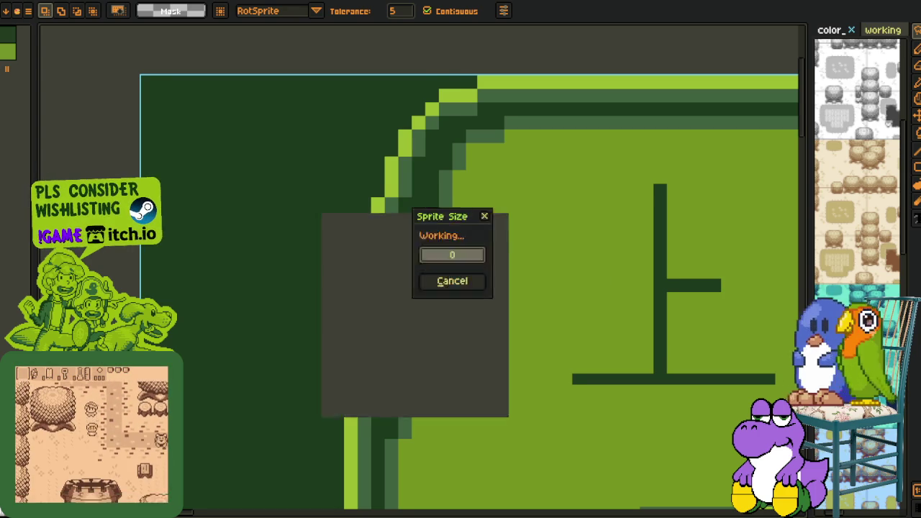
# Save the 1920×1079 green screen and close the current sprite.
pyautogui.scroll(-3, 551, 243)
pyautogui.scroll(-2, 554, 291)
pyautogui.scroll(1, 554, 292)
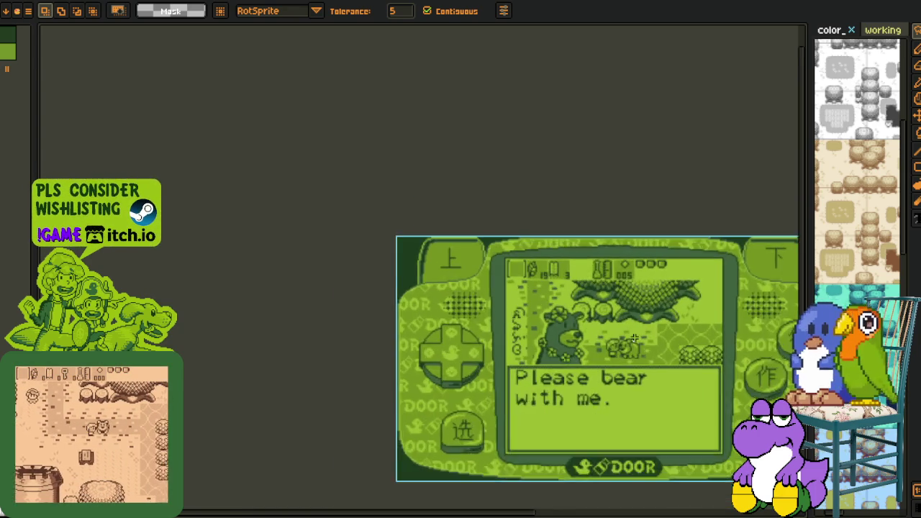
pyautogui.scroll(2, 554, 291)
pyautogui.hotkey('ctrl', 's')
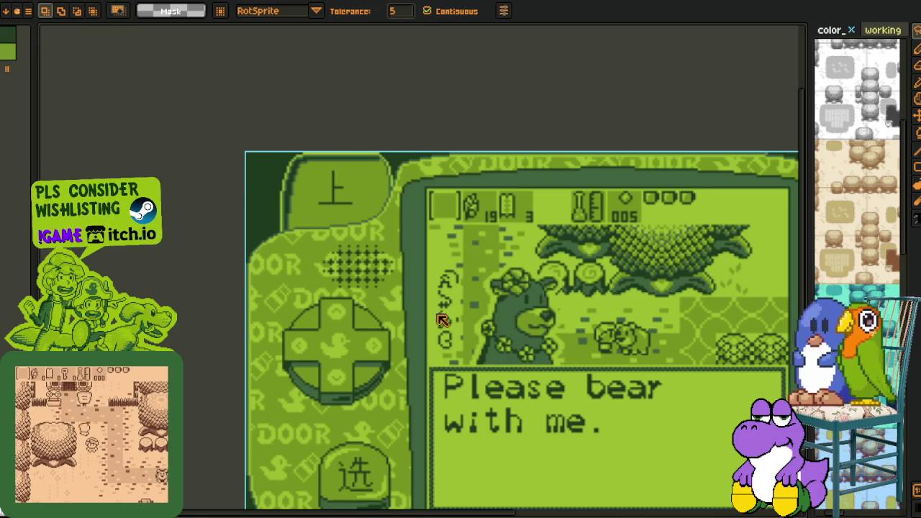
pyautogui.hotkey('ctrl', 'q')
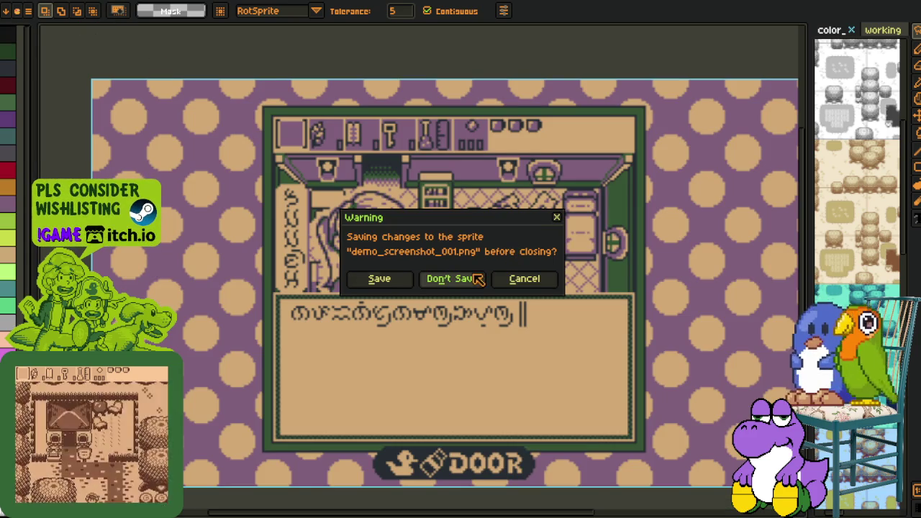
# Discard changes to demo_screenshot_001.png and pan across the green game screen.
pyautogui.click(452, 278)
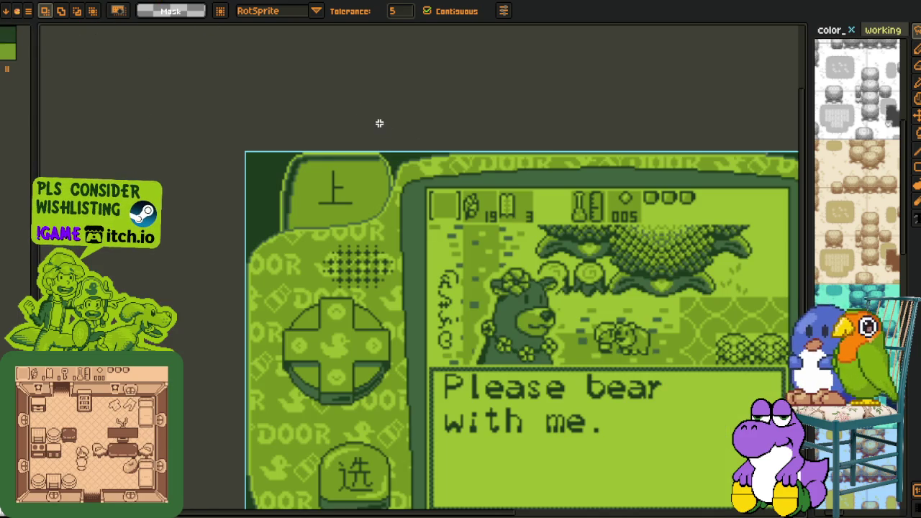
pyautogui.scroll(-1, 431, 166)
pyautogui.scroll(1, 508, 217)
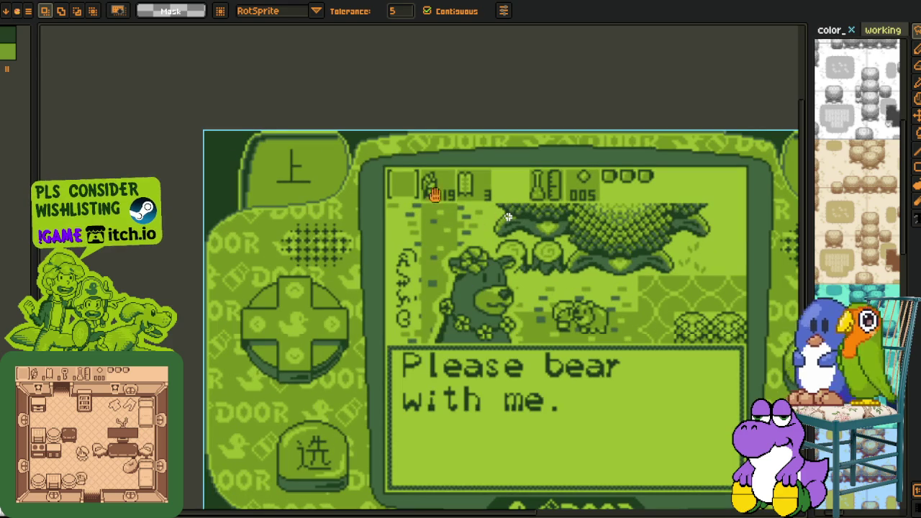
pyautogui.moveTo(508, 217)
pyautogui.mouseDown()
pyautogui.moveTo(347, 140)
pyautogui.moveTo(323, 149)
pyautogui.mouseUp()
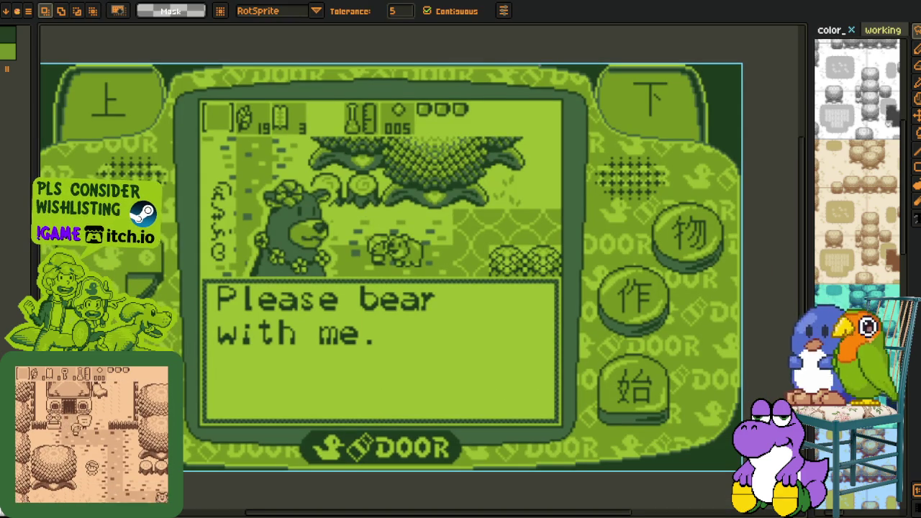
pyautogui.press('i')
pyautogui.press('w')
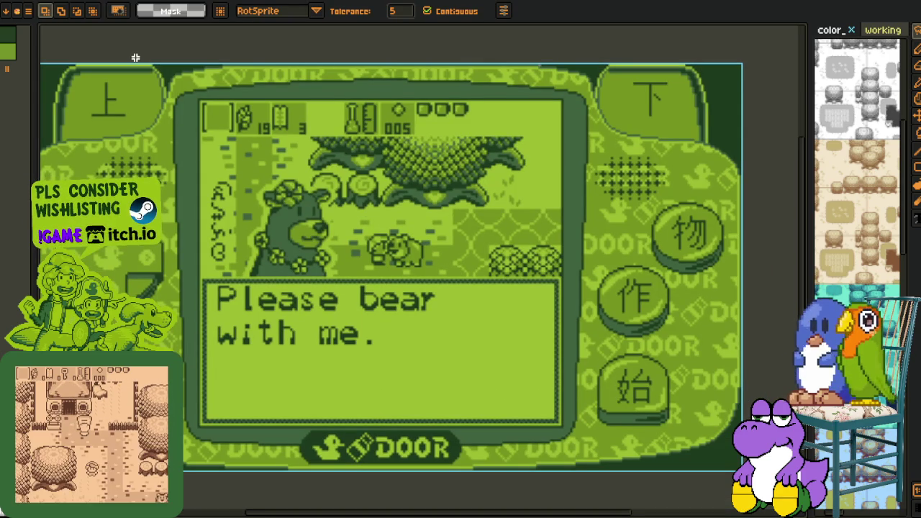
# Magic-wand a dark pixel block in the dialogue text and drag it upward.
pyautogui.scroll(5, 245, 277)
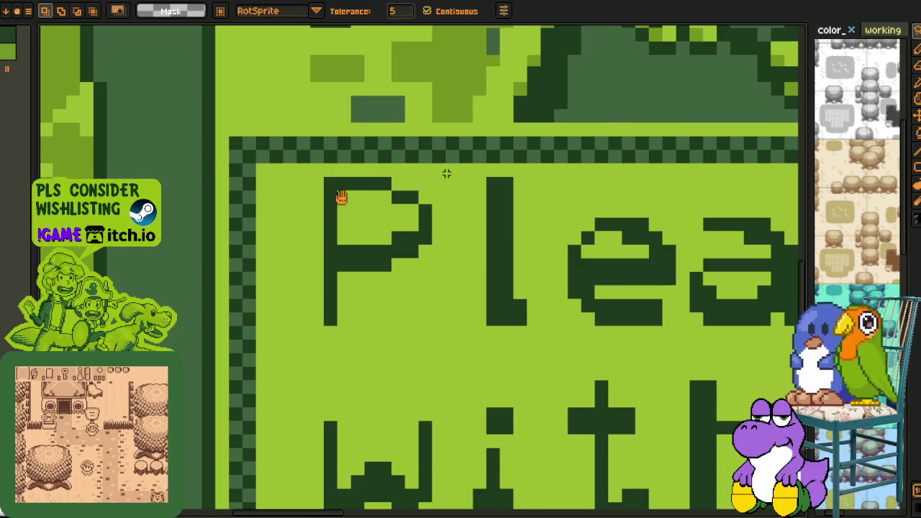
pyautogui.scroll(-2, 411, 267)
pyautogui.scroll(4, 411, 277)
pyautogui.click(421, 289)
pyautogui.moveTo(425, 294)
pyautogui.mouseDown()
pyautogui.moveTo(384, 87)
pyautogui.moveTo(358, 228)
pyautogui.moveTo(382, 288)
pyautogui.moveTo(432, 267)
pyautogui.moveTo(428, 250)
pyautogui.moveTo(396, 493)
pyautogui.moveTo(468, 294)
pyautogui.moveTo(425, 284)
pyautogui.moveTo(206, 487)
pyautogui.moveTo(795, 176)
pyautogui.moveTo(781, 25)
pyautogui.moveTo(405, 304)
pyautogui.moveTo(473, 391)
pyautogui.moveTo(468, 435)
pyautogui.moveTo(333, 483)
pyautogui.moveTo(390, 470)
pyautogui.moveTo(388, 459)
pyautogui.moveTo(350, 493)
pyautogui.moveTo(223, 448)
pyautogui.moveTo(189, 421)
pyautogui.moveTo(146, 328)
pyautogui.moveTo(144, 277)
pyautogui.moveTo(89, 171)
pyautogui.moveTo(99, 165)
pyautogui.moveTo(197, 263)
pyautogui.moveTo(804, 242)
pyautogui.moveTo(689, 257)
pyautogui.moveTo(667, 248)
pyautogui.mouseUp()
# Undo the moved pixel block in the dialogue text.
pyautogui.scroll(-1, 568, 220)
pyautogui.scroll(-2, 557, 237)
pyautogui.press('space')
pyautogui.scroll(2, 331, 477)
pyautogui.scroll(5, 359, 468)
pyautogui.scroll(3, 421, 446)
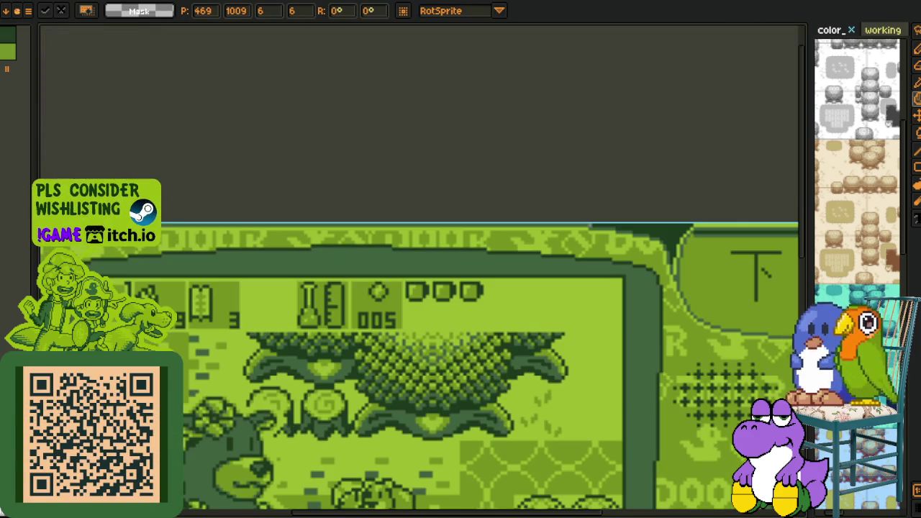
pyautogui.hotkey('ctrl', 'z')
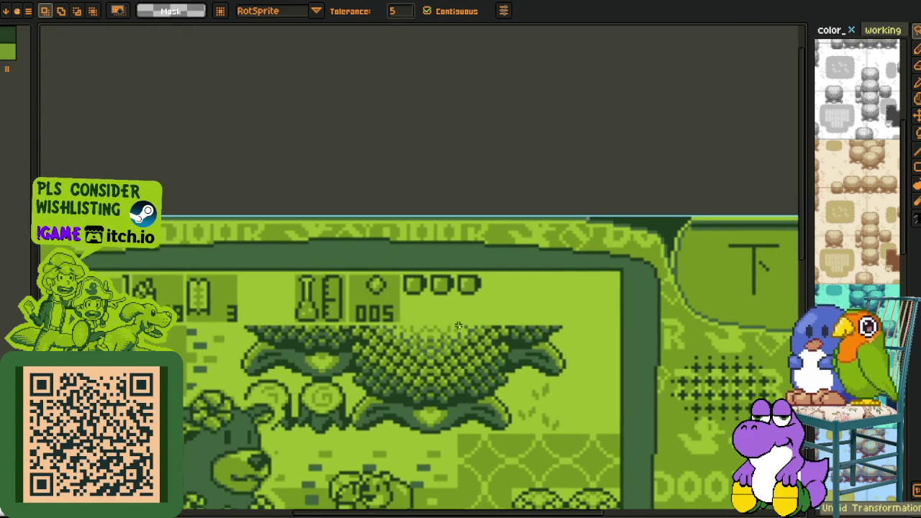
# Undo both sprite resizes, returning the green screen to 320×180 px.
pyautogui.scroll(-1, 354, 309)
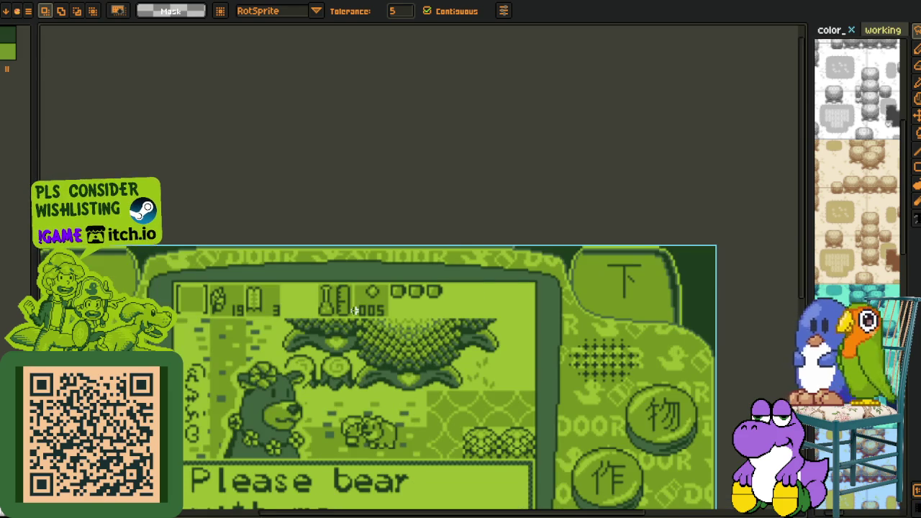
pyautogui.scroll(-1, 353, 310)
pyautogui.hotkey('ctrl', 'z')
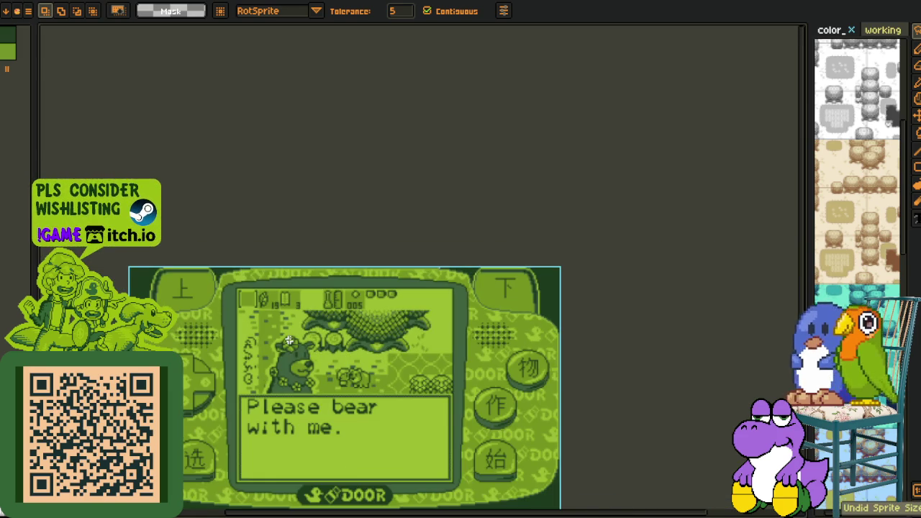
pyautogui.hotkey('ctrl', 'z')
pyautogui.scroll(3, 440, 464)
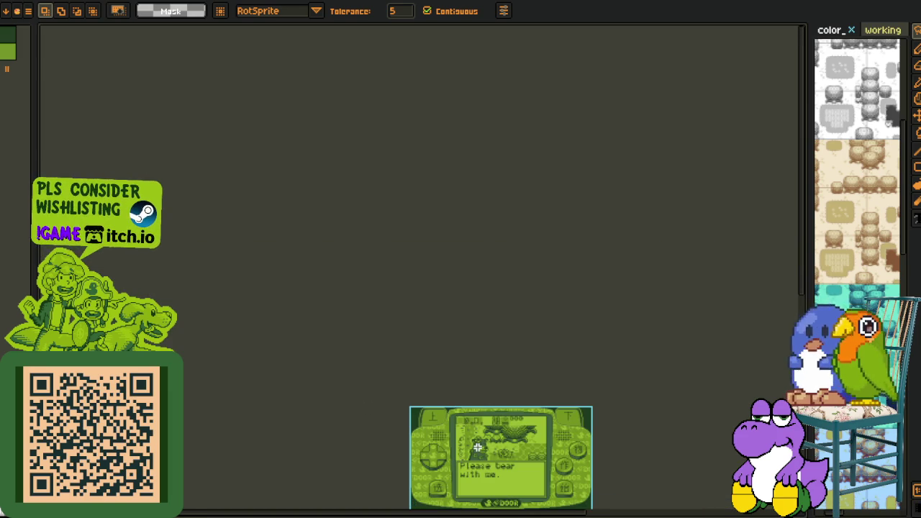
pyautogui.hotkey('ctrl', 'alt', 'i')
# Upscale the green mockup to 1920 px wide, unlock the ratio, set height 1080, and save.
pyautogui.click(438, 268)
pyautogui.write('1060')
pyautogui.press('Return')
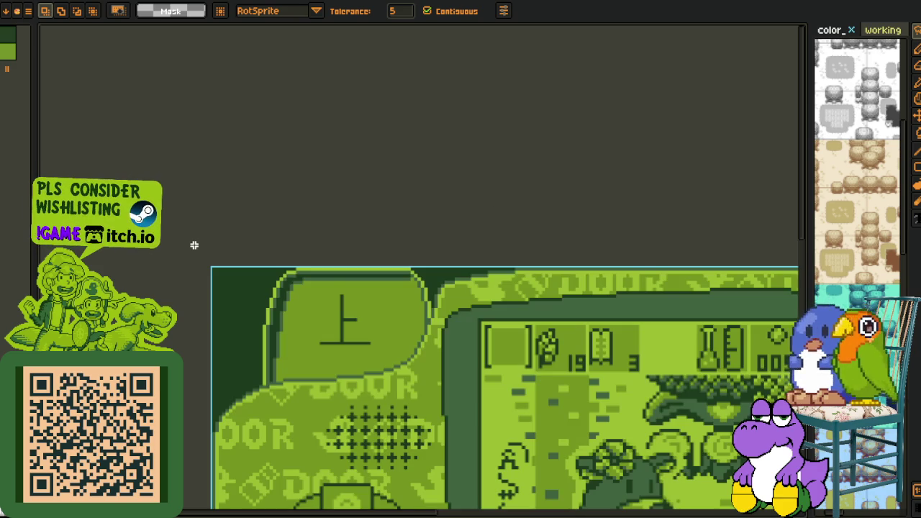
pyautogui.hotkey('ctrl', 'alt', 'i')
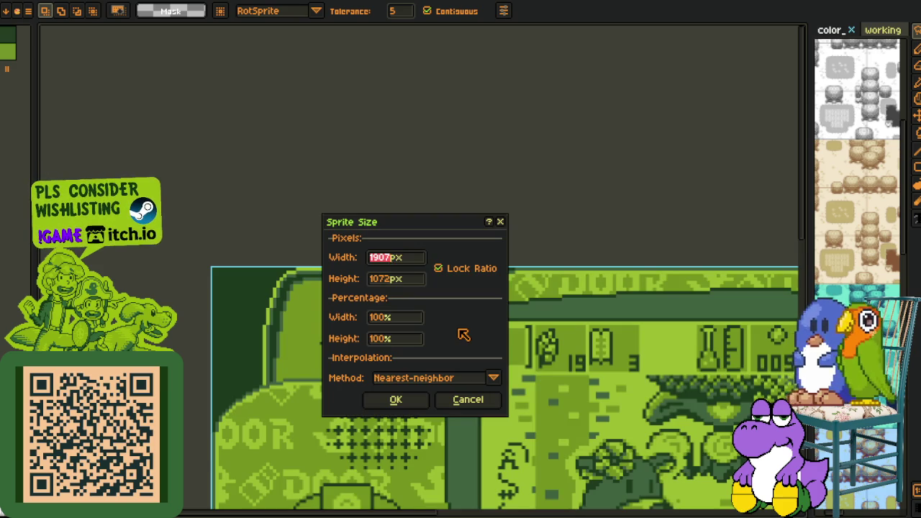
pyautogui.write('1920')
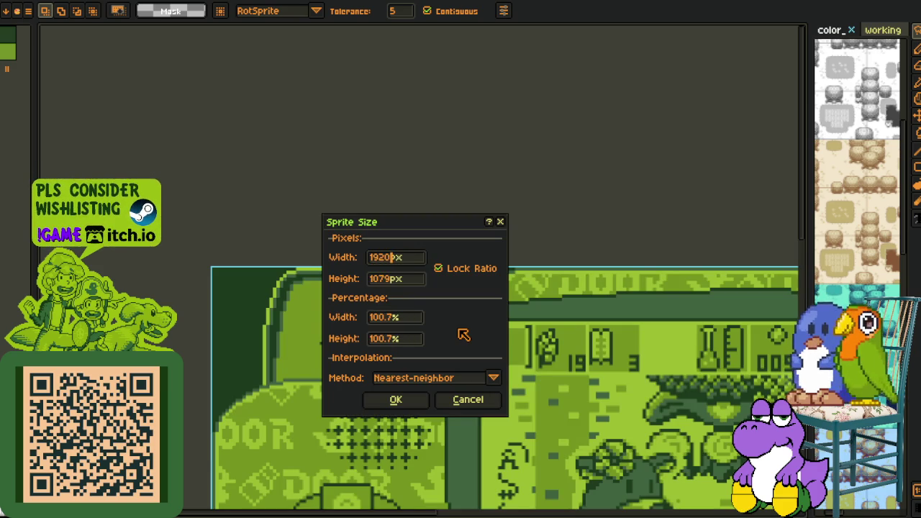
pyautogui.press('Return')
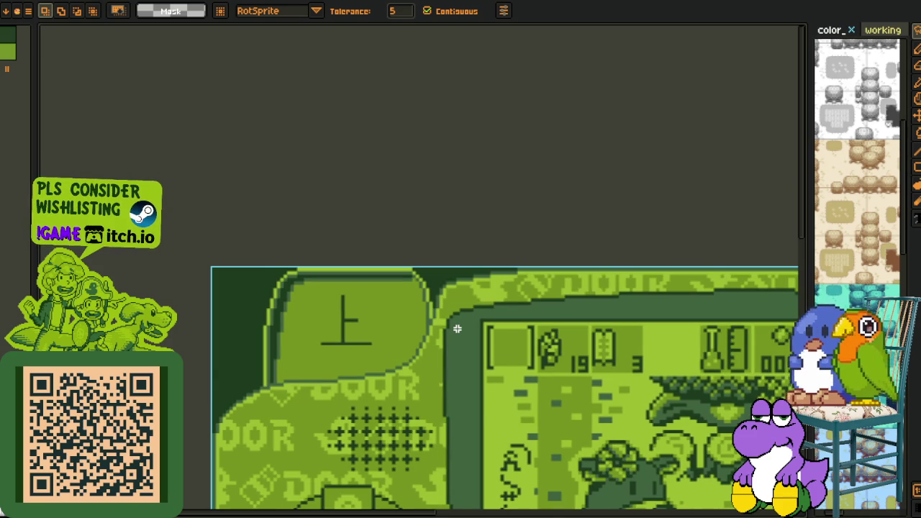
pyautogui.hotkey('ctrl', 'alt', 'i')
pyautogui.click(442, 267)
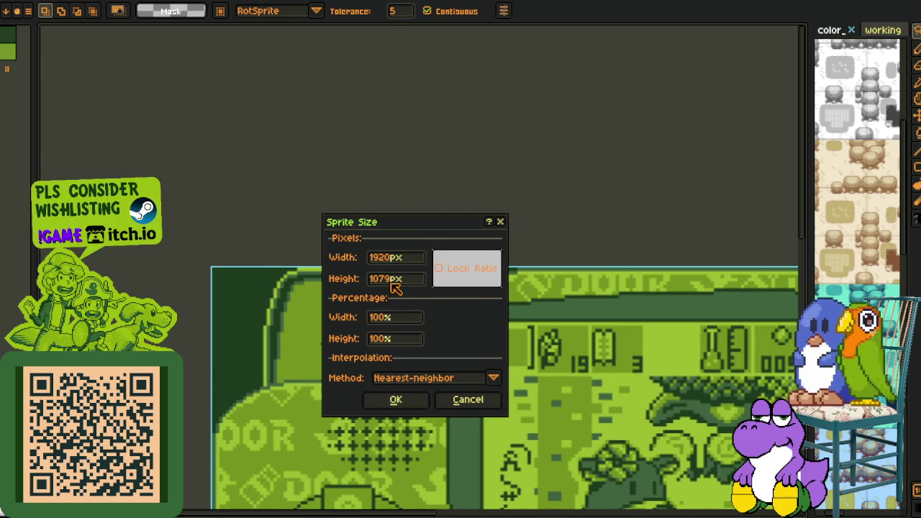
pyautogui.write('80')
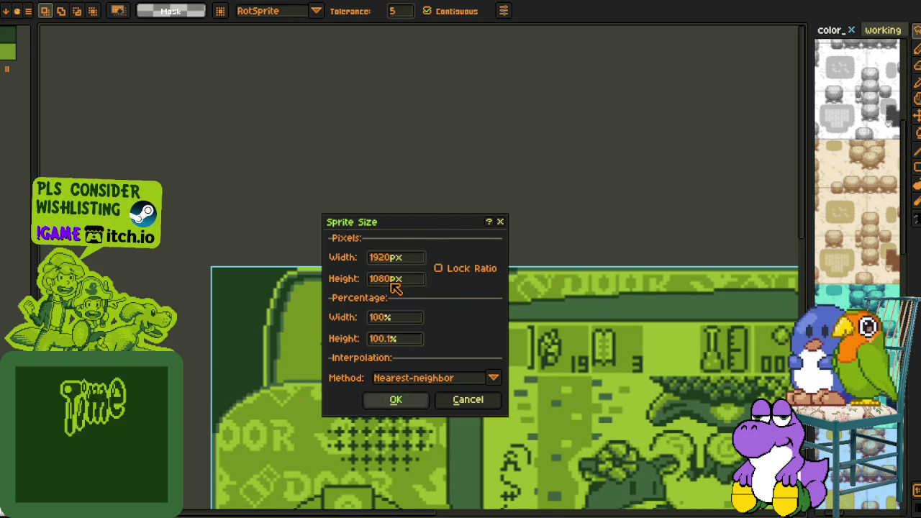
pyautogui.press('Return')
pyautogui.hotkey('ctrl', 's')
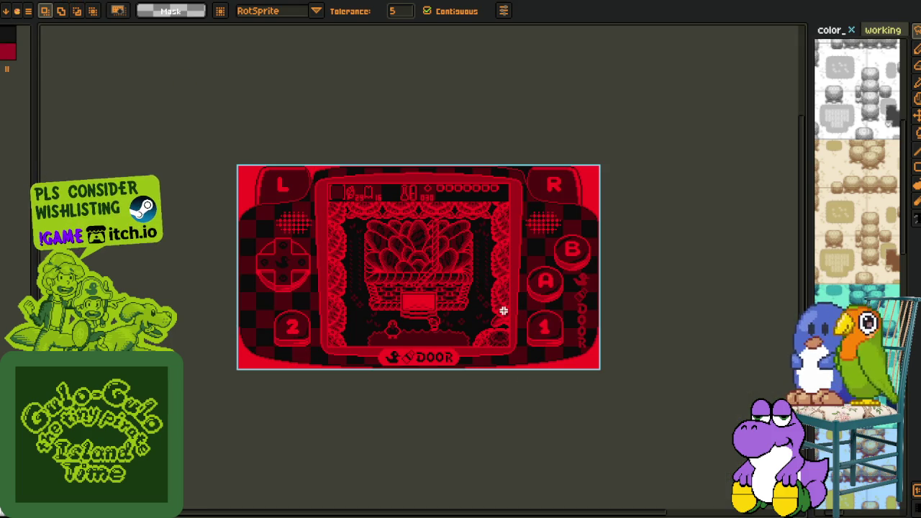
# Widen the red mockup with locked ratio to 1907 px, then 1920 px.
pyautogui.hotkey('ctrl', 'alt', 'i')
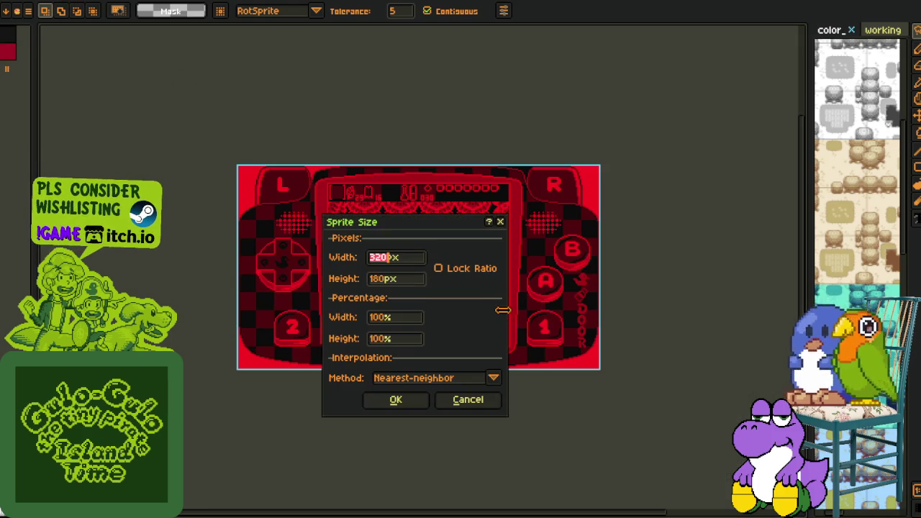
pyautogui.click(453, 268)
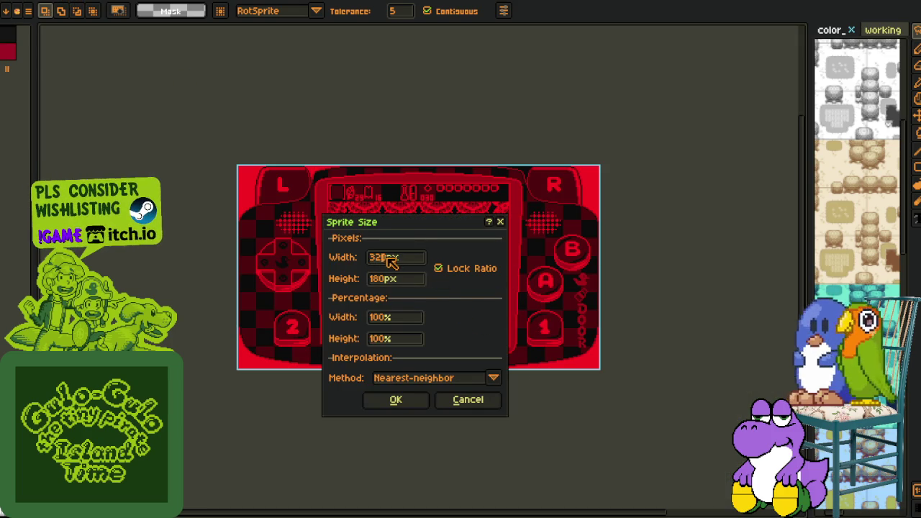
pyautogui.press('BackSpace')
pyautogui.write('1907')
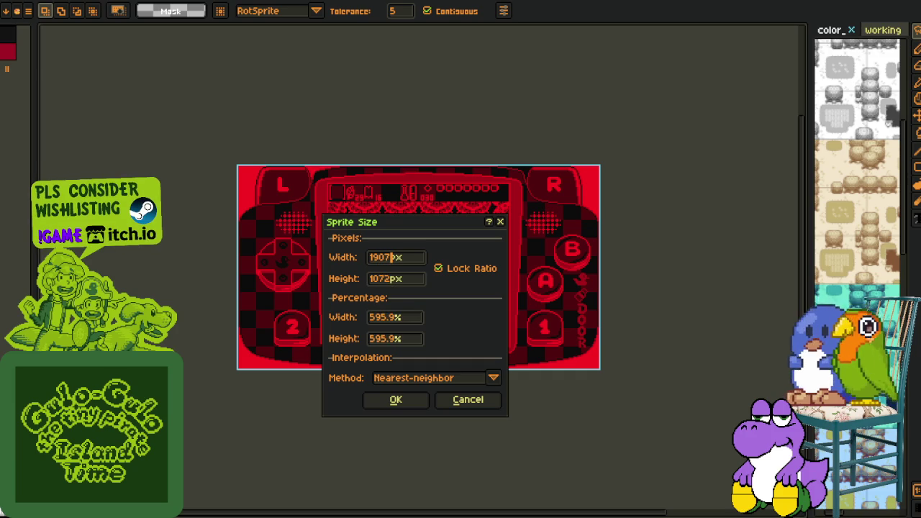
pyautogui.press('Return')
pyautogui.hotkey('ctrl', 'alt', 'i')
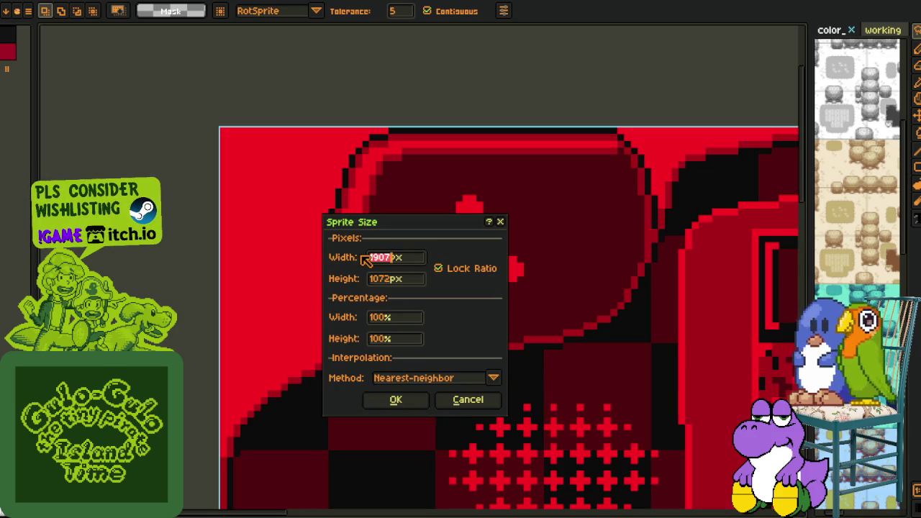
pyautogui.write('1920')
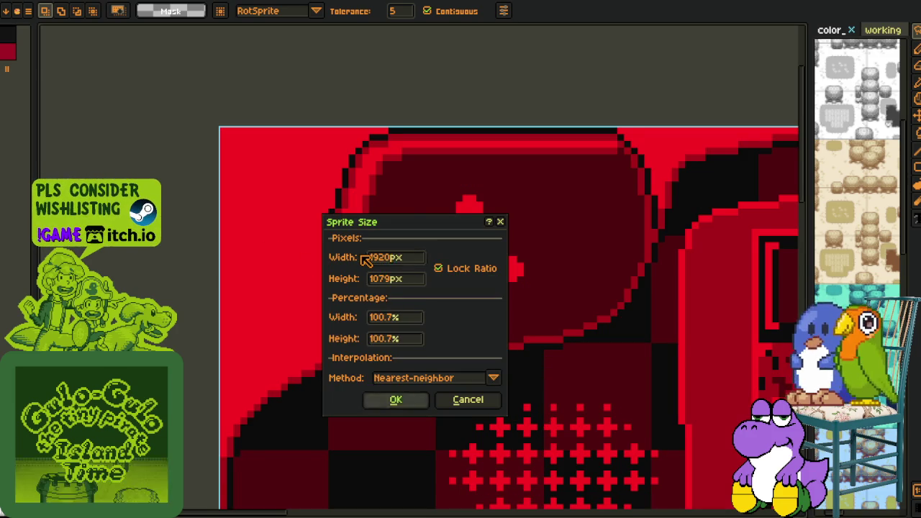
pyautogui.press('Return')
# Set the red mockup's height to 1080 px unlocked, save it, and widen the tiles panel.
pyautogui.hotkey('ctrl', 'alt', 'i')
pyautogui.click(440, 267)
pyautogui.doubleClick(395, 279)
pyautogui.write('1080')
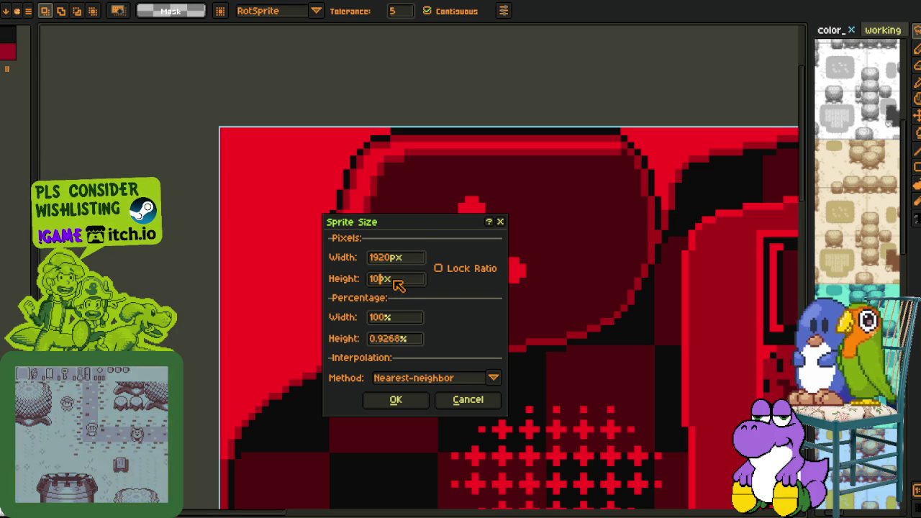
pyautogui.press('Return')
pyautogui.click(61, 9)
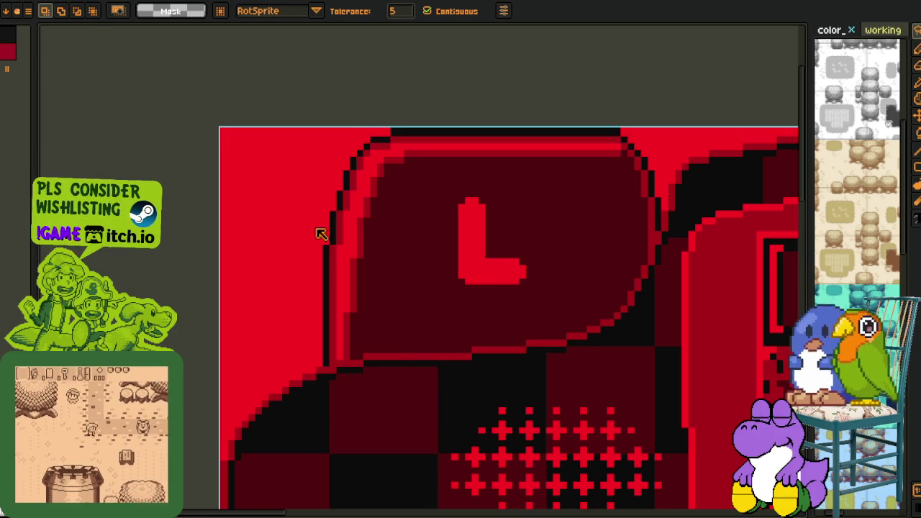
pyautogui.scroll(-4, 318, 232)
pyautogui.scroll(-1, 319, 232)
pyautogui.moveTo(804, 297)
pyautogui.mouseDown()
pyautogui.moveTo(777, 322)
pyautogui.moveTo(512, 323)
pyautogui.mouseUp()
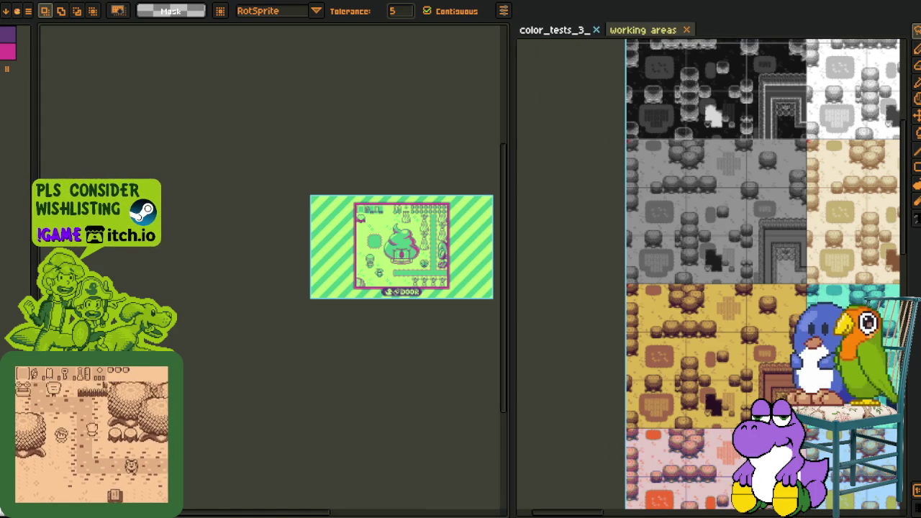
# Widen the drawing area beside the tiles panel and pan over the green-striped mockup.
pyautogui.scroll(3, 373, 255)
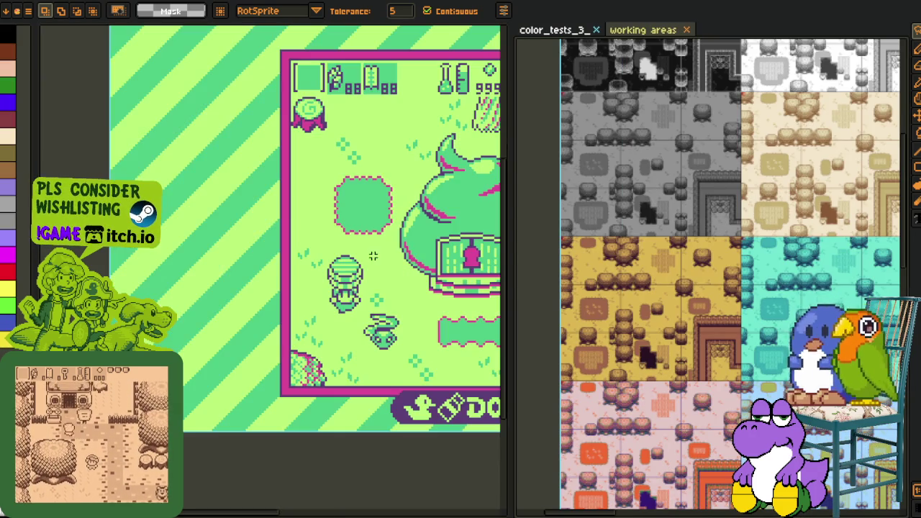
pyautogui.moveTo(358, 264); pyautogui.dragTo(510, 358)
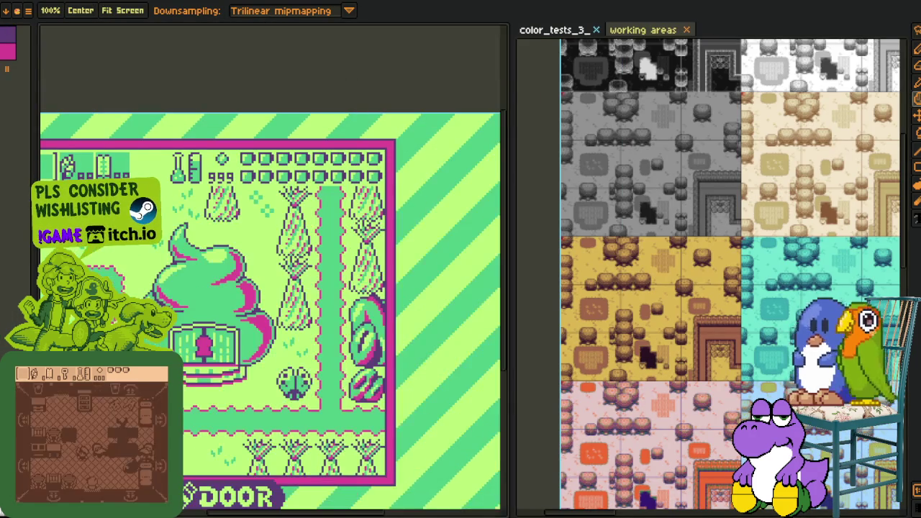
pyautogui.moveTo(584, 354); pyautogui.dragTo(573, 355)
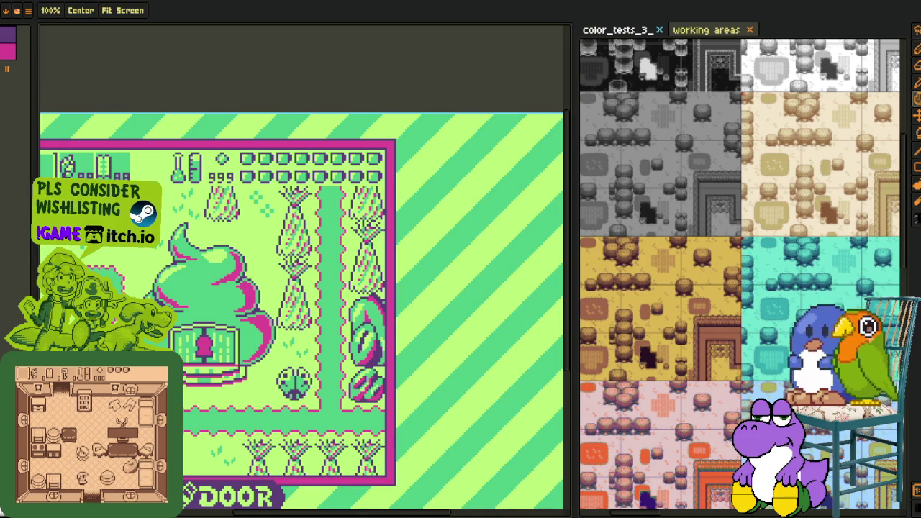
pyautogui.moveTo(419, 325); pyautogui.dragTo(503, 331)
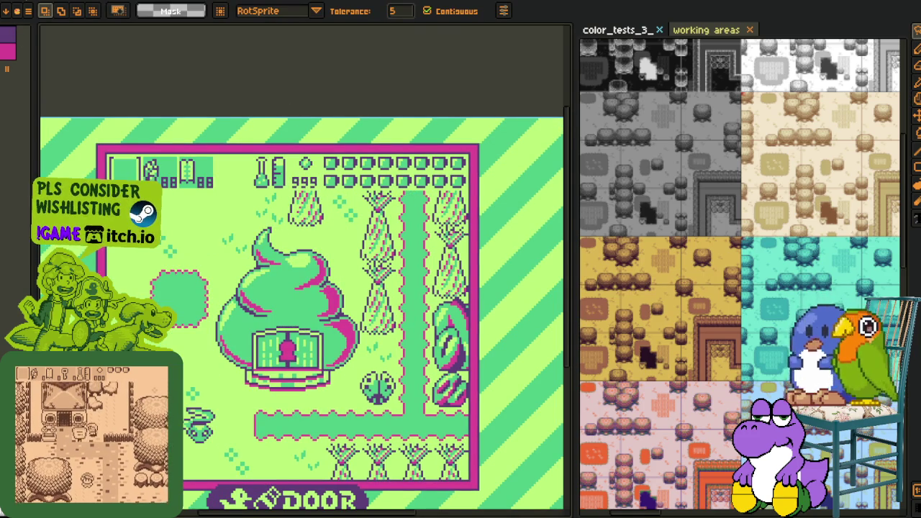
# Widen the green-striped mockup with locked ratio to 1907 px, then 1920 px.
pyautogui.hotkey('ctrl', 'alt', 'i')
pyautogui.click(460, 268)
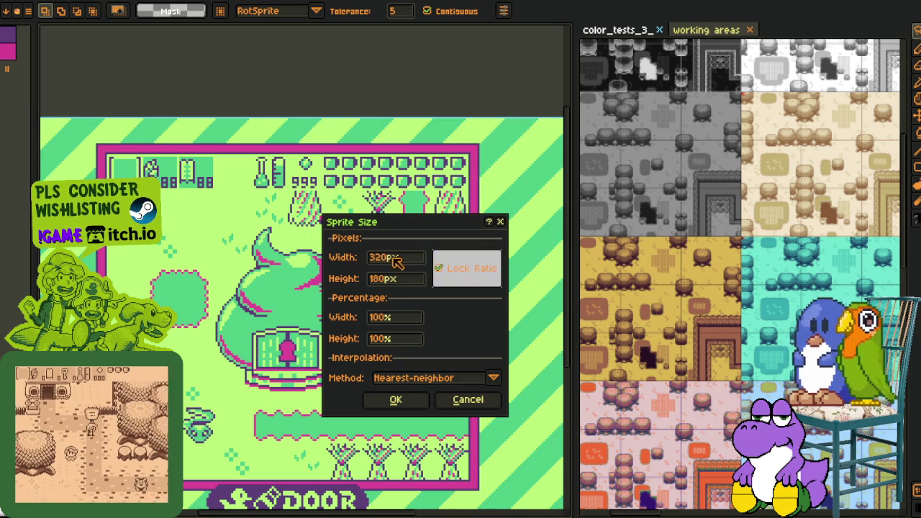
pyautogui.click(396, 257)
pyautogui.write('1907')
pyautogui.press('Return')
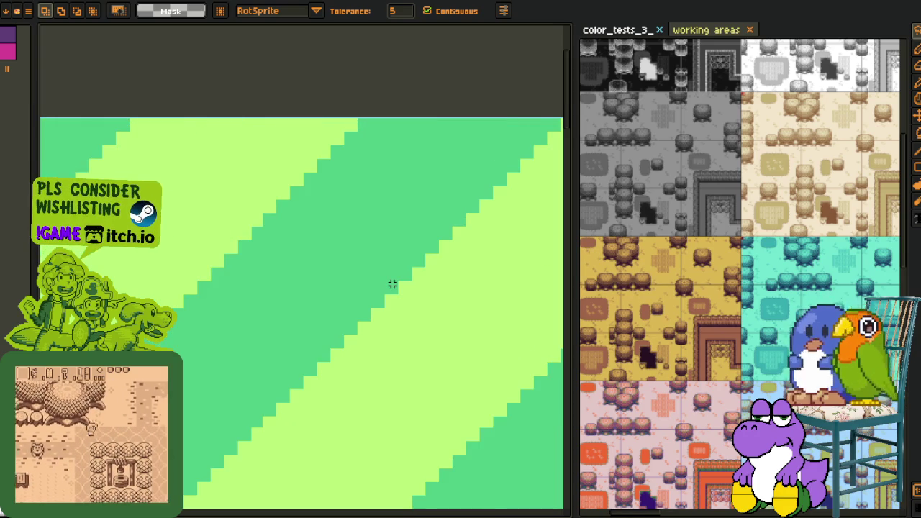
pyautogui.hotkey('ctrl', 'alt', 'i')
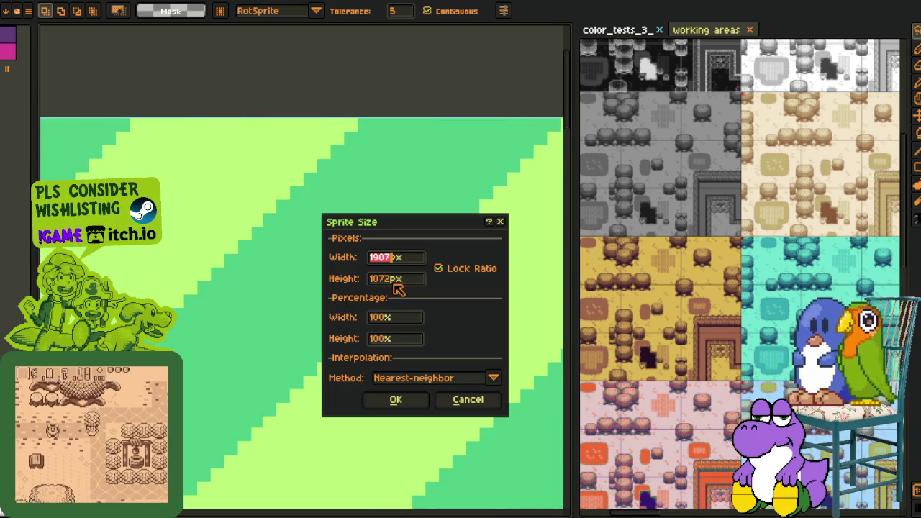
pyautogui.write('1920')
pyautogui.press('Return')
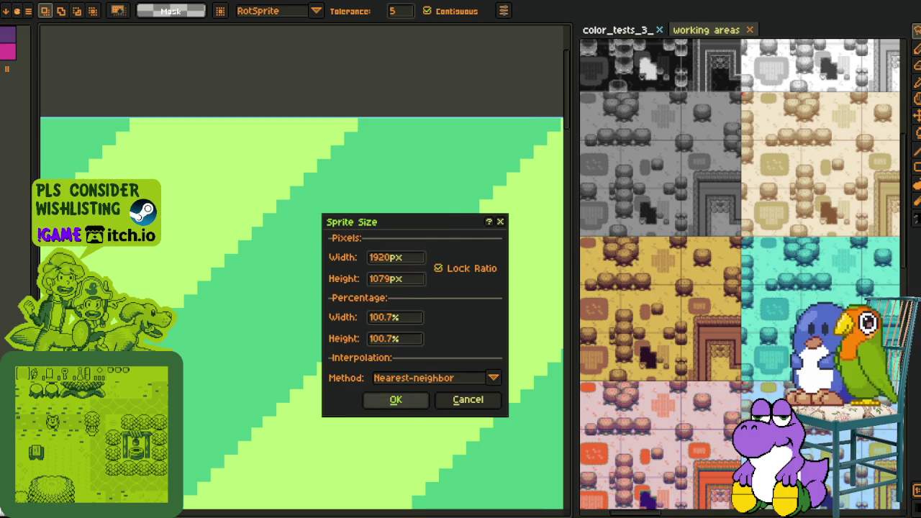
# Unlock the ratio, set the height to 1080 px, and save the mockup.
pyautogui.hotkey('ctrl', 'alt', 'i')
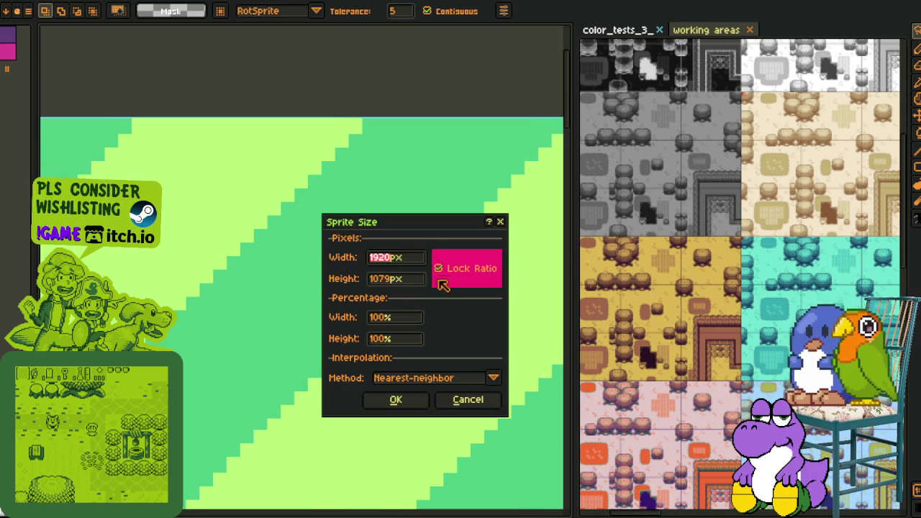
pyautogui.click(439, 267)
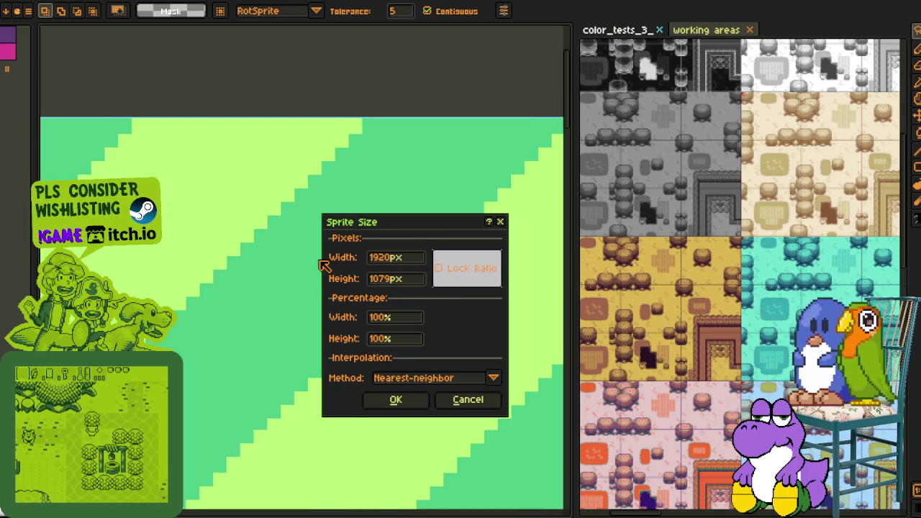
pyautogui.doubleClick(407, 282)
pyautogui.write('1080')
pyautogui.press('Return')
pyautogui.hotkey('ctrl', 's')
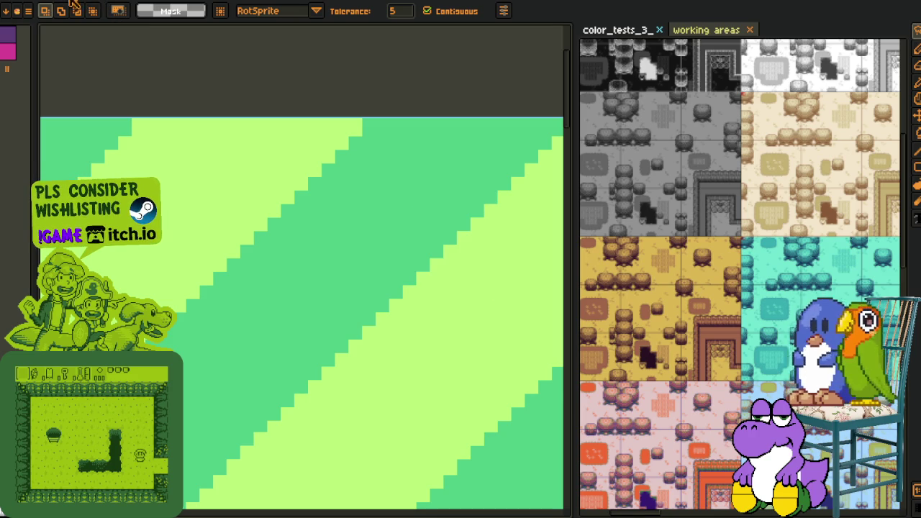
# Enlarge the purple polka-dot mockup with locked ratio to a 1920 px width.
pyautogui.hotkey('ctrl', 'alt', 'i')
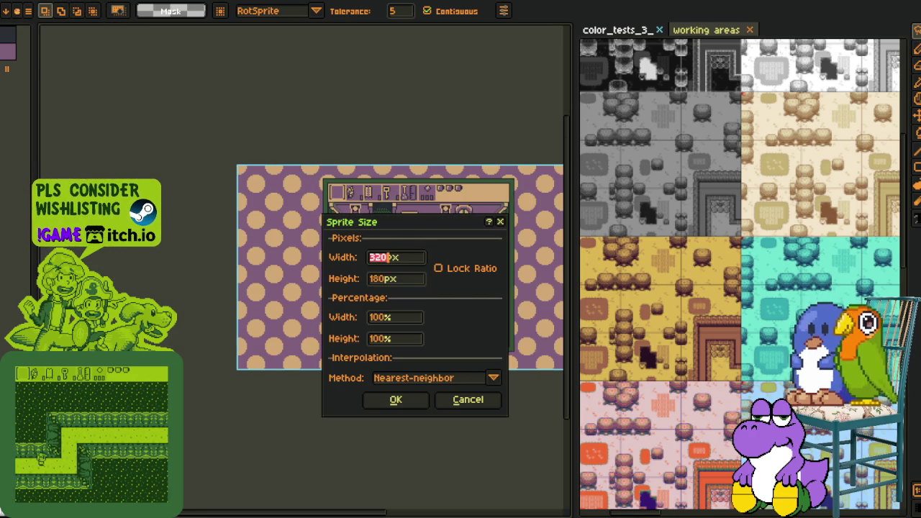
pyautogui.click(448, 269)
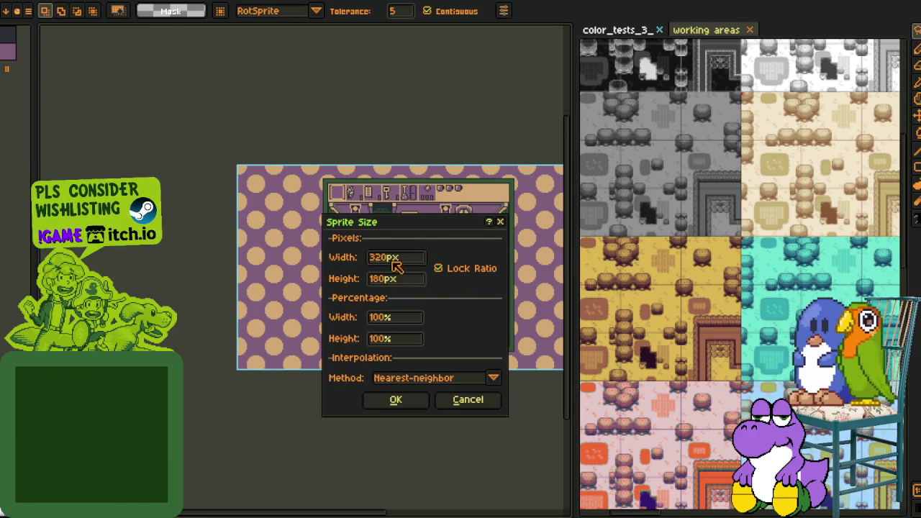
pyautogui.press('BackSpace')
pyautogui.write('19078')
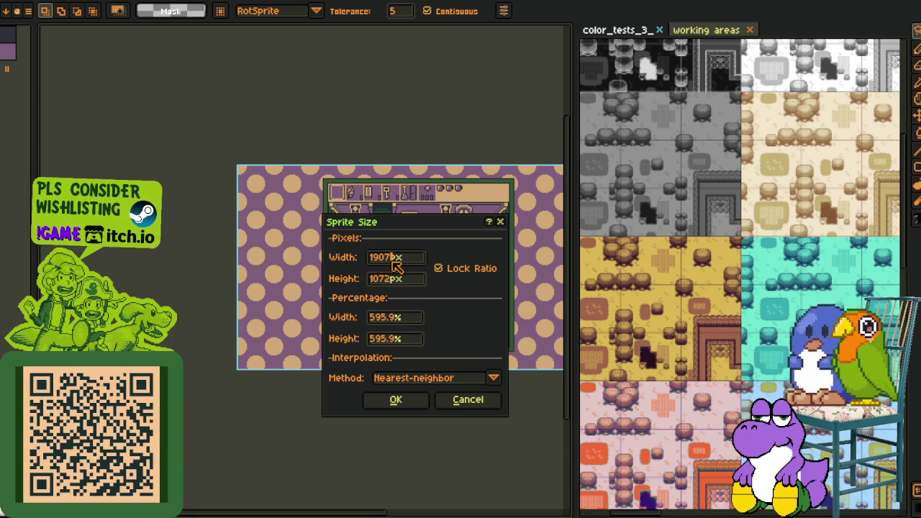
pyautogui.press('Return')
pyautogui.hotkey('ctrl', 'alt', 'i')
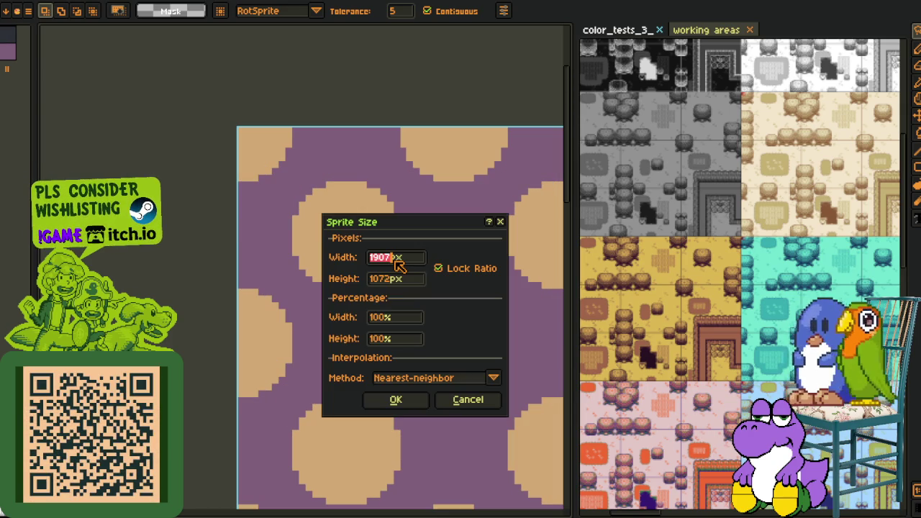
pyautogui.write('1920')
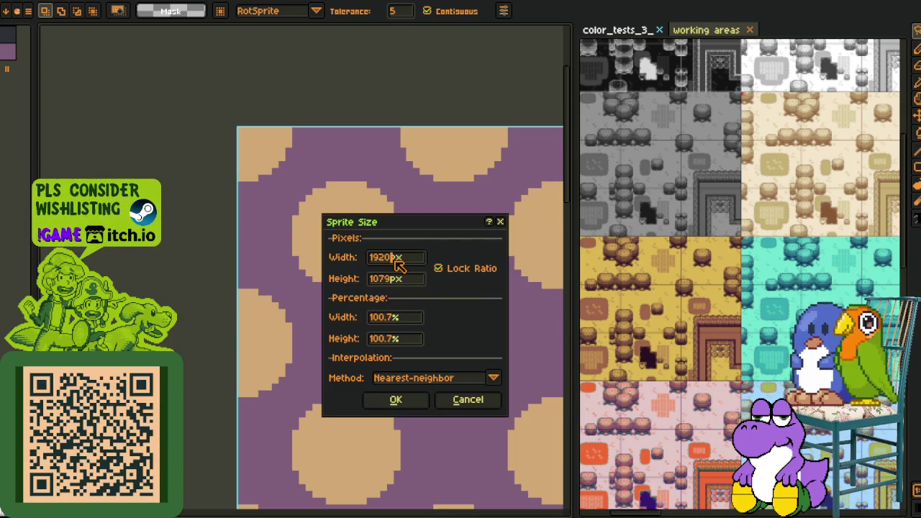
pyautogui.press('Return')
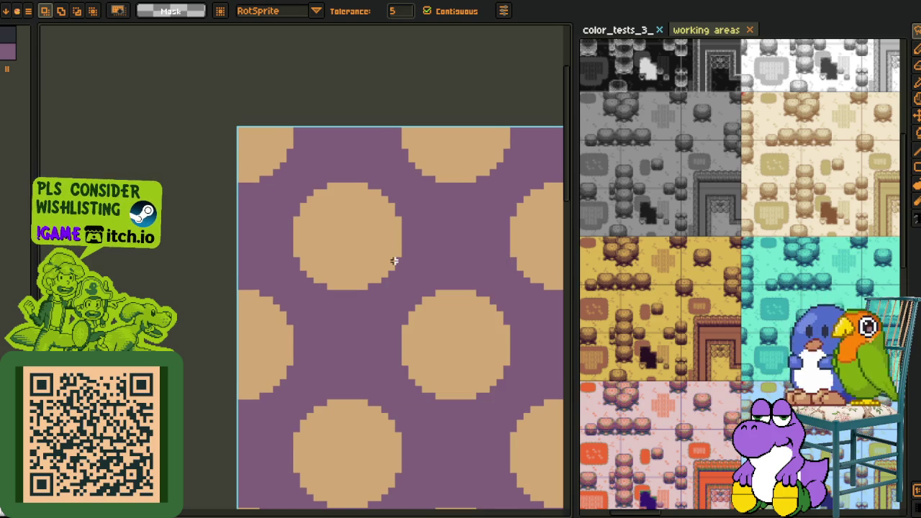
# Unlock the ratio and set the height to 1080 px for a 1920×1080 result.
pyautogui.hotkey('ctrl', 'alt', 'i')
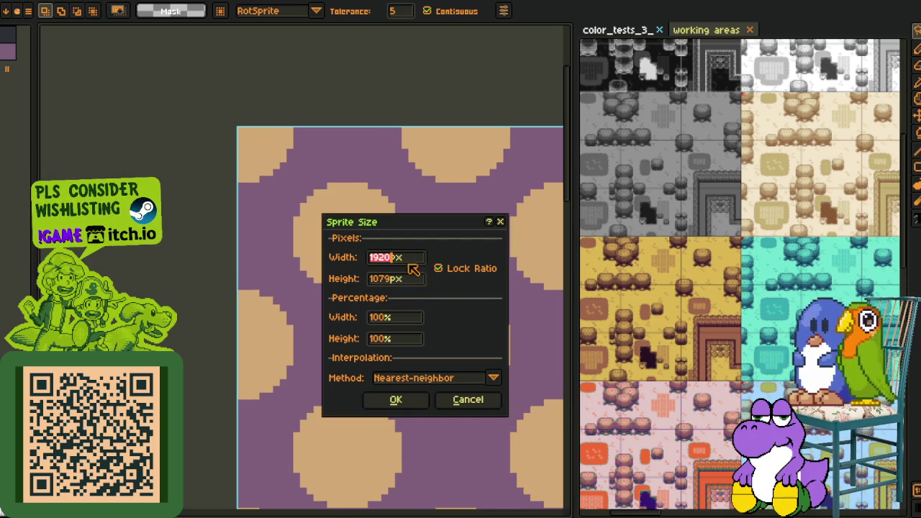
pyautogui.click(440, 269)
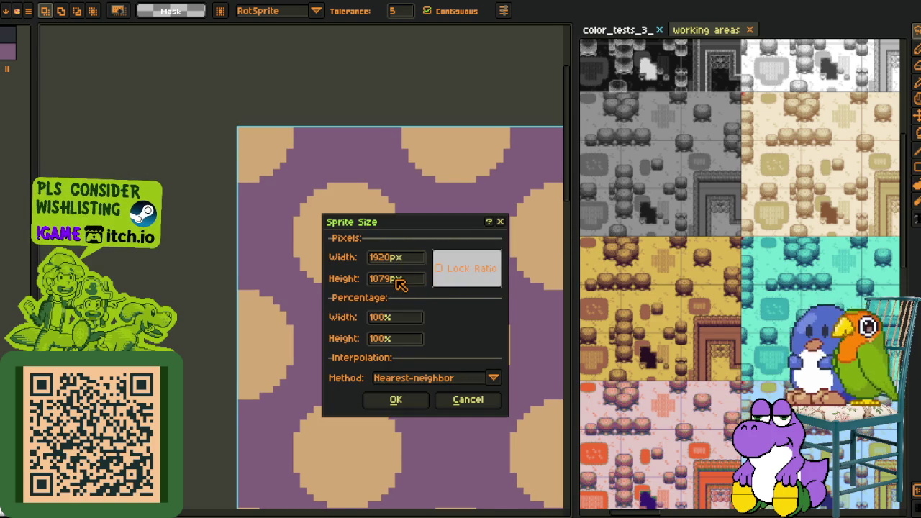
pyautogui.write('108')
pyautogui.click(395, 399)
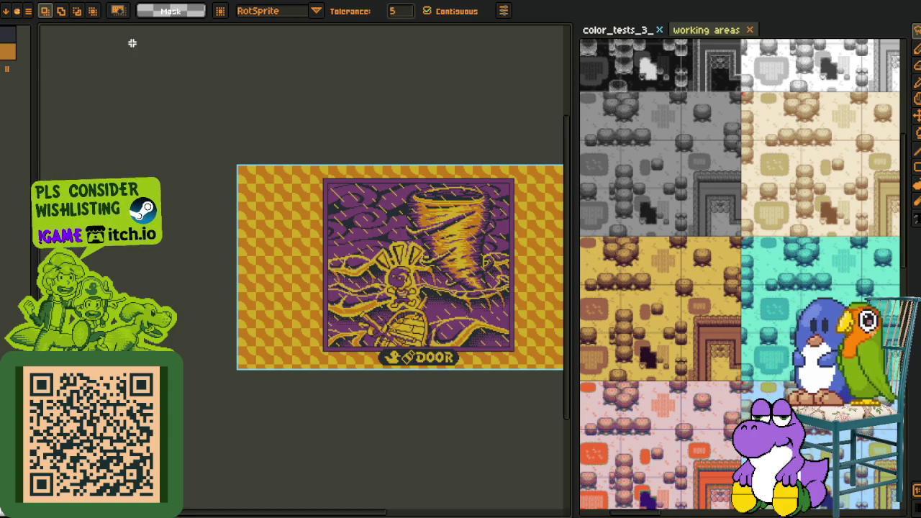
# Upscale the orange-checkered DOOR mockup with locked ratio to 1907×1072, then 1920 px wide.
pyautogui.hotkey('ctrl', 'alt', 'i')
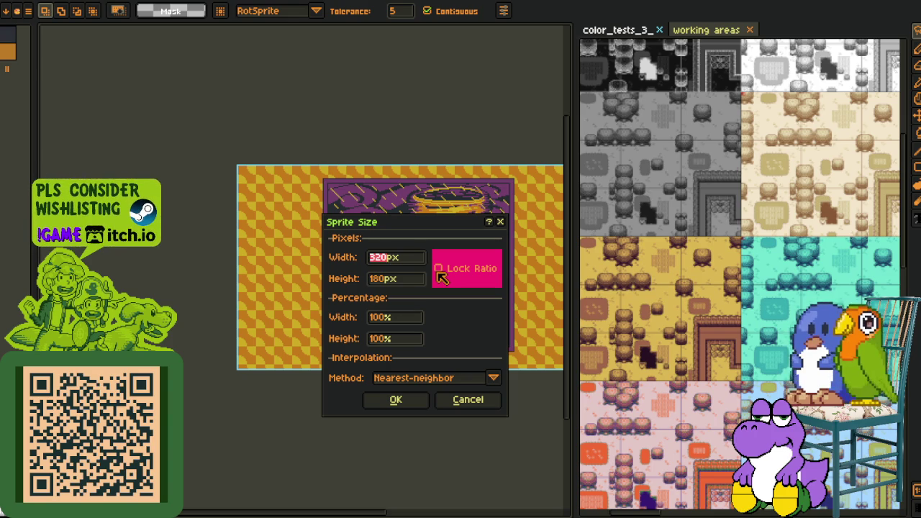
pyautogui.click(440, 274)
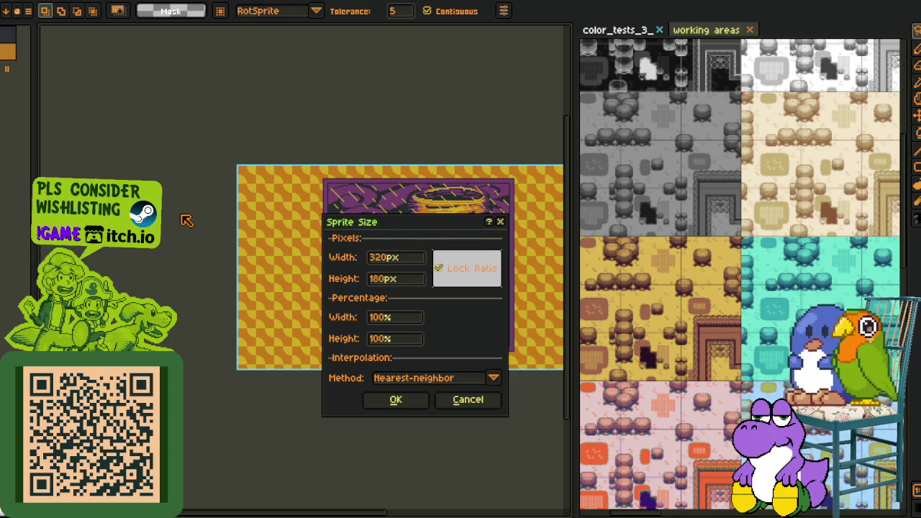
pyautogui.click(403, 260)
pyautogui.doubleClick(403, 261)
pyautogui.write('1907')
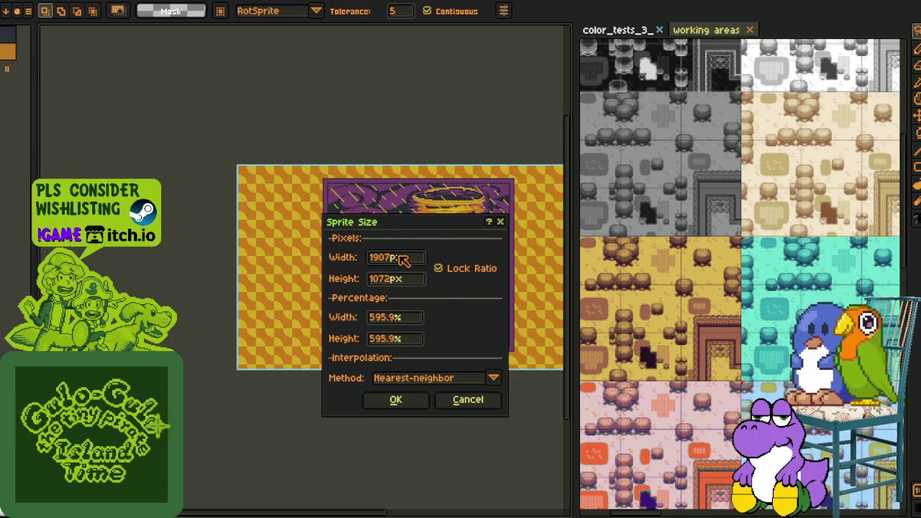
pyautogui.press('Return')
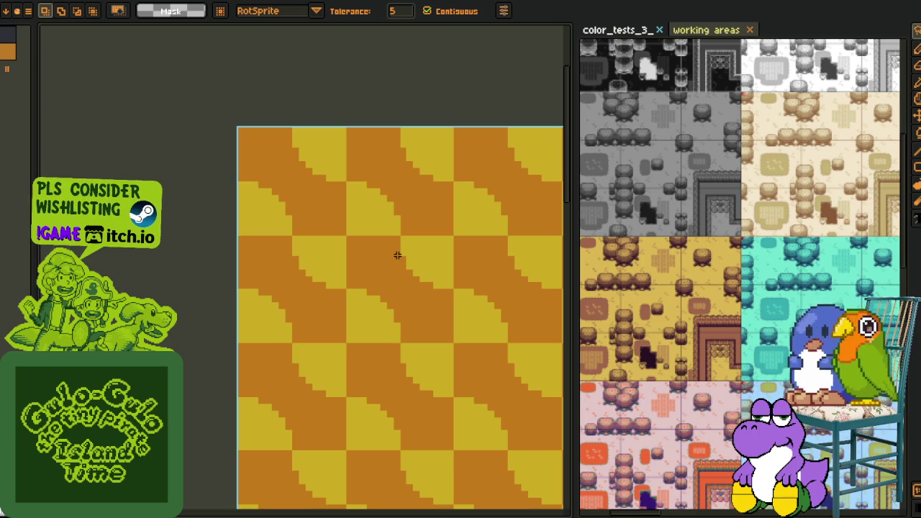
pyautogui.hotkey('ctrl', 'alt', 'i')
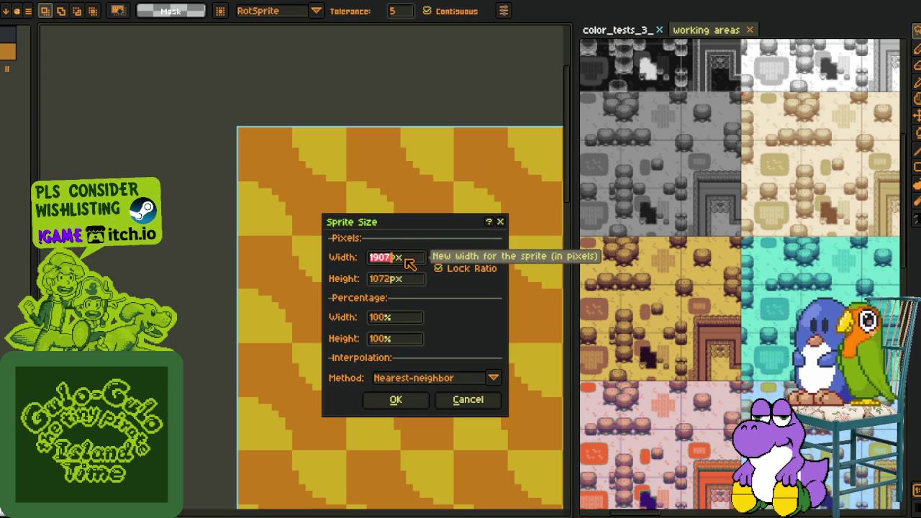
pyautogui.write('1920')
pyautogui.press('Return')
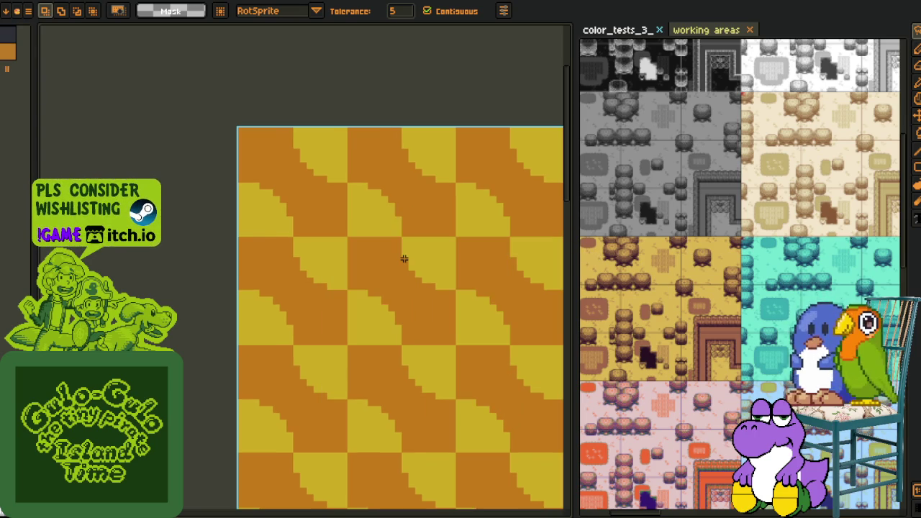
# Unlock the ratio and set the DOOR mockup's height to 1080 px.
pyautogui.hotkey('ctrl', 'alt', 'i')
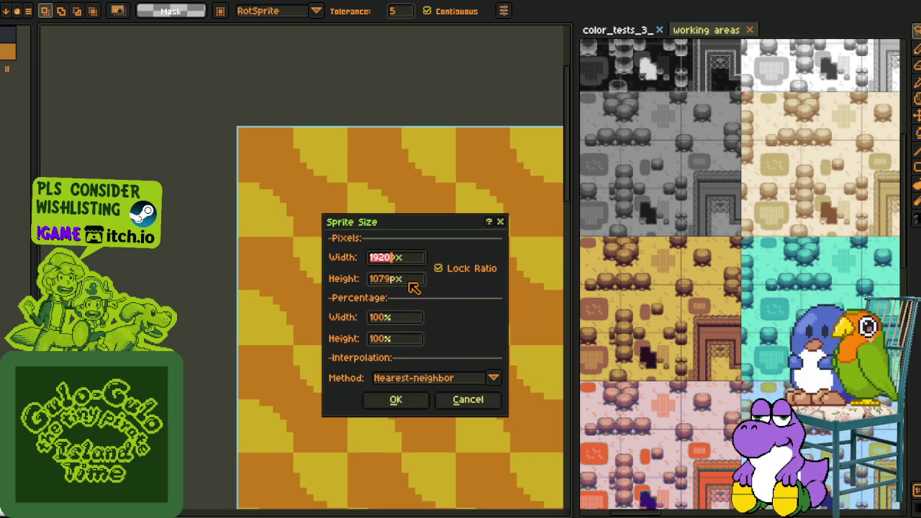
pyautogui.click(438, 268)
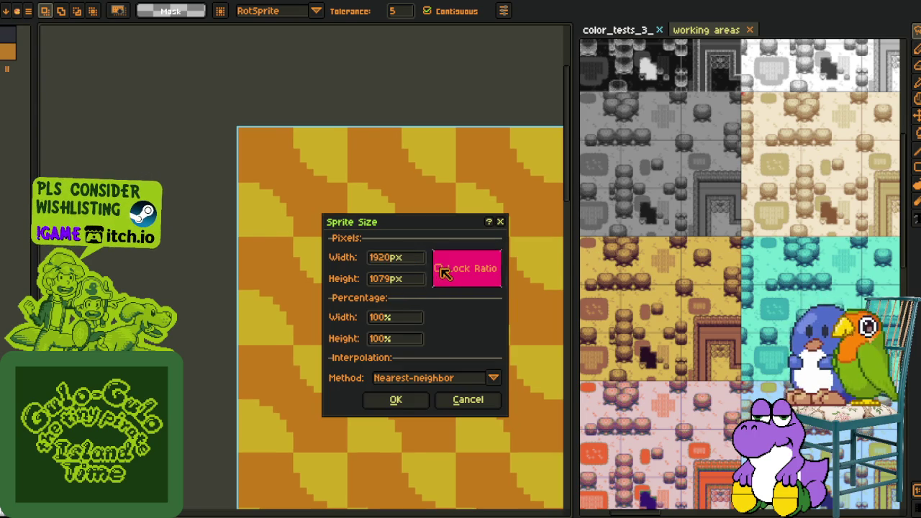
pyautogui.click(397, 279)
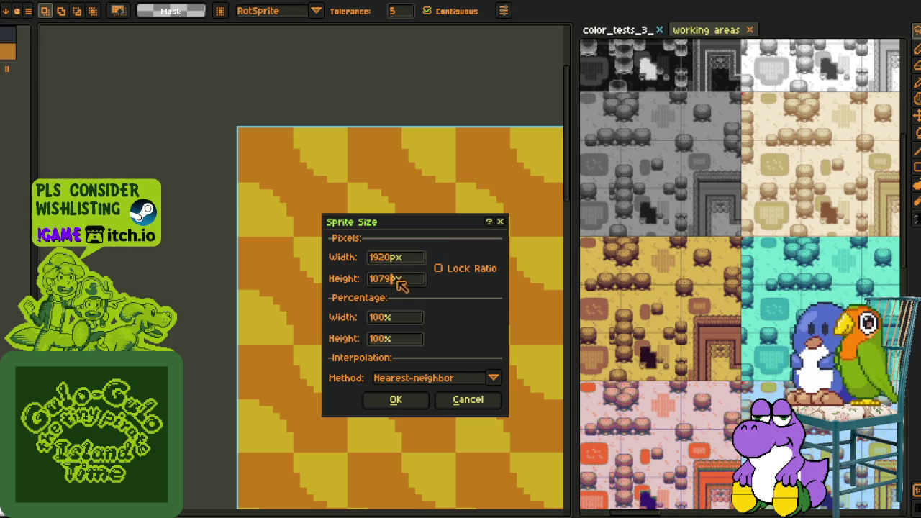
pyautogui.doubleClick(407, 286)
pyautogui.write('1080')
pyautogui.press('Return')
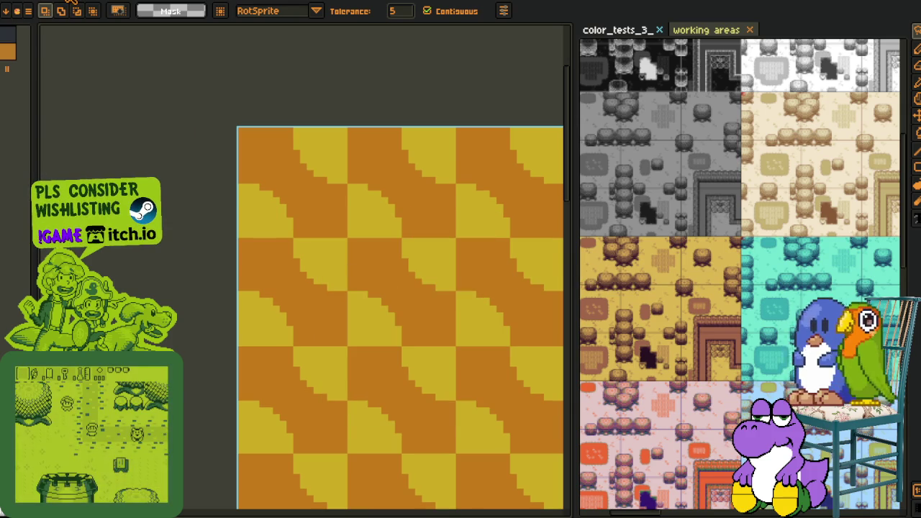
pyautogui.hotkey('ctrl', 'z')
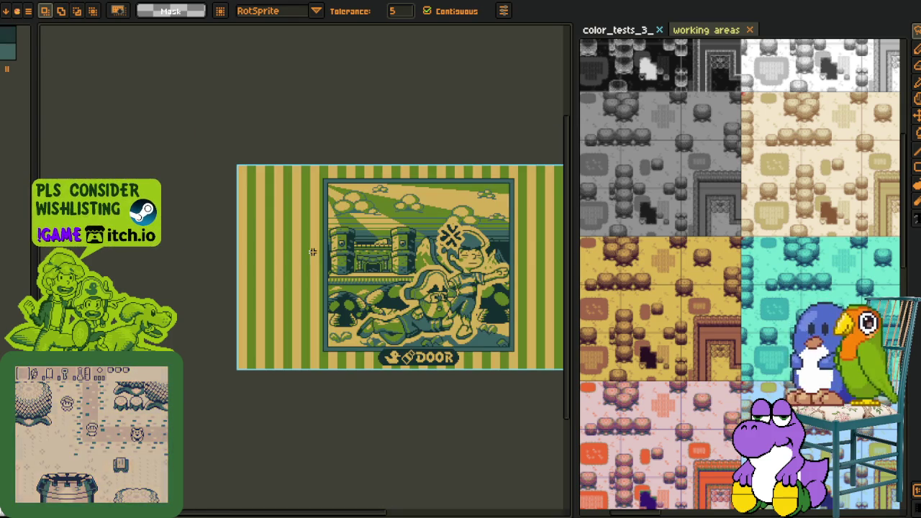
# Scale the castle mockup proportionally with Lock Ratio on, to width 1600 and then 1920 px.
pyautogui.hotkey('ctrl', 'alt', 'i')
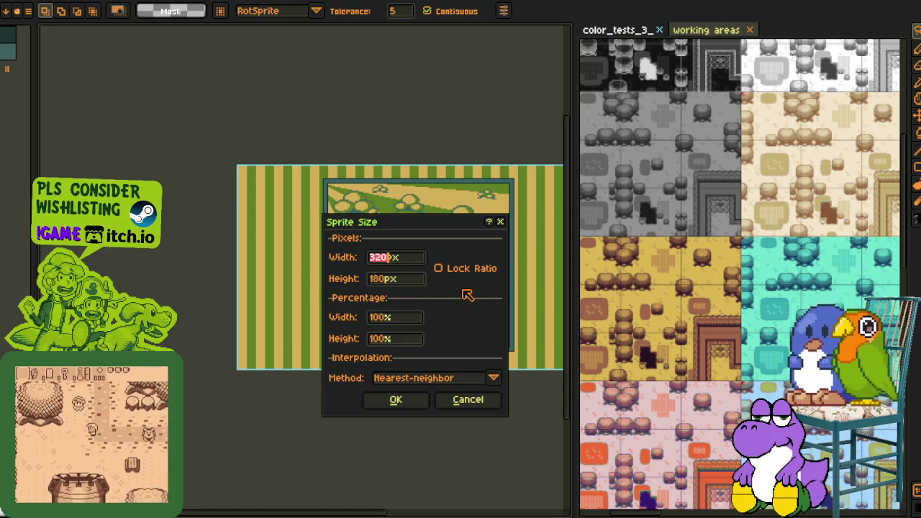
pyautogui.click(433, 270)
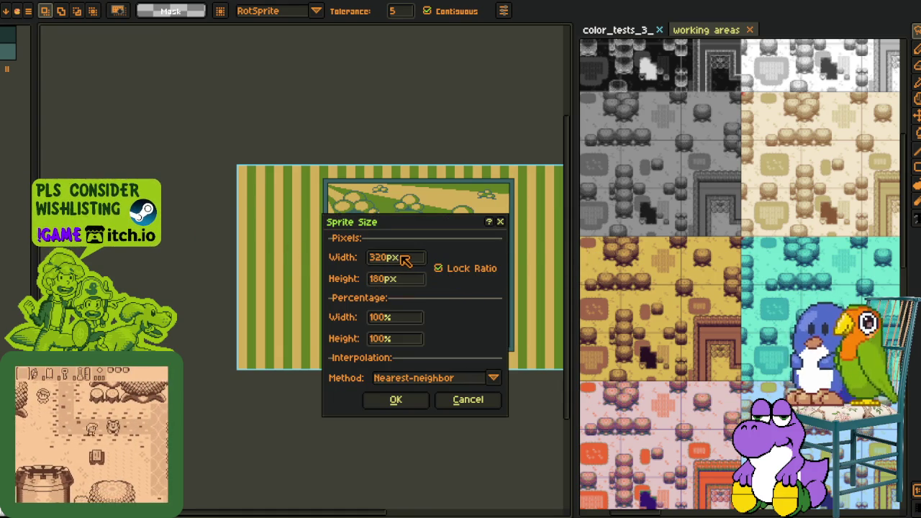
pyautogui.click(400, 260)
pyautogui.write('1600')
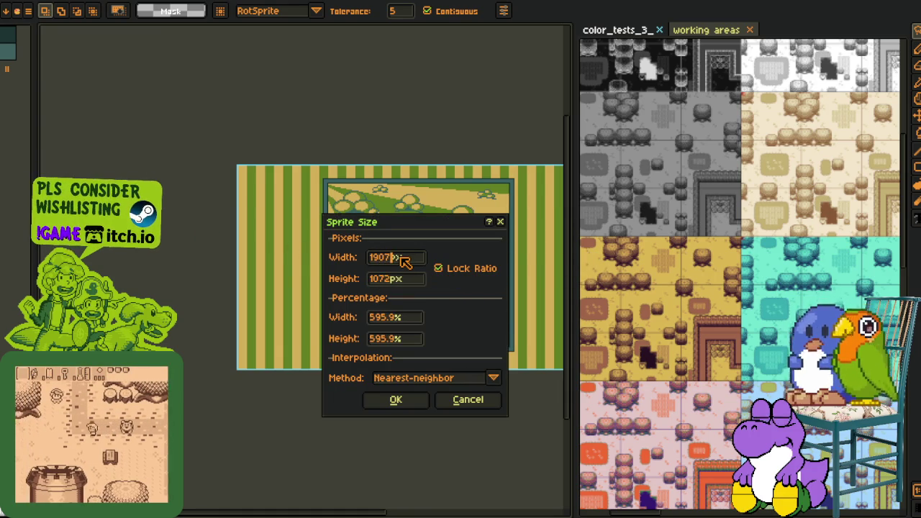
pyautogui.press('Return')
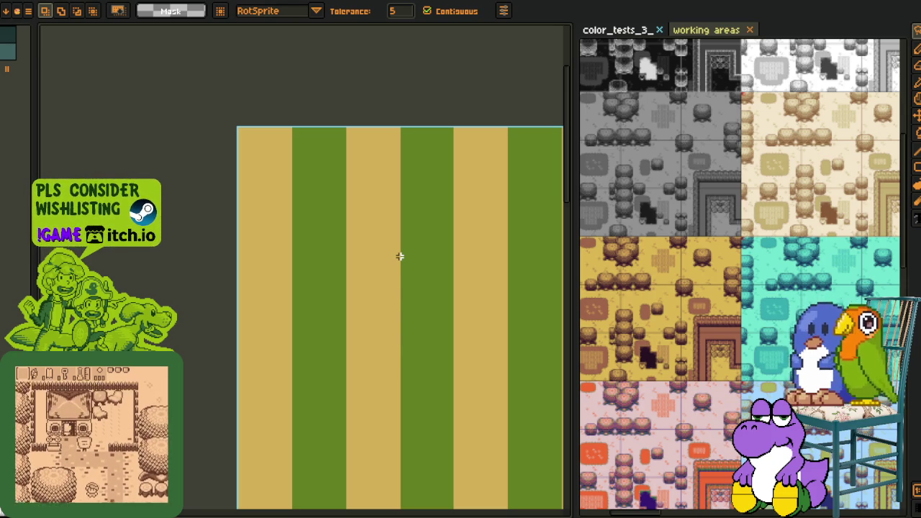
pyautogui.hotkey('ctrl', 'alt', 'i')
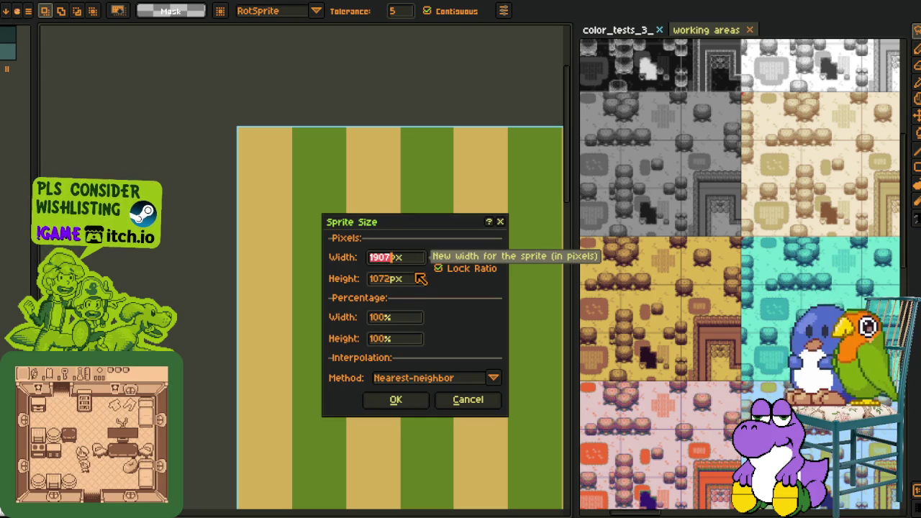
pyautogui.write('1920')
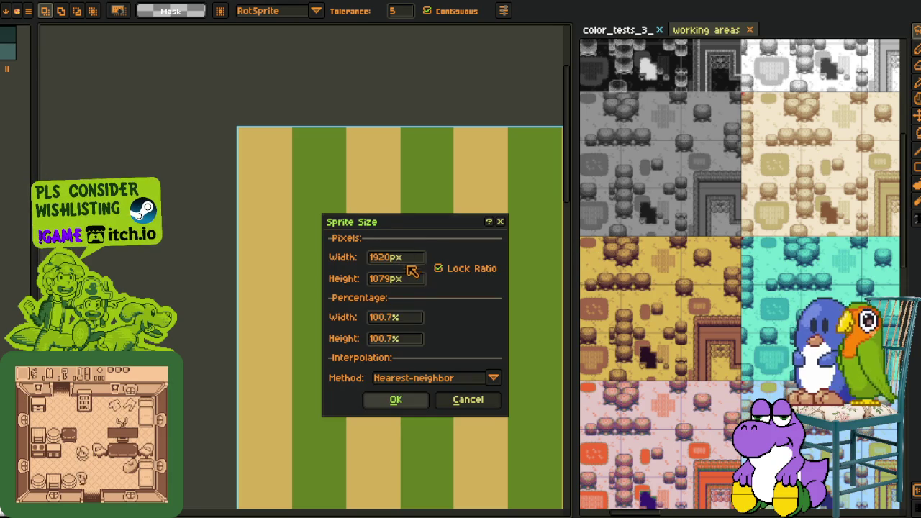
pyautogui.press('Return')
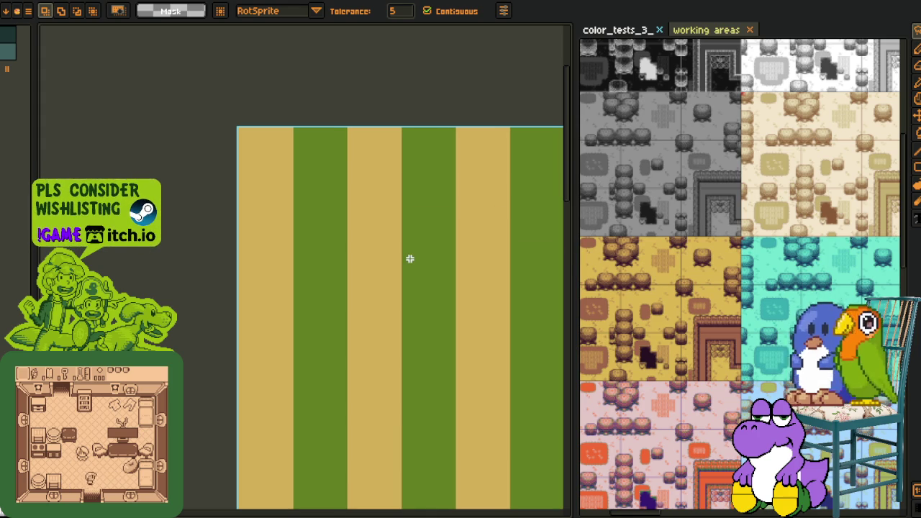
# Unlock the ratio, set the height to 1080 px, then bring up the checkered mockup.
pyautogui.hotkey('ctrl', 'alt', 'i')
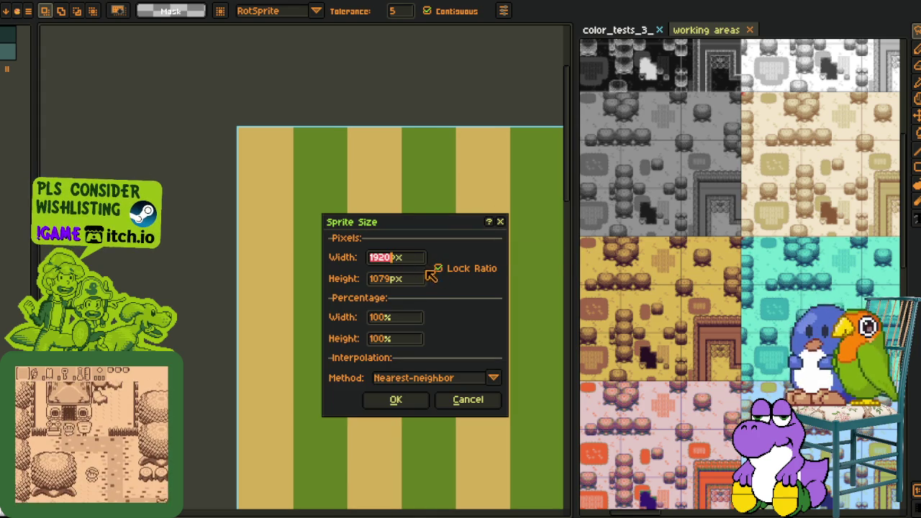
pyautogui.click(439, 267)
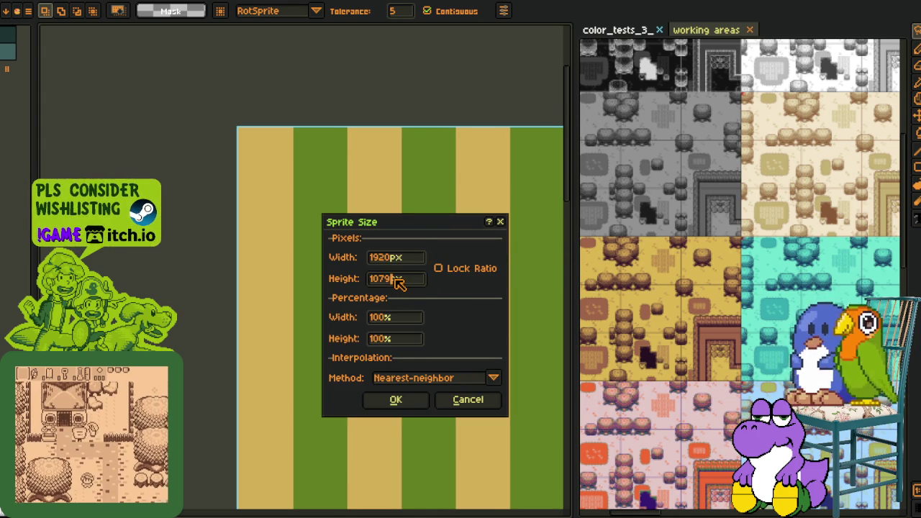
pyautogui.doubleClick(398, 281)
pyautogui.write('1080')
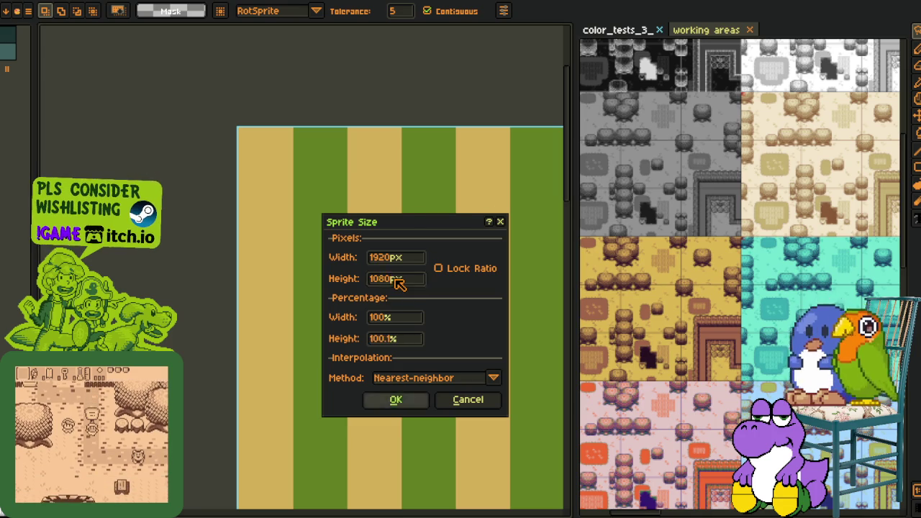
pyautogui.press('Return')
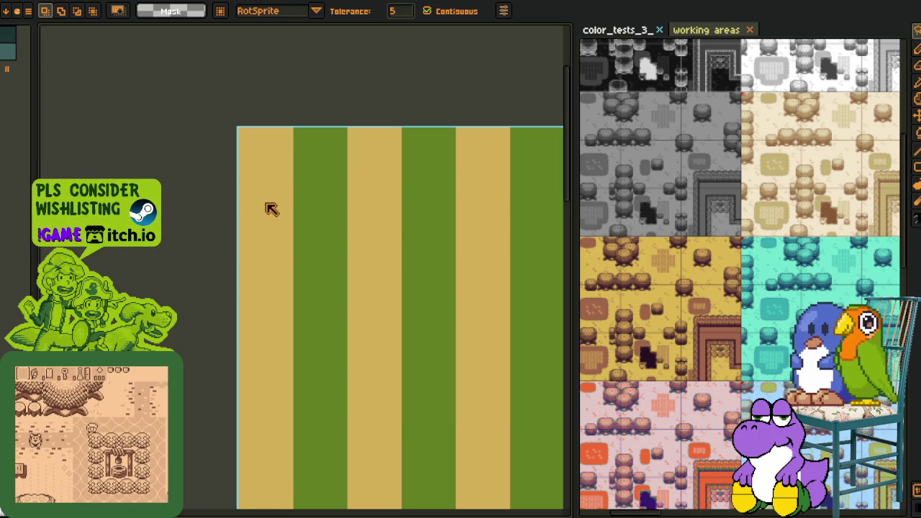
pyautogui.hotkey('ctrl', 'z')
pyautogui.hotkey('ctrl', 'alt', 'i')
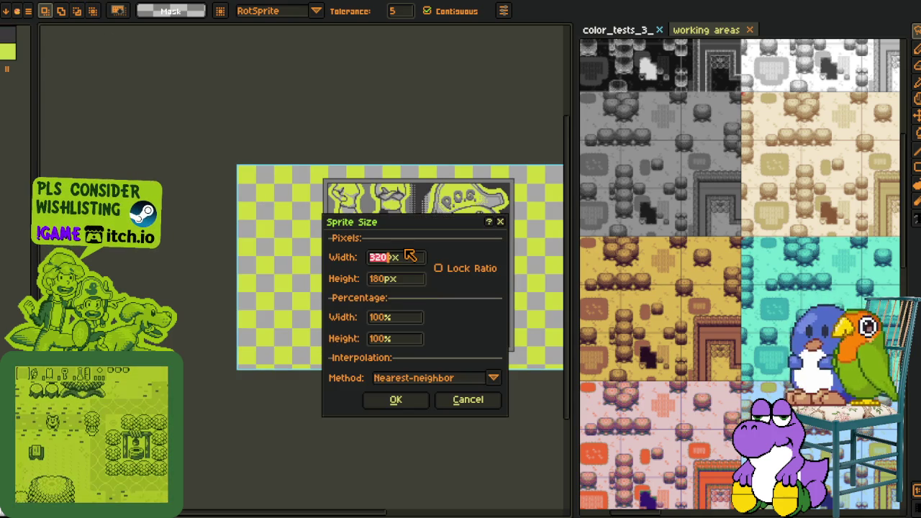
# Scale the checkered mockup proportionally with Lock Ratio on, to a 1920 px width.
pyautogui.click(440, 271)
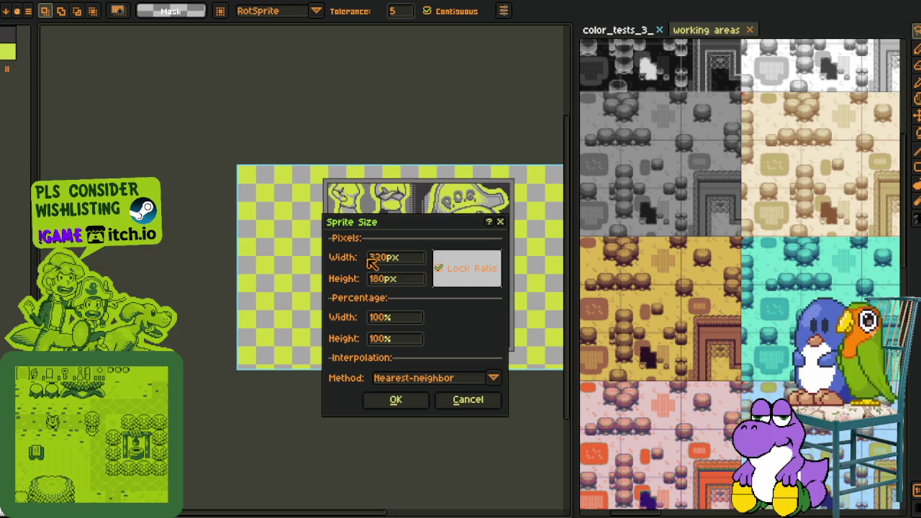
pyautogui.doubleClick(405, 264)
pyautogui.write('1907')
pyautogui.press('Return')
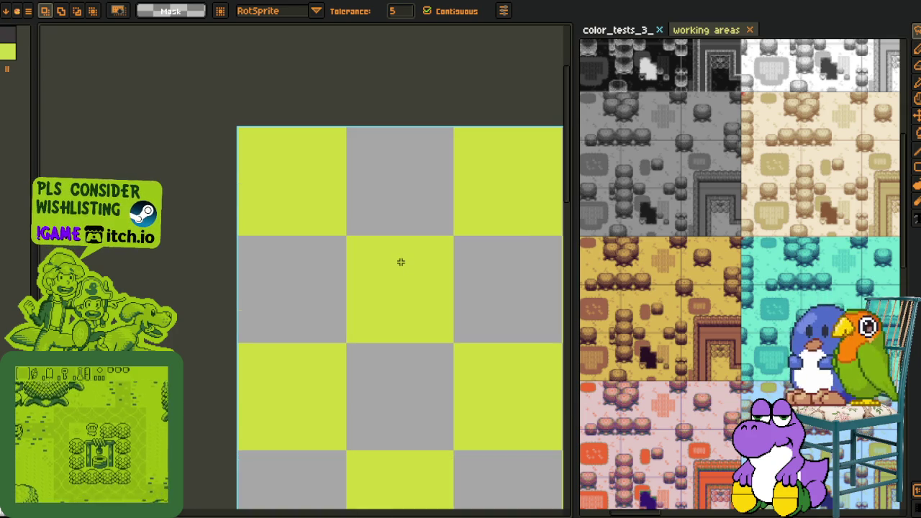
pyautogui.hotkey('ctrl', 'alt', 'i')
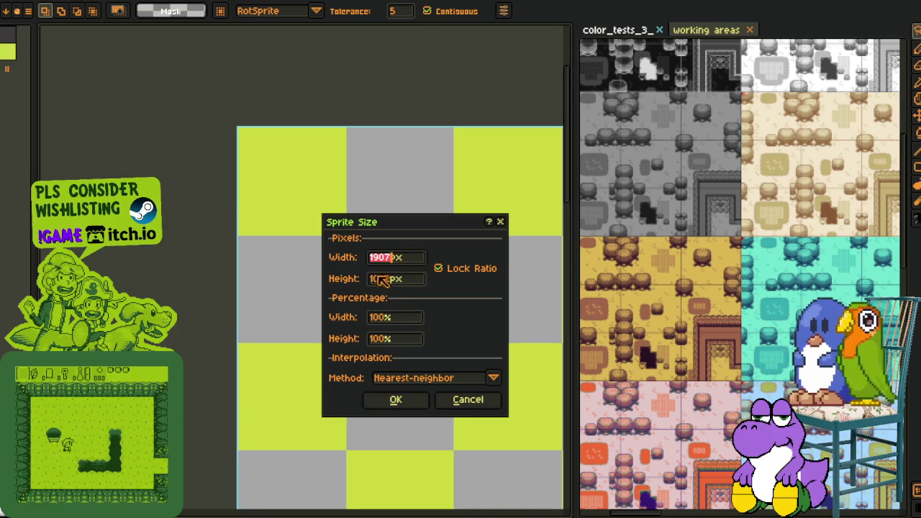
pyautogui.click(403, 283)
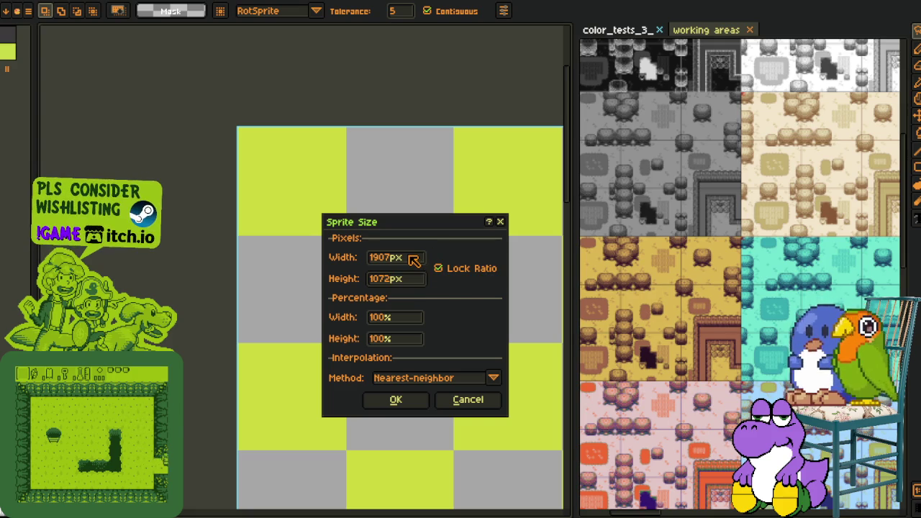
pyautogui.click(413, 260)
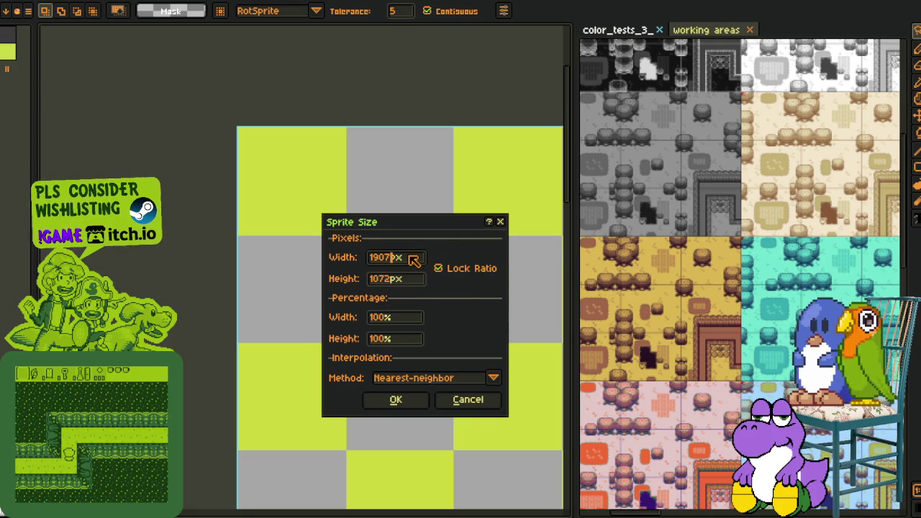
pyautogui.doubleClick(414, 261)
pyautogui.write('1920')
pyautogui.press('Return')
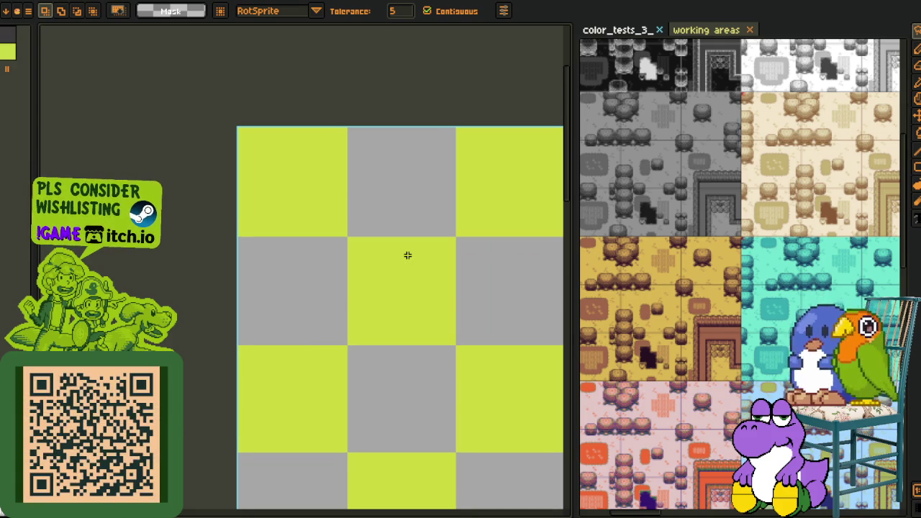
# Unlock the ratio, set the height to 1080 px, then move to the next striped mockup.
pyautogui.hotkey('ctrl', 'alt', 'i')
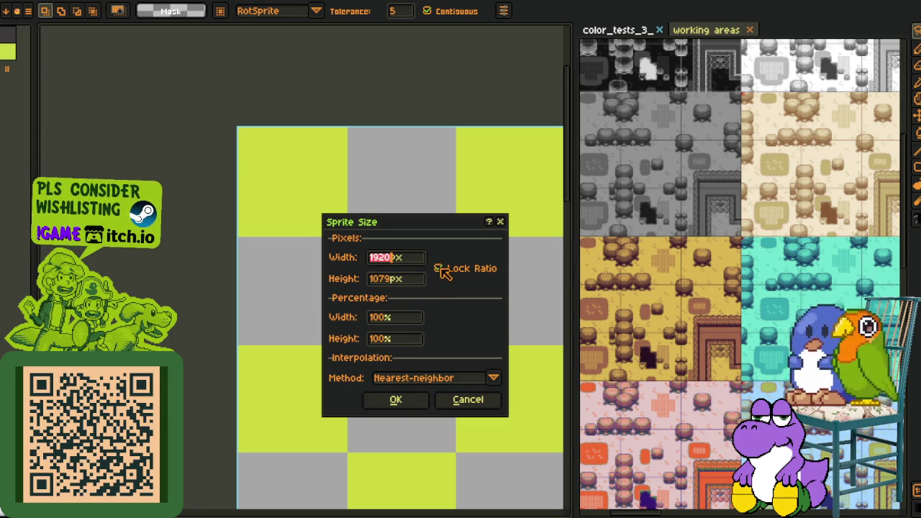
pyautogui.click(440, 268)
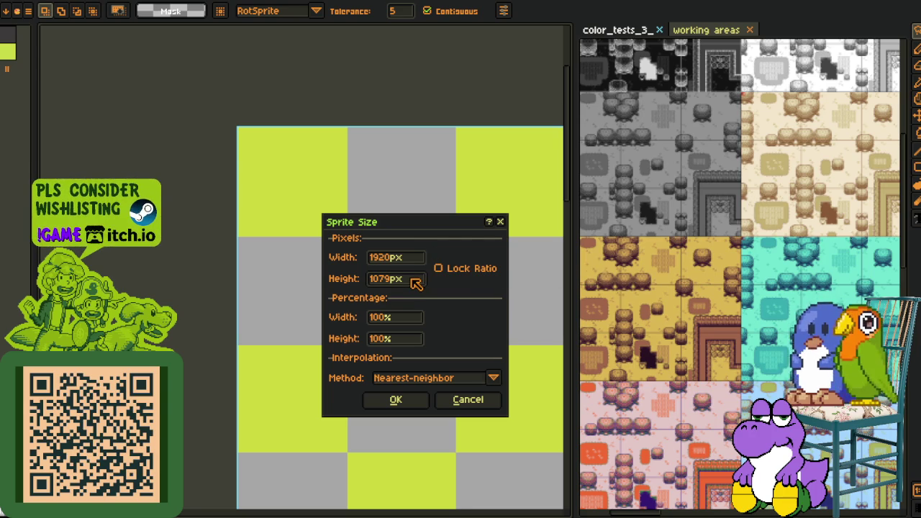
pyautogui.write('1080')
pyautogui.press('Return')
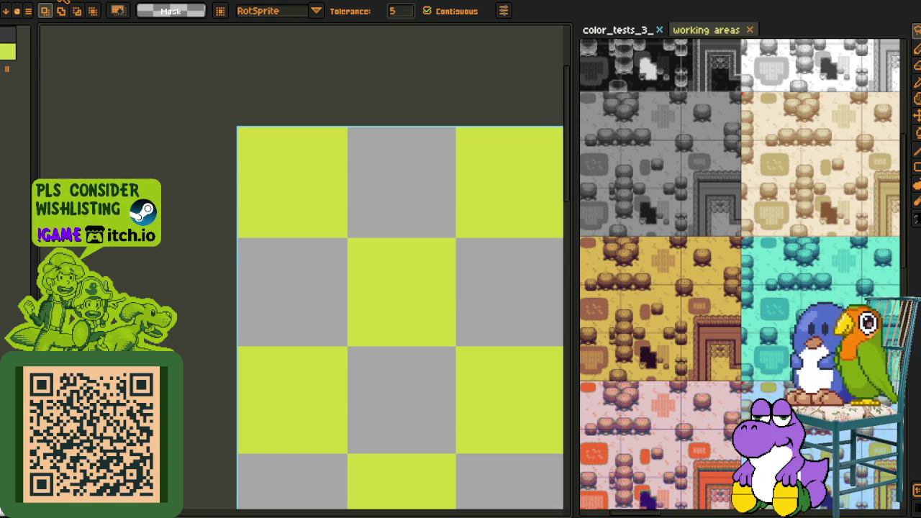
pyautogui.hotkey('ctrl', 'z')
pyautogui.press('1')
pyautogui.hotkey('ctrl', 'alt', 'i')
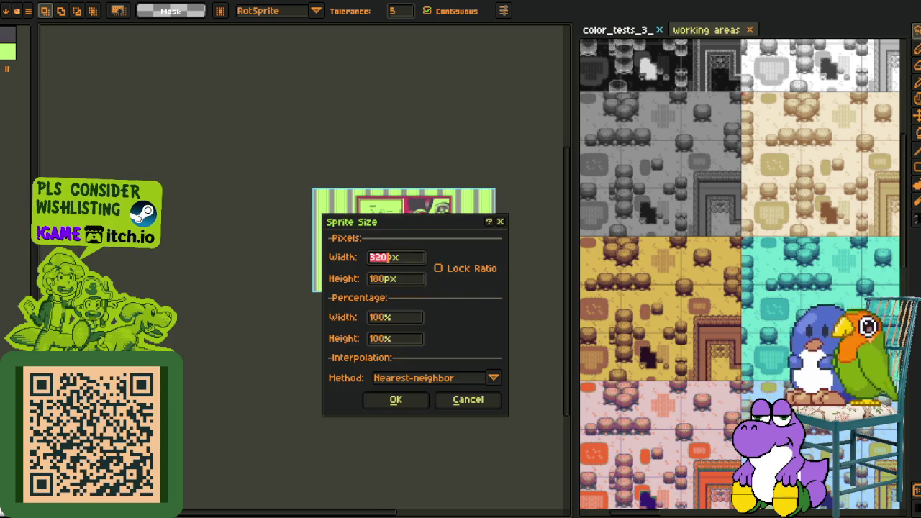
# Scale the green striped mockup proportionally to width 1600, then 1920 px.
pyautogui.click(442, 268)
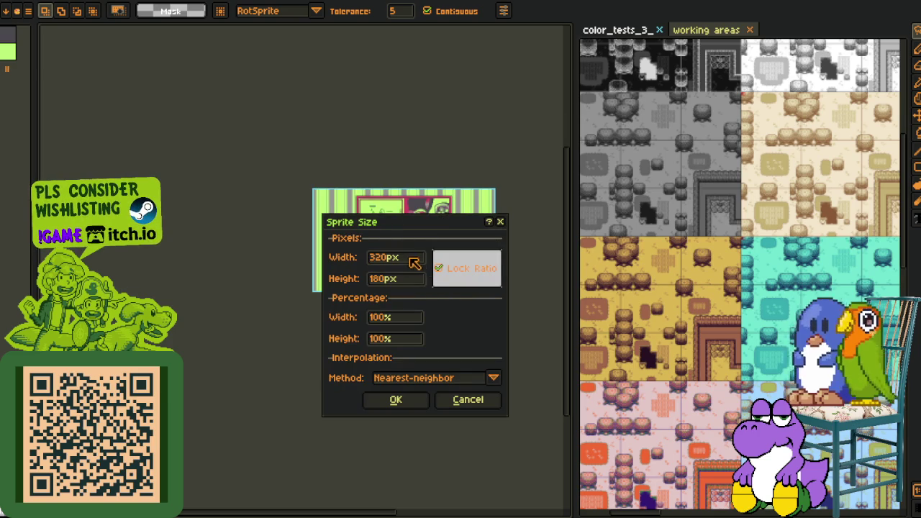
pyautogui.hotkey('shift', 'Tab')
pyautogui.write('1600')
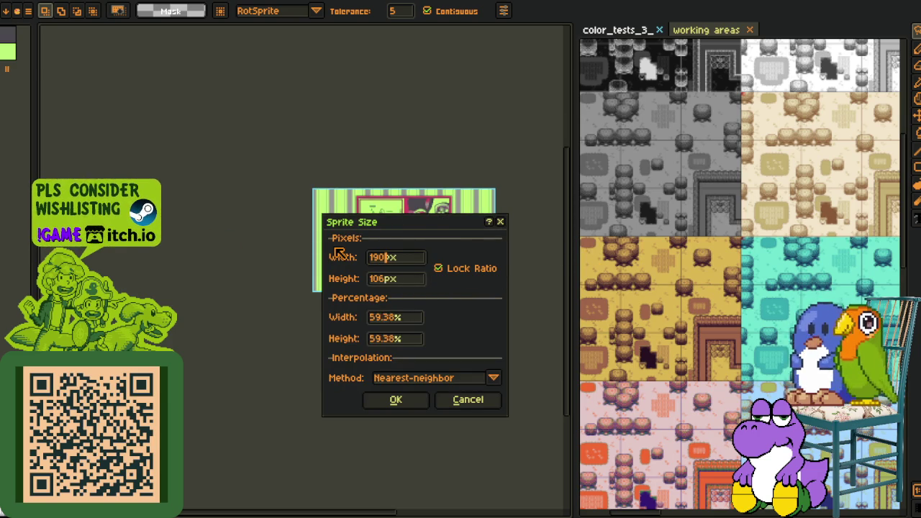
pyautogui.press('Return')
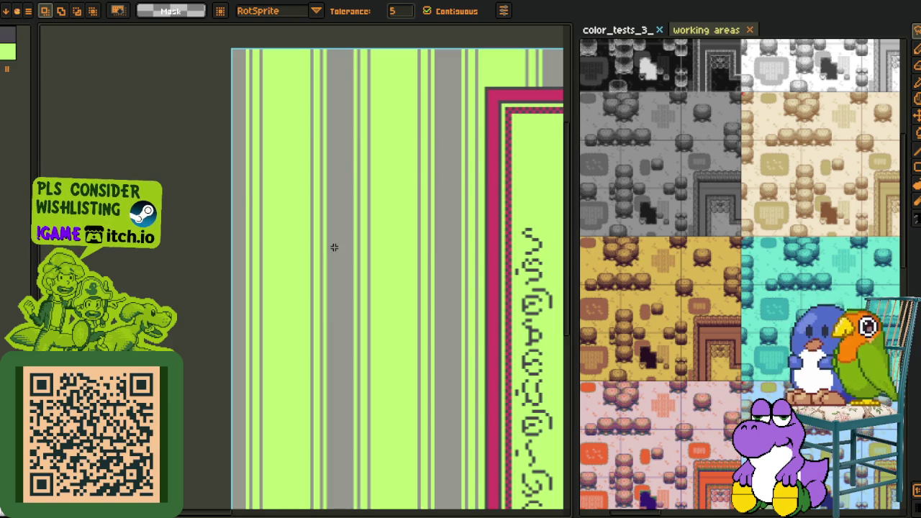
pyautogui.hotkey('ctrl', 'alt', 'i')
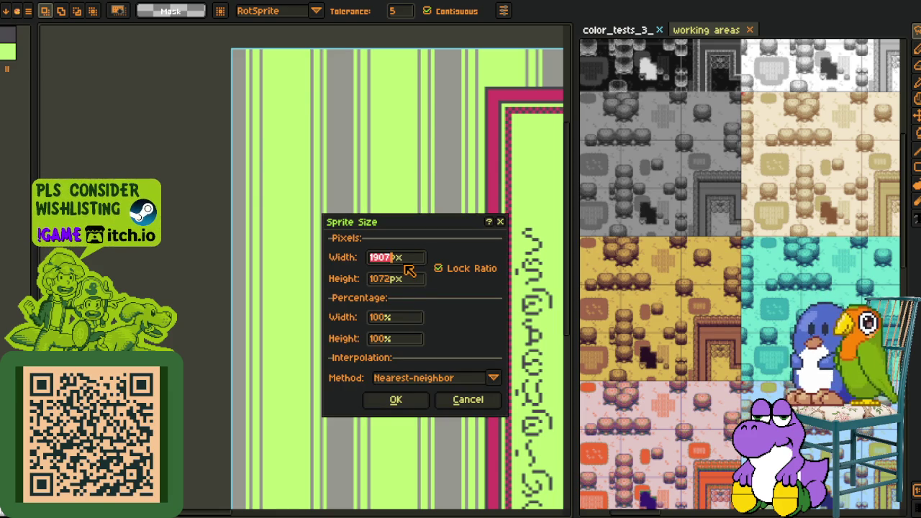
pyautogui.write('1920')
pyautogui.press('Return')
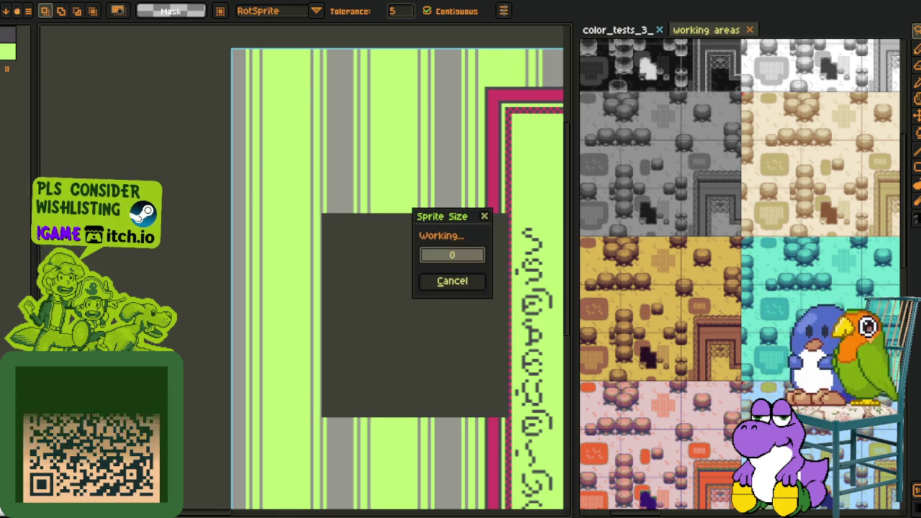
# Unlock the ratio, set the height to 1080 px, save, and move to the pink mockup.
pyautogui.hotkey('ctrl', 'alt', 'i')
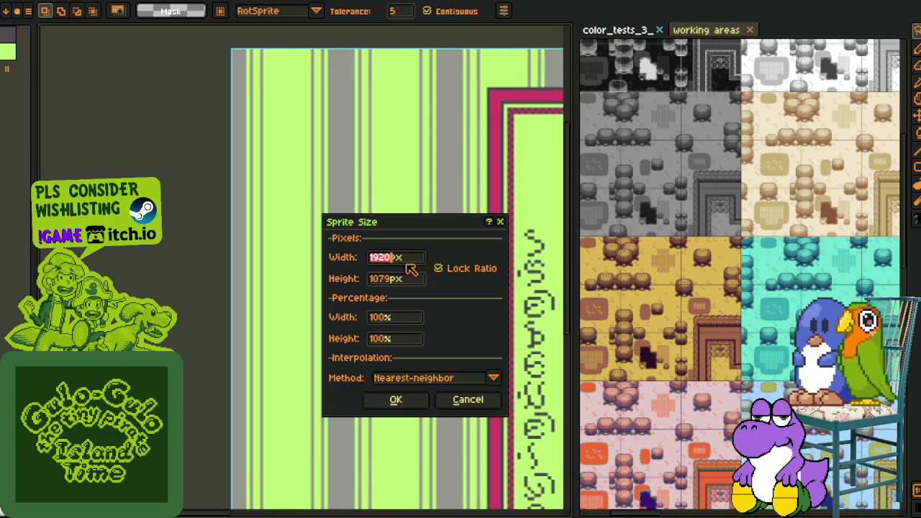
pyautogui.click(444, 272)
pyautogui.write('10')
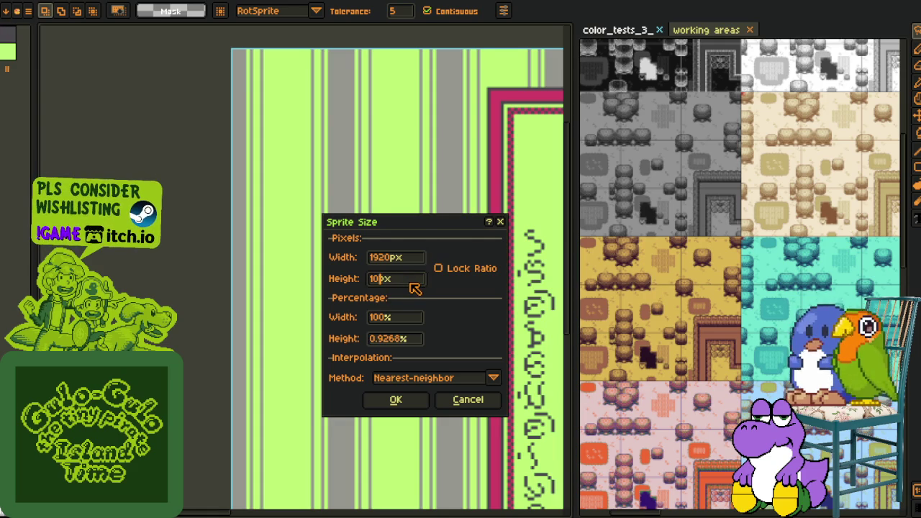
pyautogui.write('80')
pyautogui.press('Return')
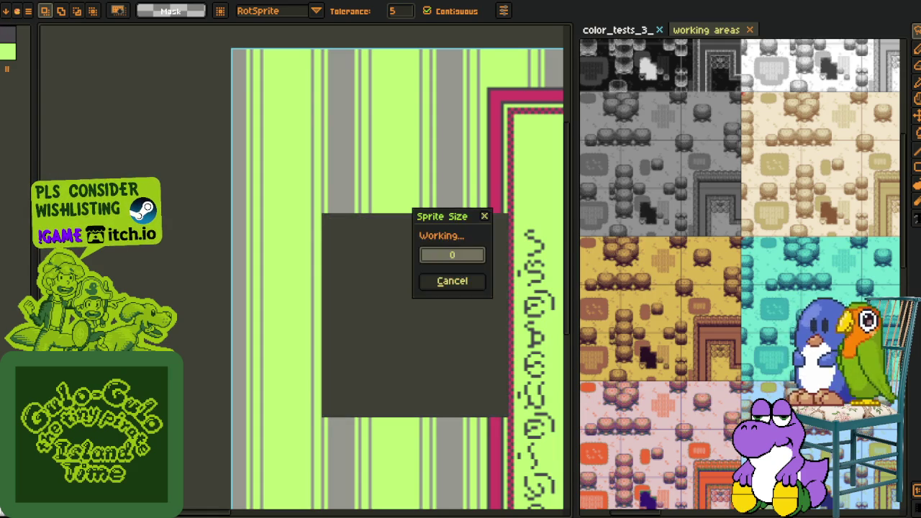
pyautogui.hotkey('ctrl', 's')
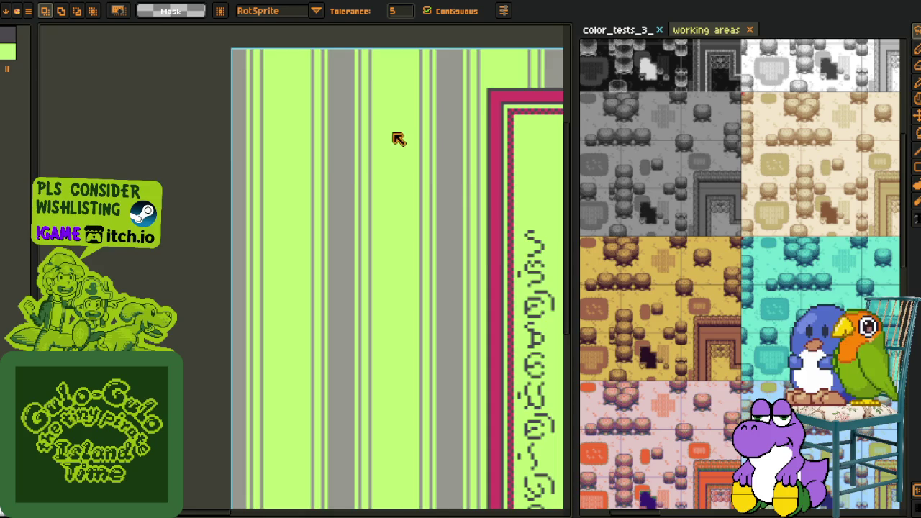
pyautogui.hotkey('ctrl', 'w')
pyautogui.hotkey('ctrl', 'alt', 'i')
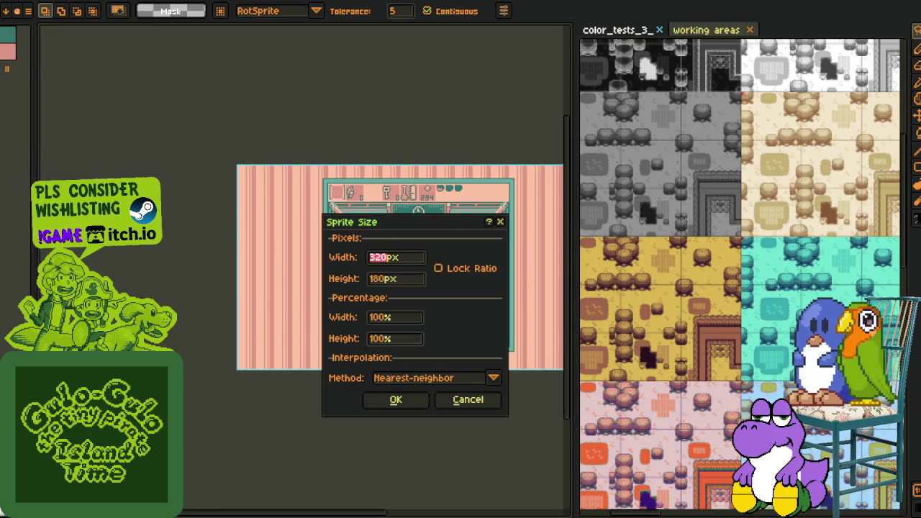
# Scale the pink striped mockup proportionally with Lock Ratio on to a 1920 px width.
pyautogui.click(441, 268)
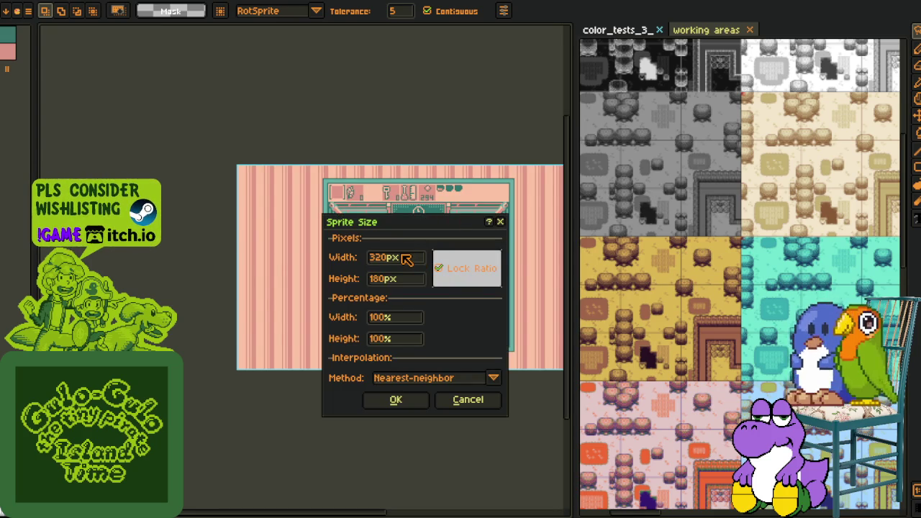
pyautogui.hotkey('ctrl', 'a')
pyautogui.write('192')
pyautogui.press('BackSpace')
pyautogui.write('080')
pyautogui.press('BackSpace')
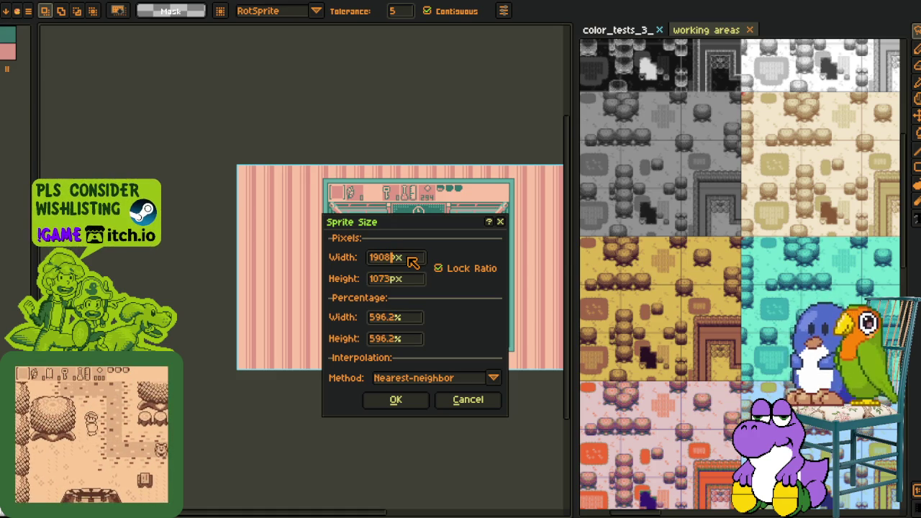
pyautogui.press('BackSpace')
pyautogui.press('BackSpace')
pyautogui.write('20')
pyautogui.press('Return')
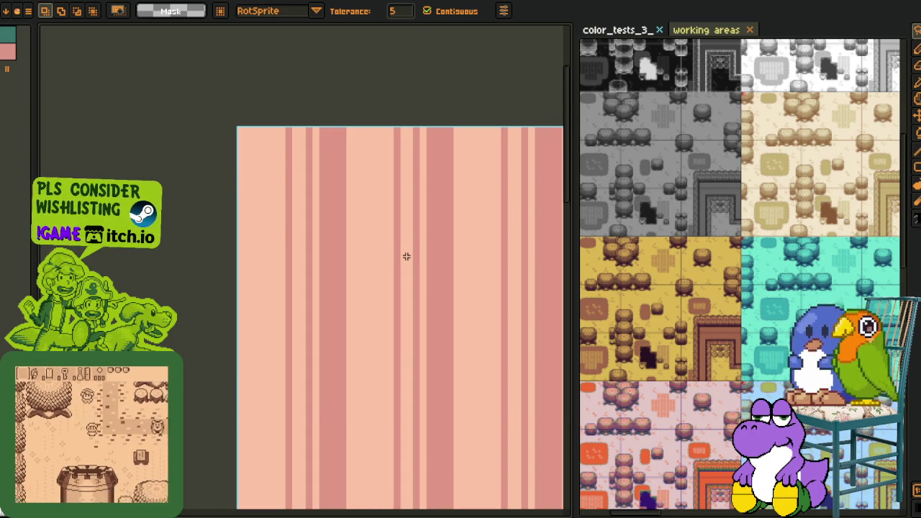
pyautogui.hotkey('ctrl', 'alt', 'i')
pyautogui.write('1920')
pyautogui.press('Return')
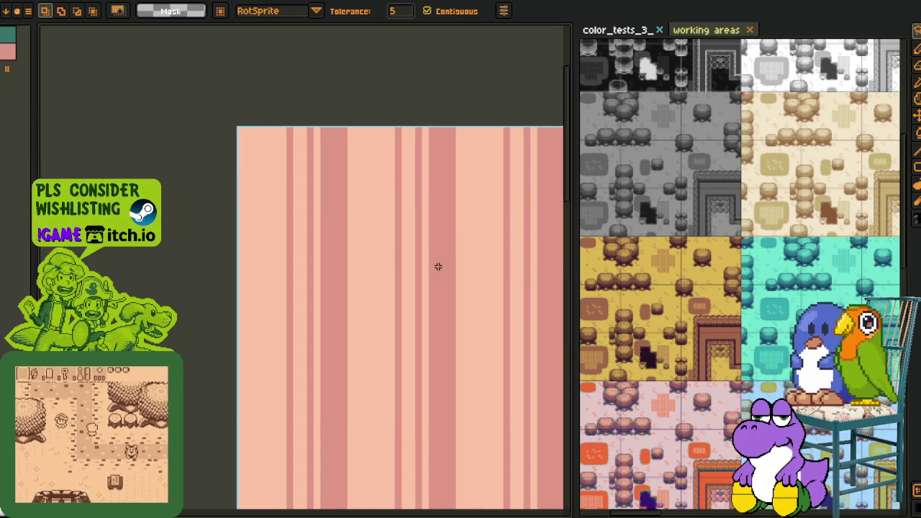
# Unlock the ratio and set the pink mockup's height to exactly 1080 px.
pyautogui.hotkey('ctrl', 'alt', 'i')
pyautogui.click(439, 266)
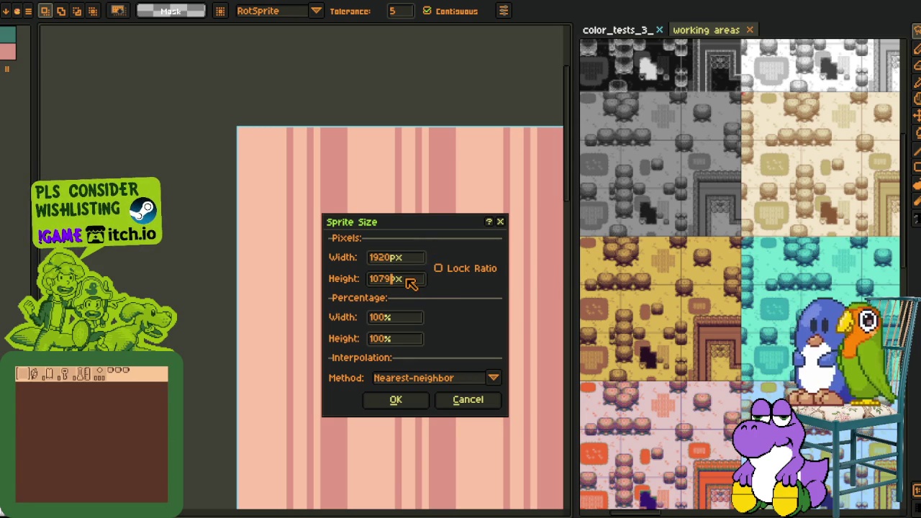
pyautogui.write('1080')
pyautogui.press('Return')
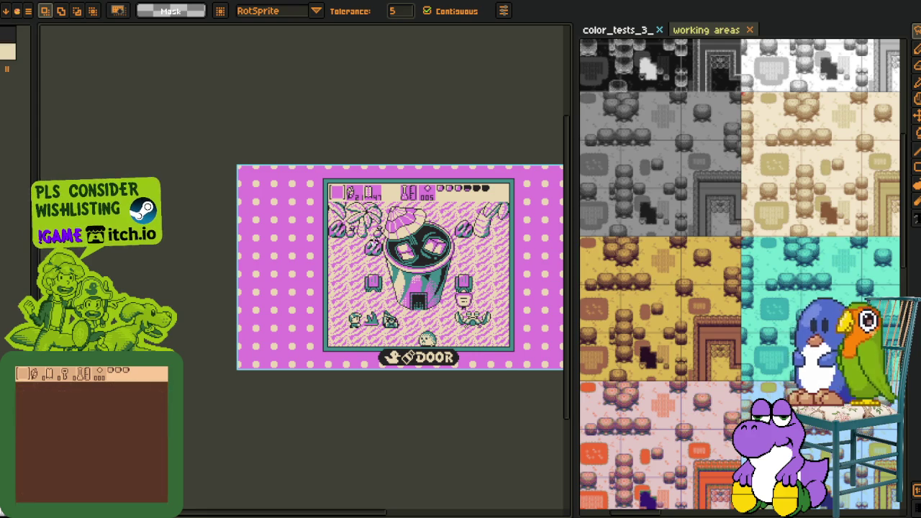
# Scale the magenta polka-dot mockup proportionally to width 1600, then 1920 px.
pyautogui.hotkey('ctrl', 'alt', 'i')
pyautogui.click(441, 269)
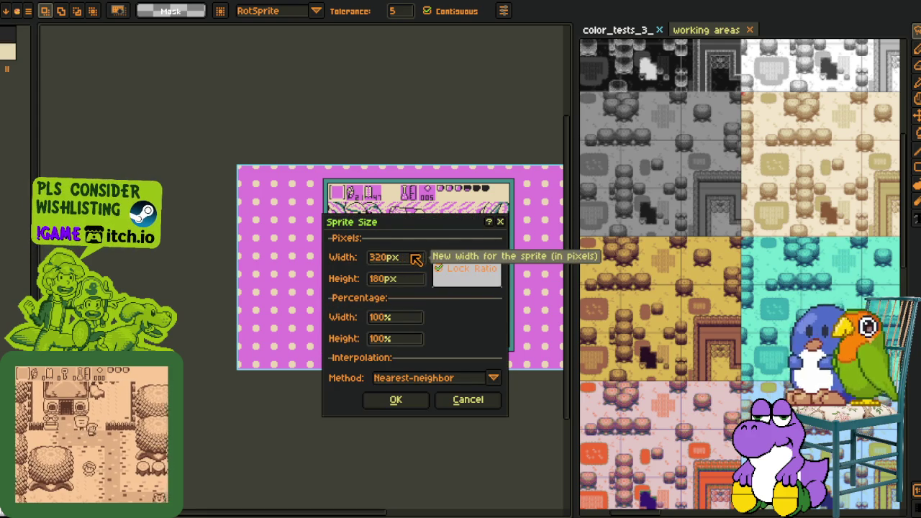
pyautogui.press('BackSpace')
pyautogui.press('BackSpace')
pyautogui.press('BackSpace')
pyautogui.write('1600')
pyautogui.press('Return')
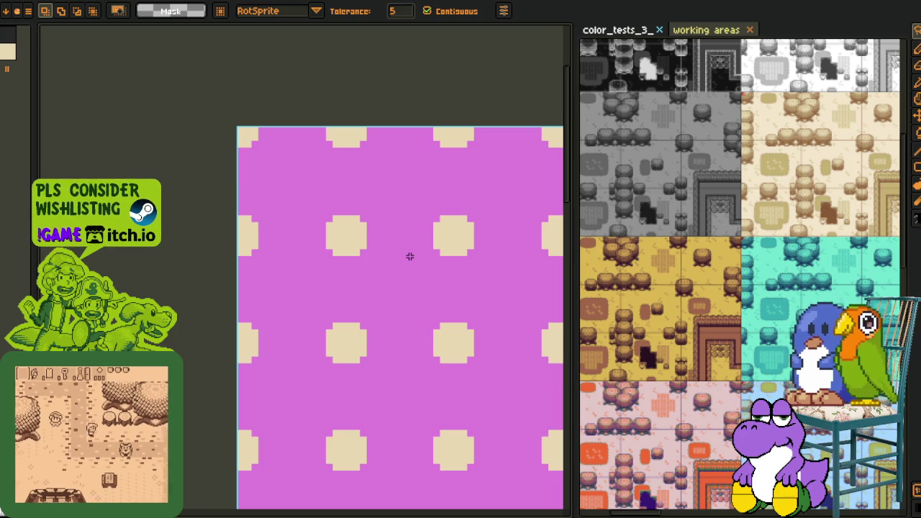
pyautogui.hotkey('ctrl', 'alt', 'i')
pyautogui.write('1920')
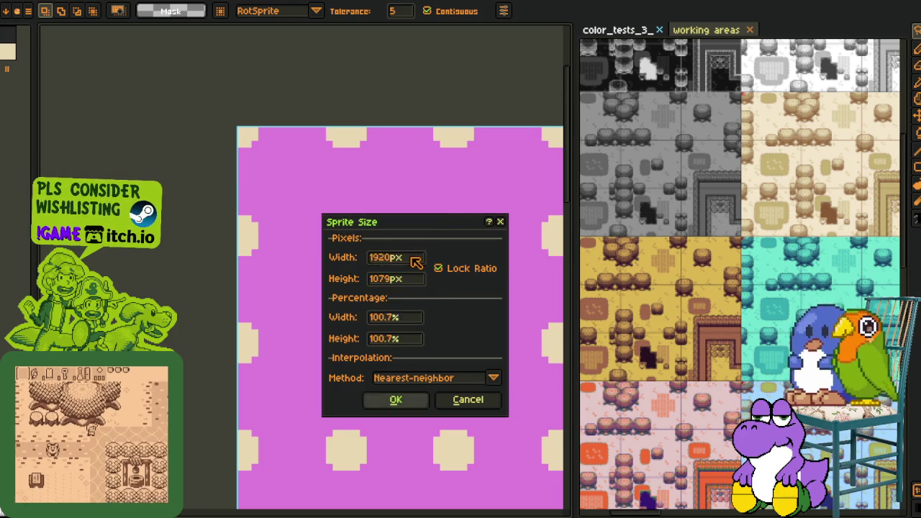
pyautogui.press('Return')
# Unlock the ratio and set the polka-dot mockup's height to 1080 px.
pyautogui.hotkey('ctrl', 'alt', 'i')
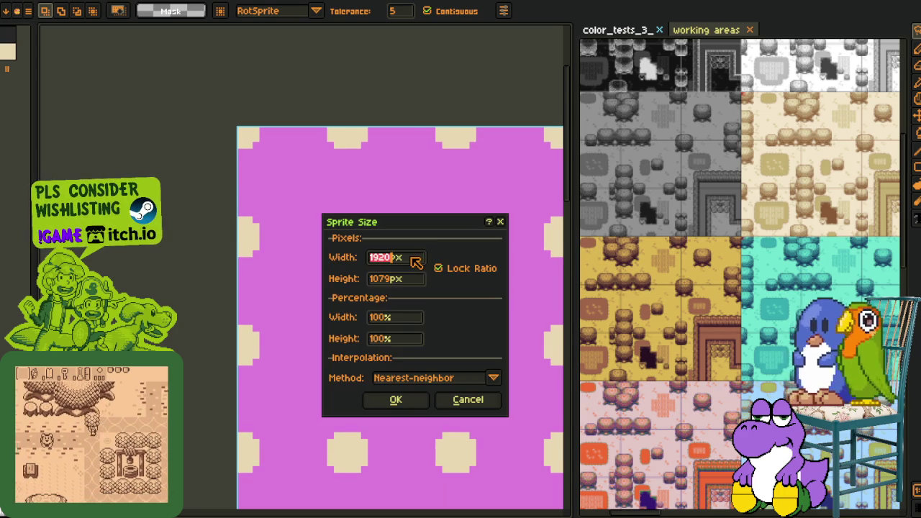
pyautogui.click(440, 270)
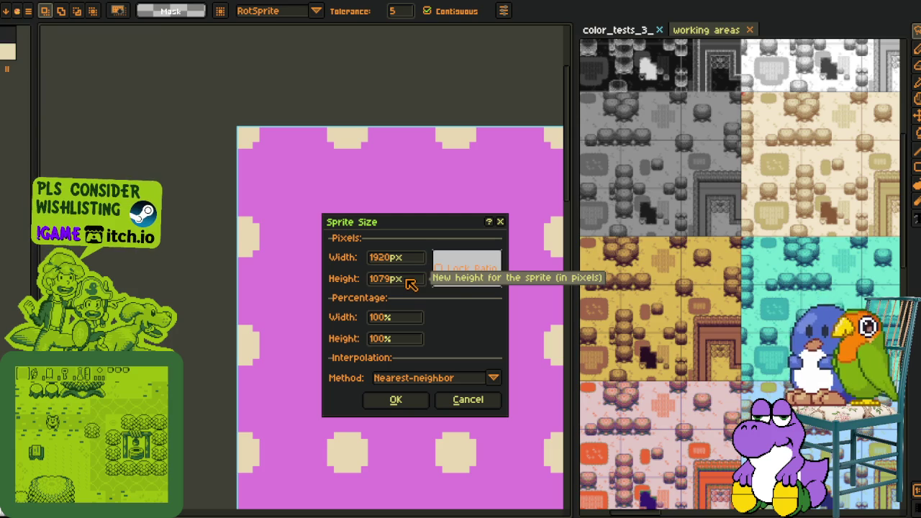
pyautogui.click(407, 281)
pyautogui.write('1080')
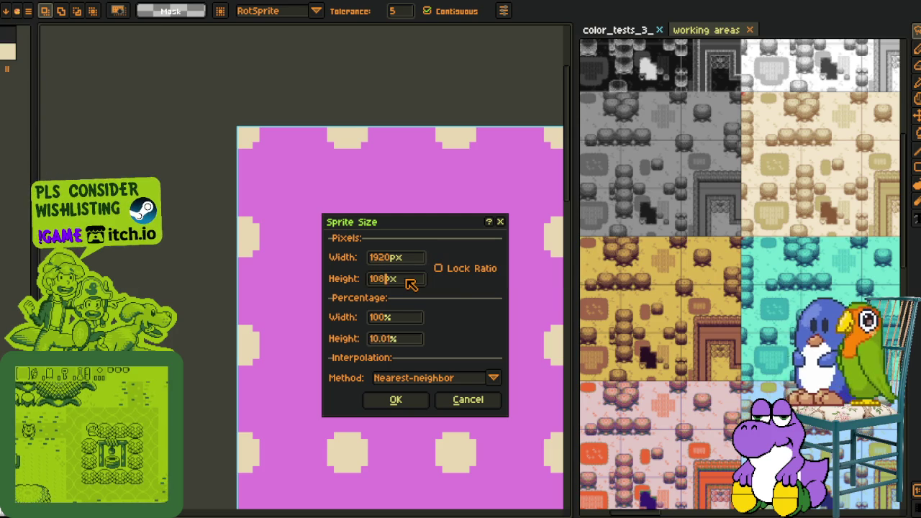
pyautogui.press('Return')
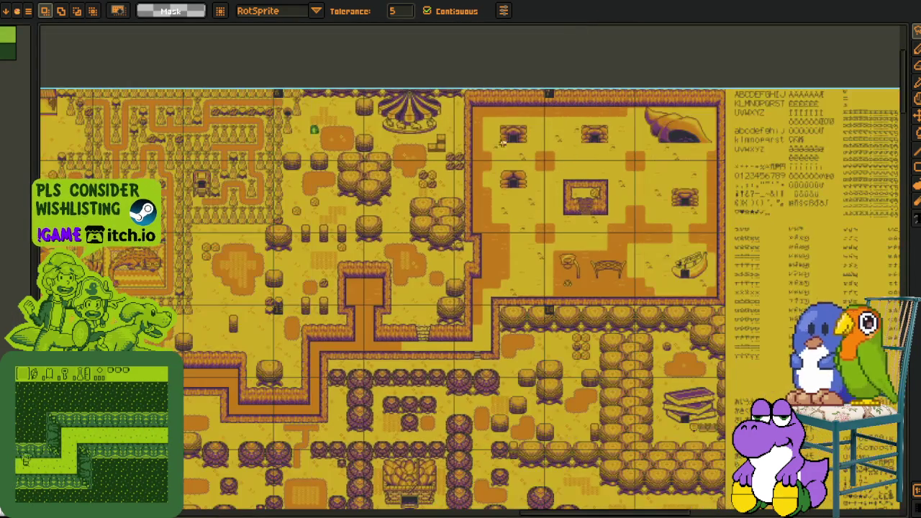
# Zoom and pan past the town map to the tornado and comic-panel sprite sheets.
pyautogui.scroll(-2, 451, 195)
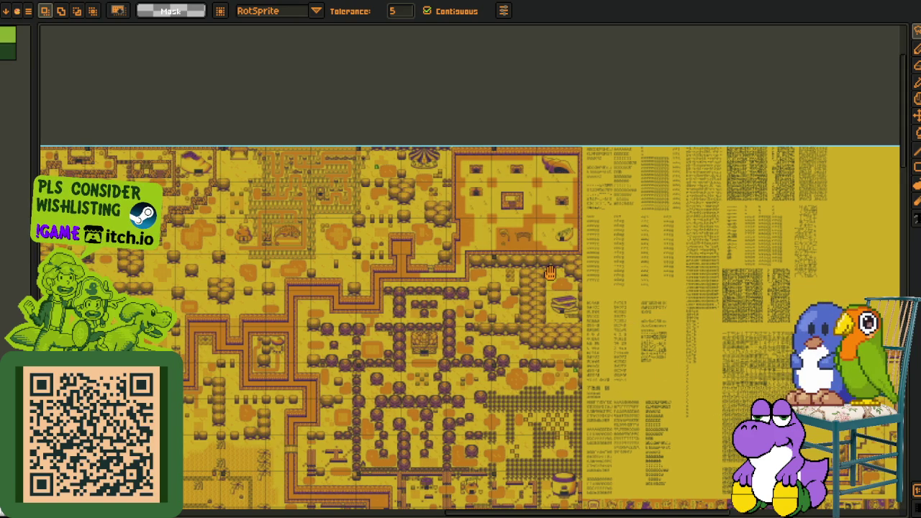
pyautogui.moveTo(871, 464); pyautogui.dragTo(580, 272)
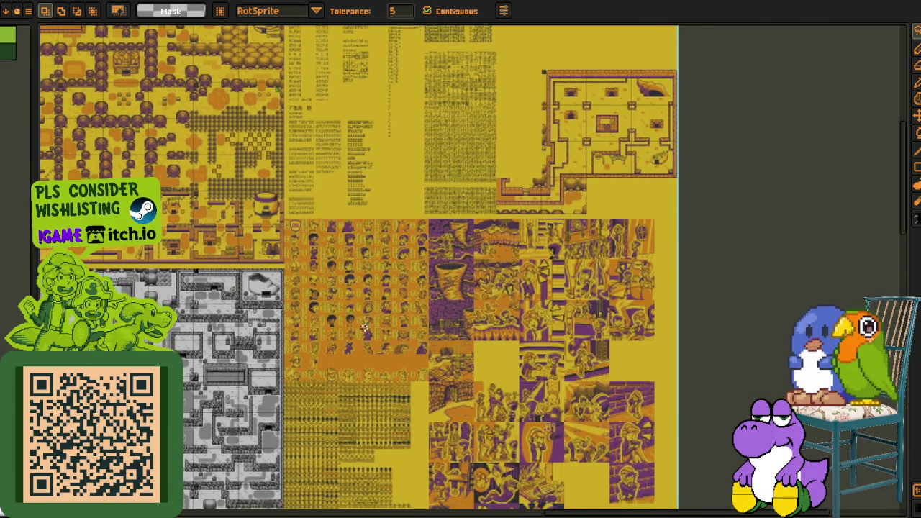
pyautogui.scroll(4, 453, 351)
pyautogui.moveTo(497, 359); pyautogui.dragTo(291, 473)
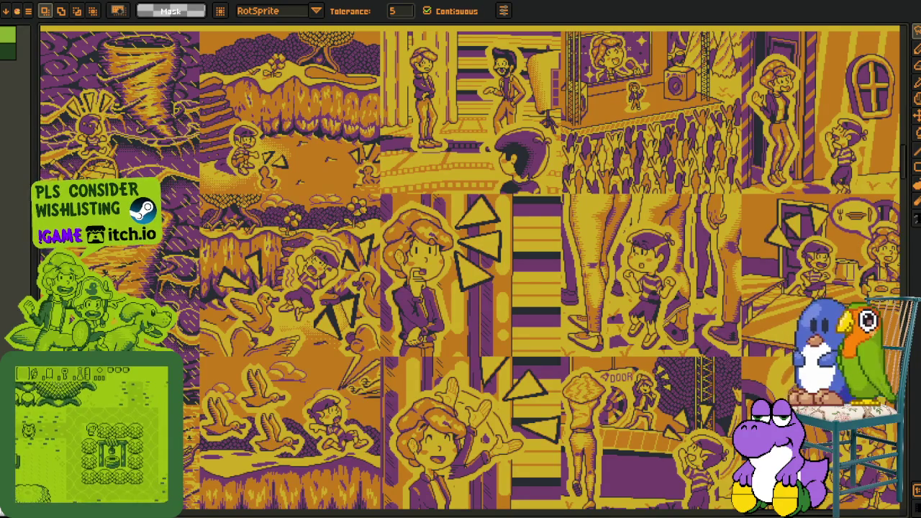
# Bring the green 'Please bear with me.' mockup to the front in GIMP.
pyautogui.press('alt')
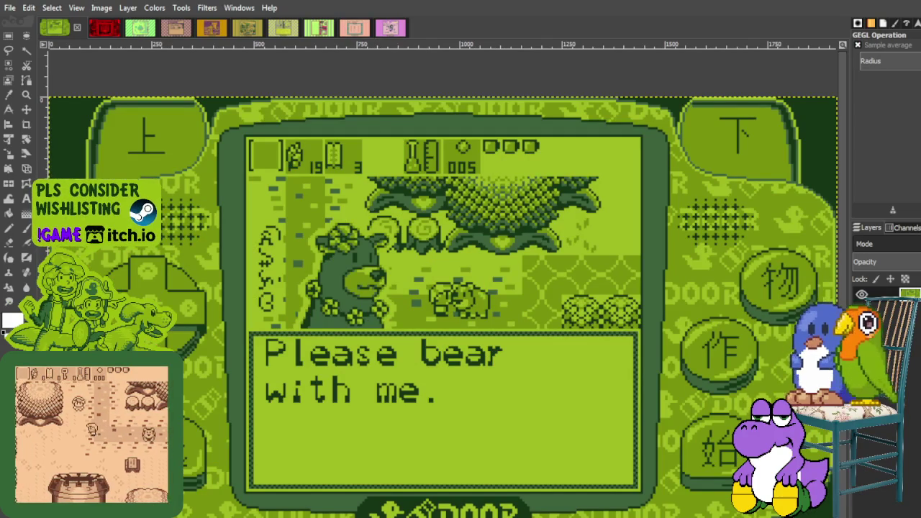
pyautogui.moveTo(849, 317); pyautogui.dragTo(783, 316)
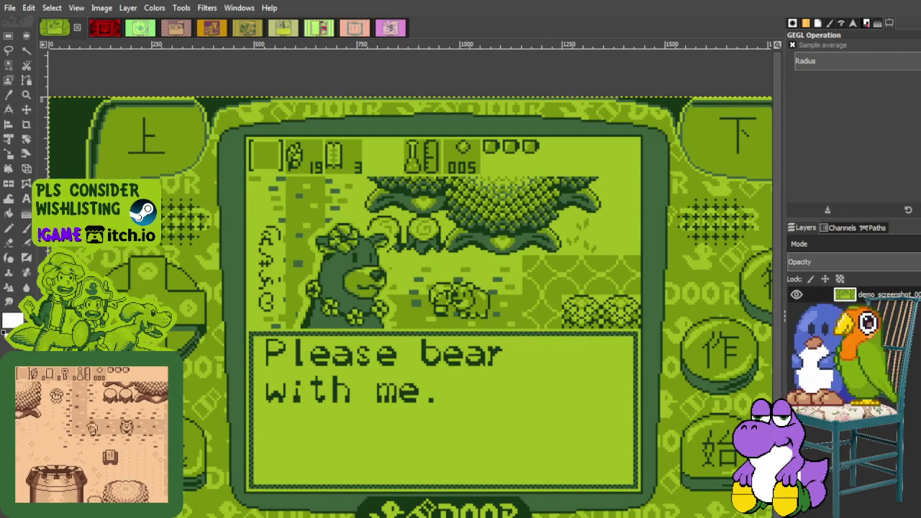
pyautogui.scroll(-1, 593, 442)
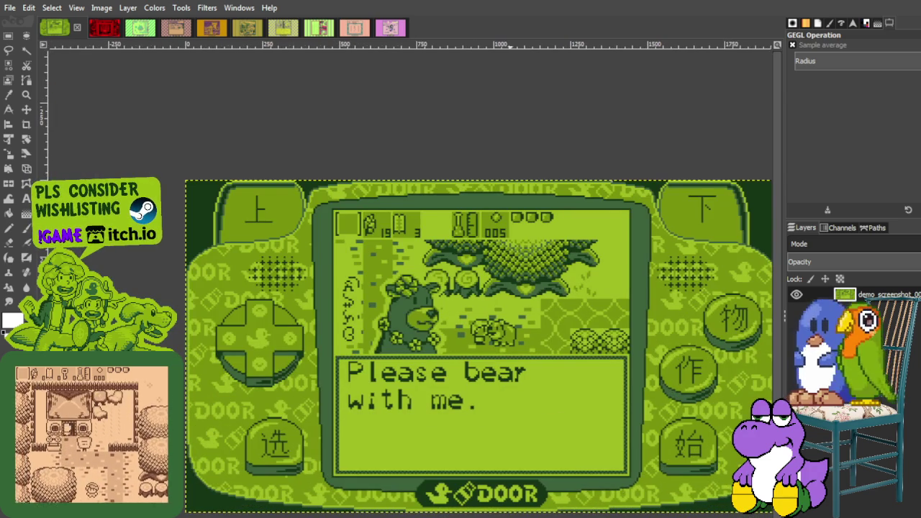
pyautogui.hscroll(2, 479, 345)
pyautogui.moveTo(786, 316); pyautogui.dragTo(848, 317)
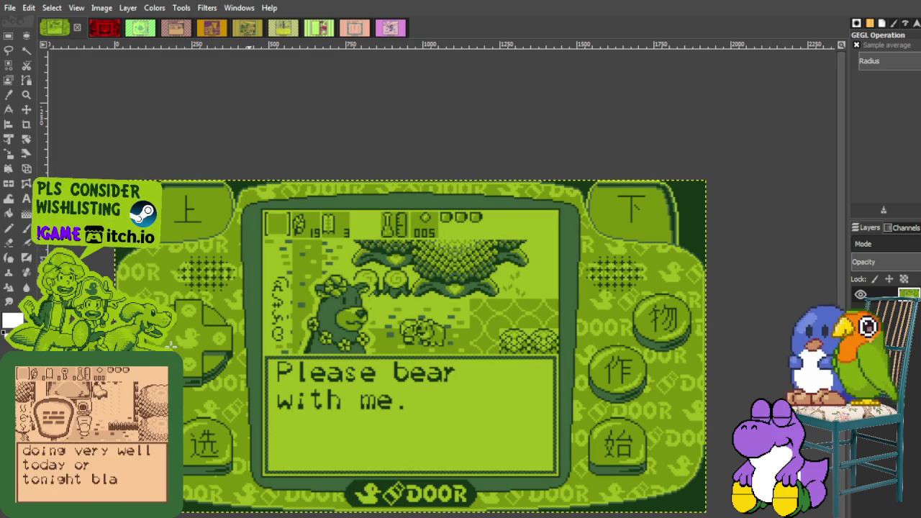
pyautogui.scroll(4, 324, 352)
pyautogui.scroll(6, 325, 352)
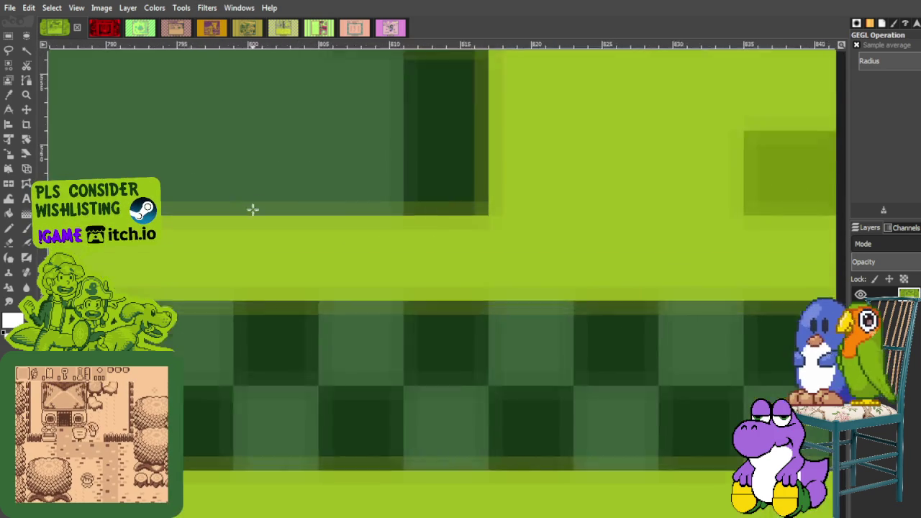
pyautogui.scroll(-2, 485, 173)
pyautogui.scroll(-4, 468, 192)
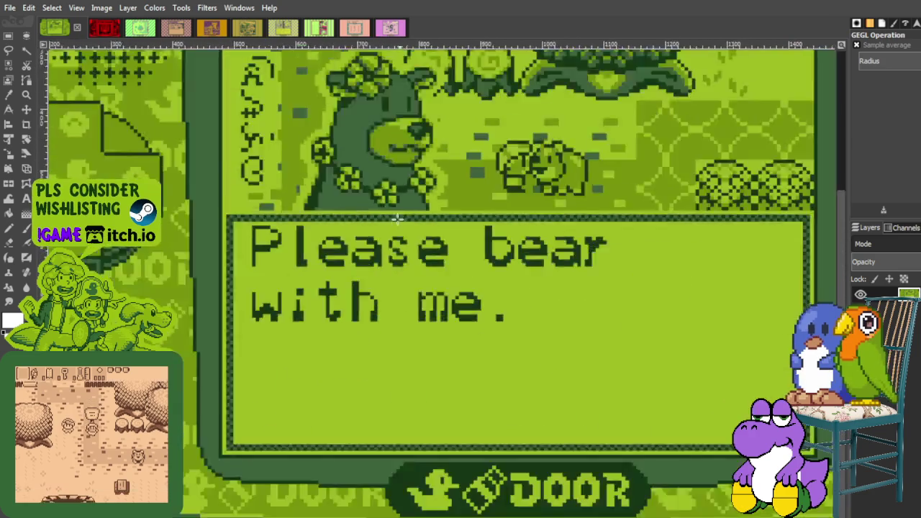
pyautogui.scroll(-3, 467, 192)
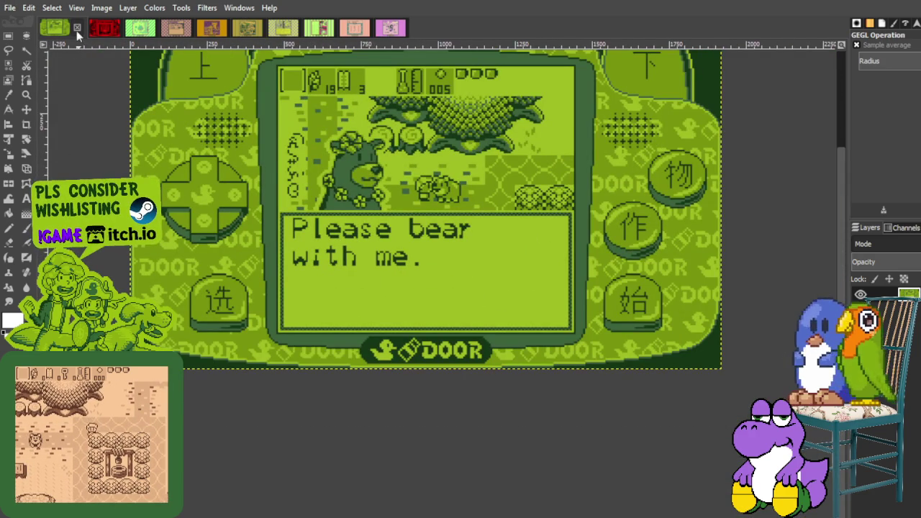
pyautogui.hotkey('ctrl', 'w')
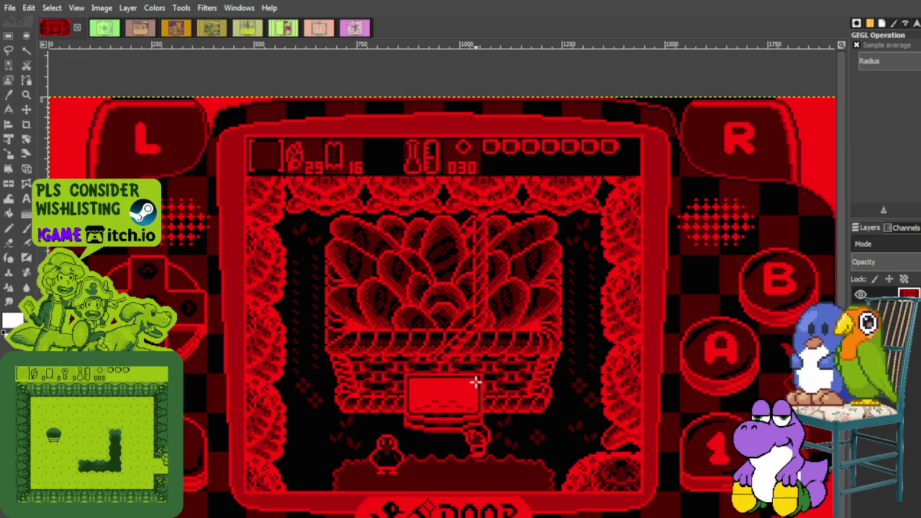
# Close the red, green-striped, purple-dotted shop and tornado images in GIMP.
pyautogui.click(79, 25)
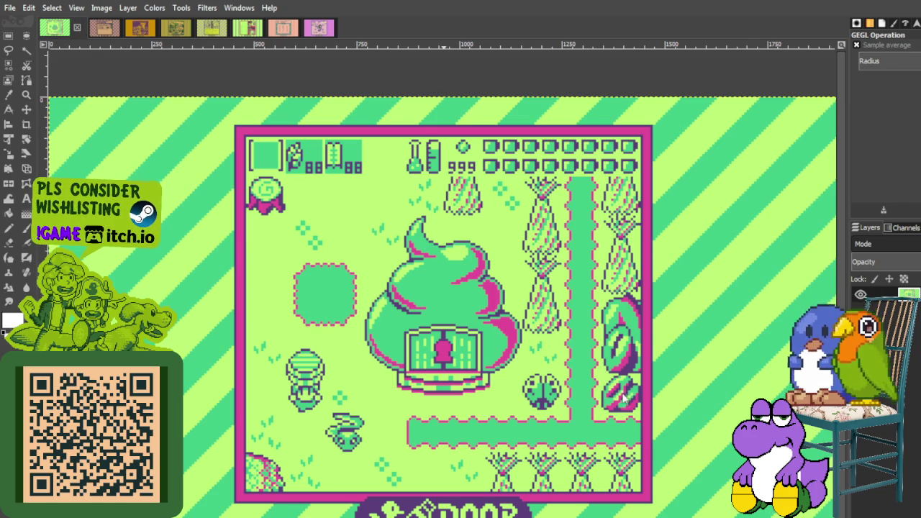
pyautogui.hotkey('ctrl', 'w')
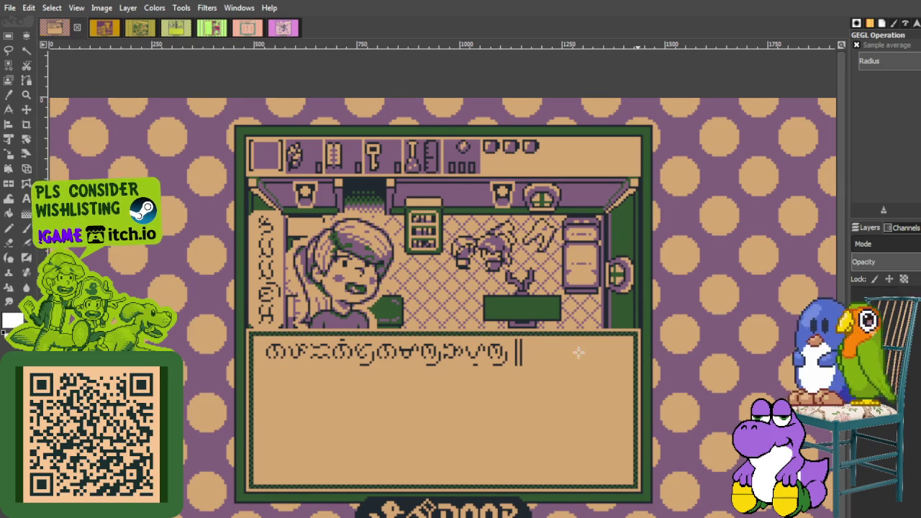
pyautogui.hotkey('ctrl', 'w')
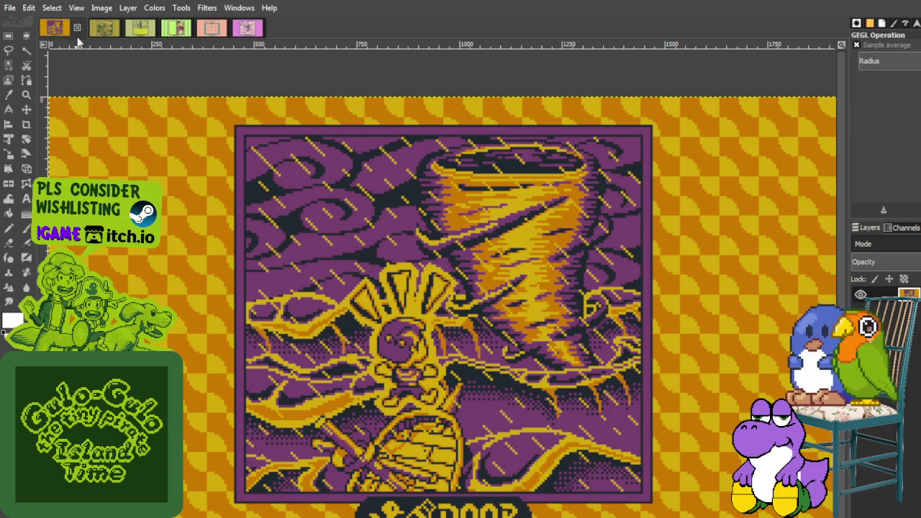
pyautogui.hotkey('ctrl', 'w')
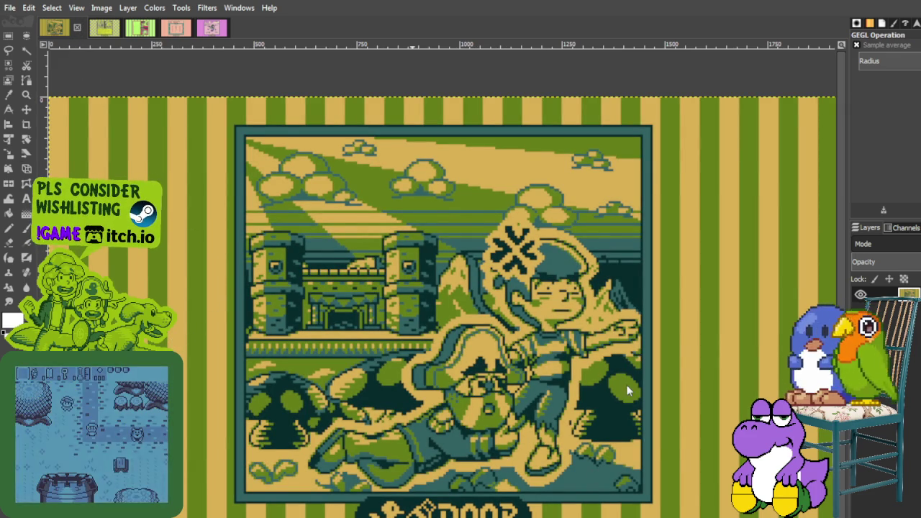
# Close the five remaining GIMP images and load the demo screenshots as separate files.
pyautogui.hotkey('ctrl', 'w')
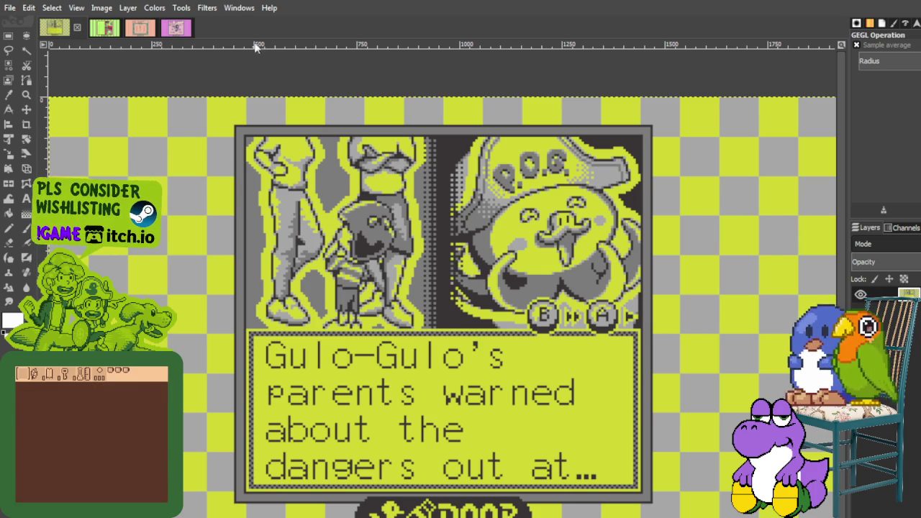
pyautogui.click(77, 27)
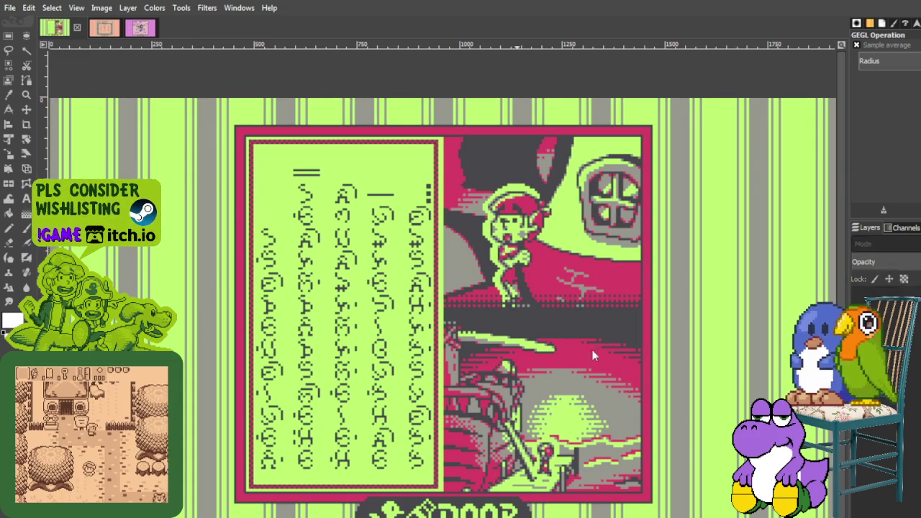
pyautogui.hotkey('ctrl', 'w')
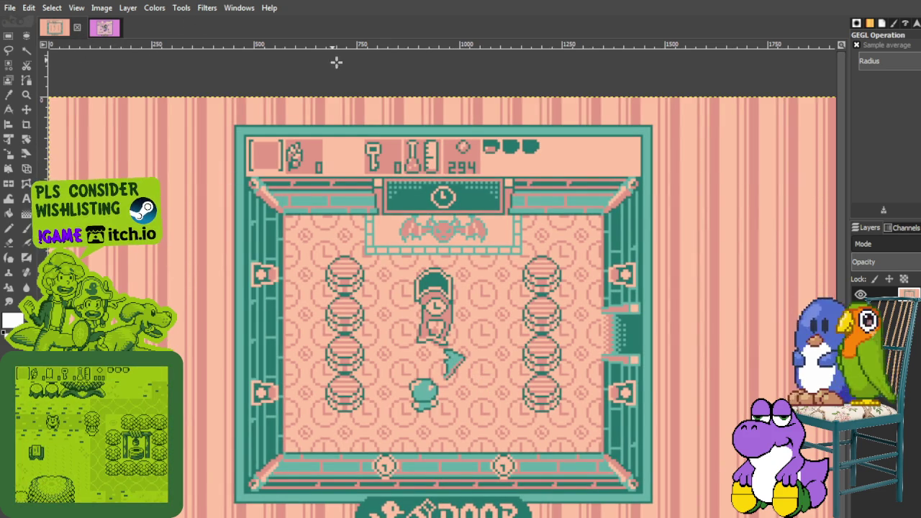
pyautogui.hotkey('ctrl', 'w')
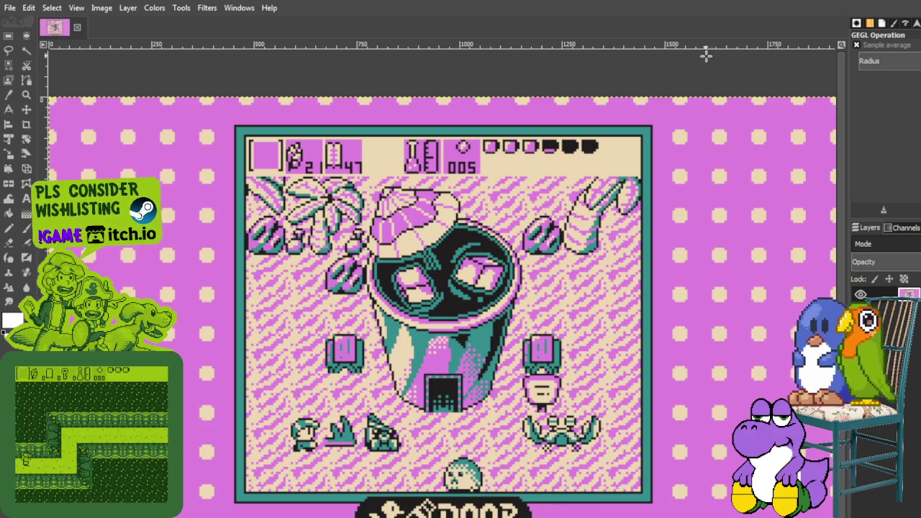
pyautogui.click(77, 28)
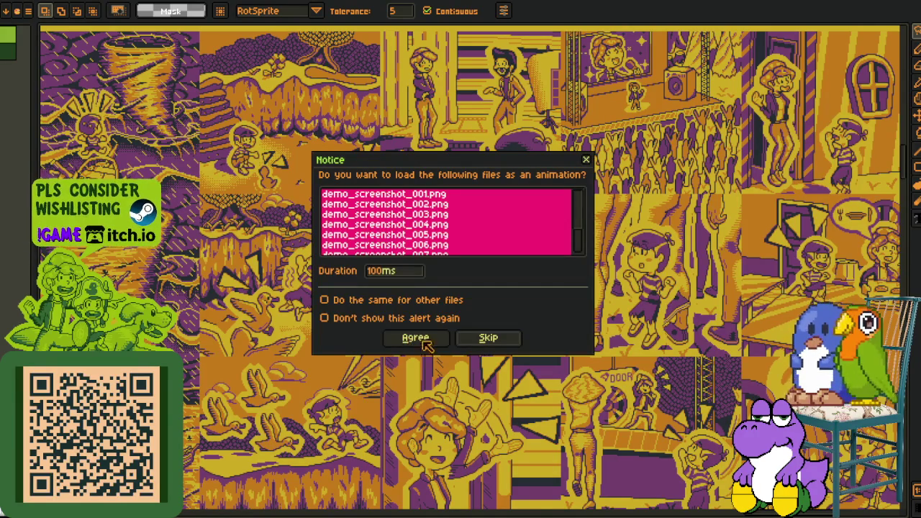
pyautogui.click(482, 341)
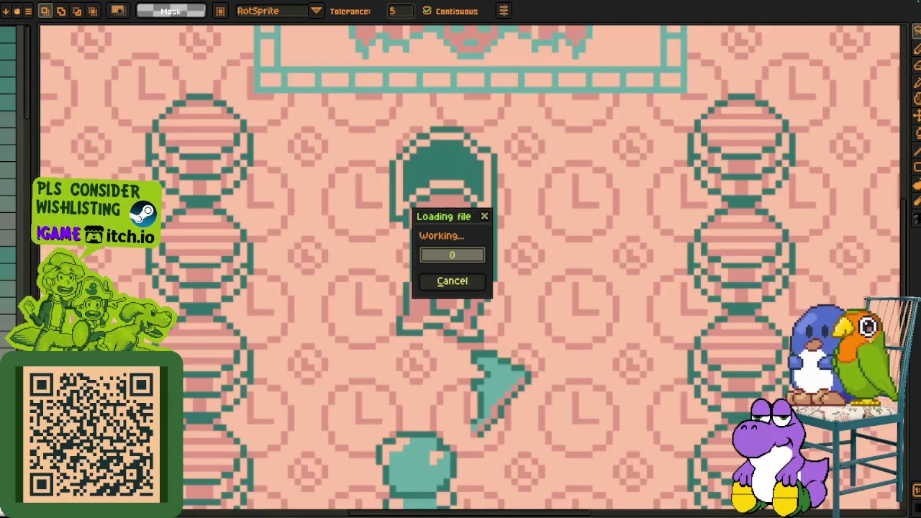
# Switch between the eyedropper and magic wand tools and zoom out on the DOOR screenshot.
pyautogui.press('o')
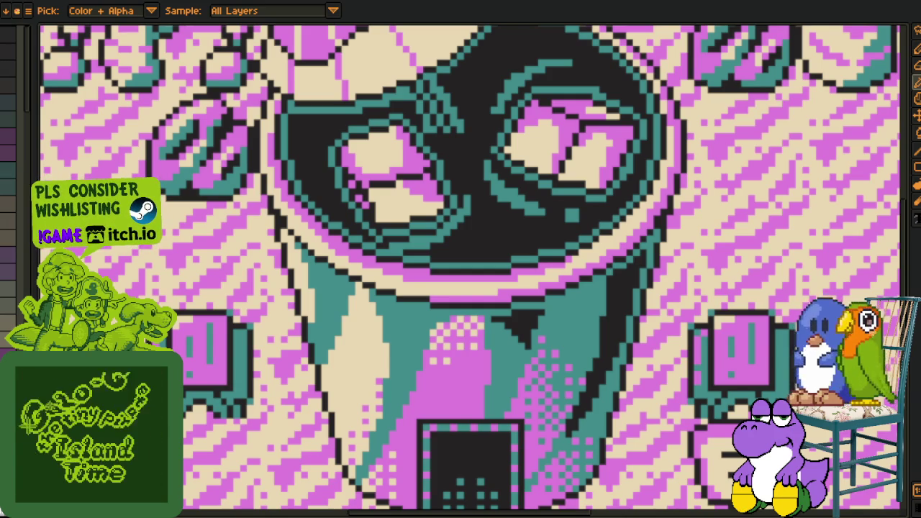
pyautogui.press('w')
pyautogui.scroll(-3, 319, 206)
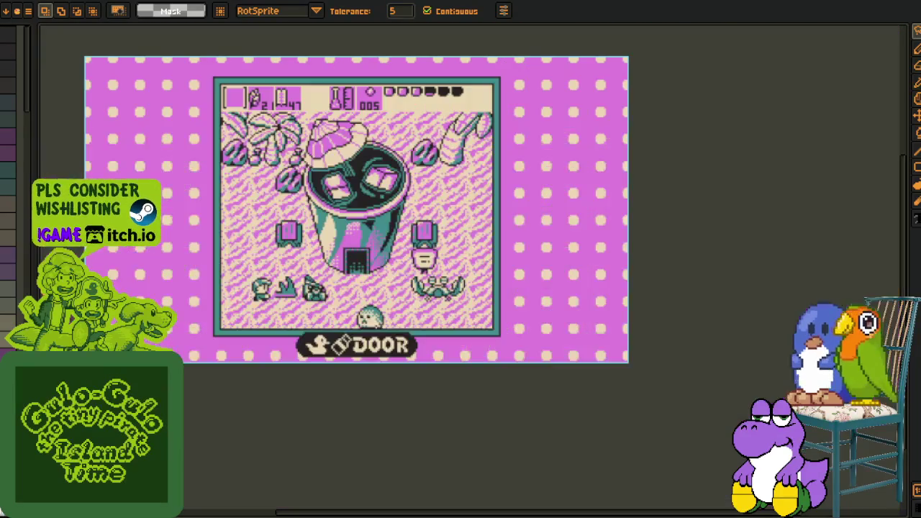
# Switch to the green 'Please bear with me.' screenshot sprite.
pyautogui.click(10, 2)
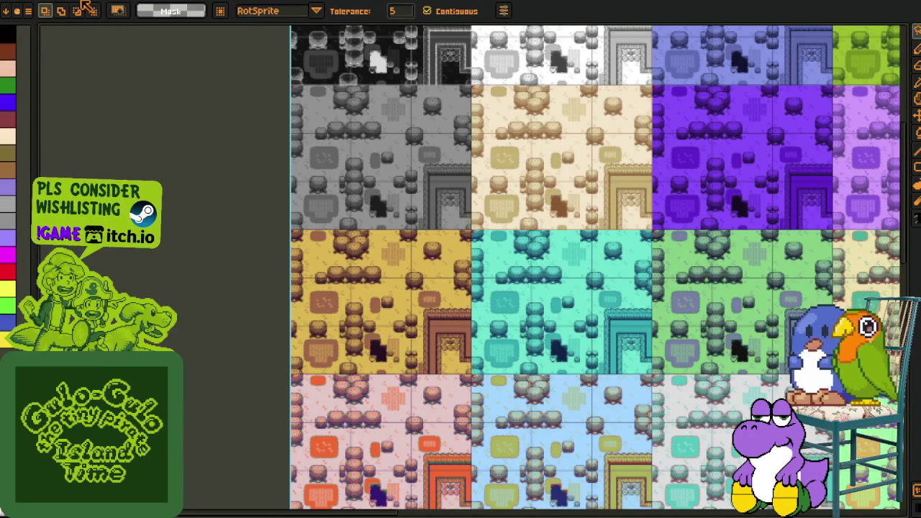
pyautogui.hotkey('ctrl', 'Tab')
pyautogui.hotkey('ctrl', 'Tab')
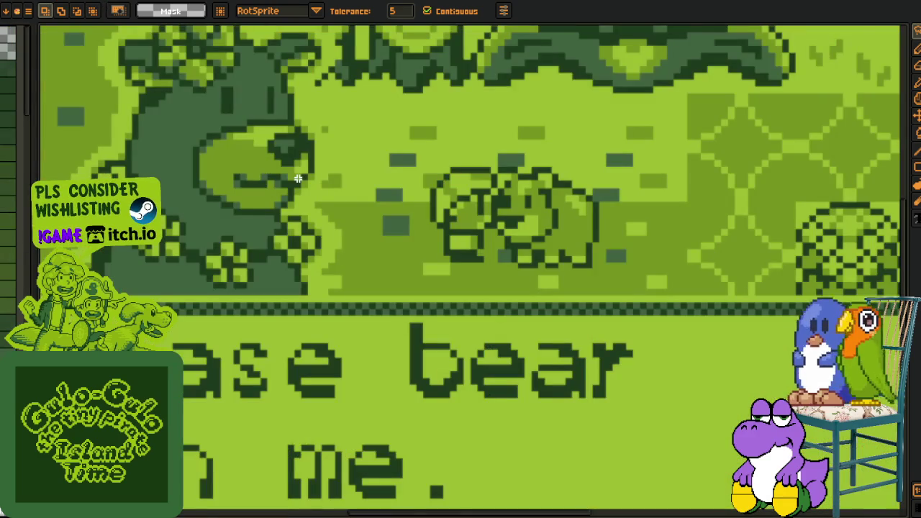
pyautogui.scroll(-2, 298, 178)
pyautogui.scroll(-2, 298, 178)
# Export the green screenshot as demo_screenshot_001.jpeg at JPEG quality 10.
pyautogui.click(28, 11)
pyautogui.moveTo(29, 87)
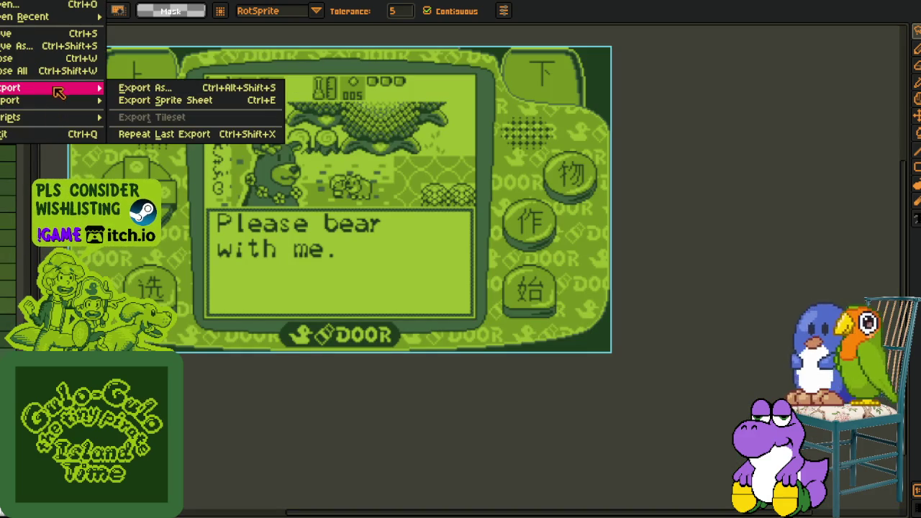
pyautogui.click(144, 87)
pyautogui.click(506, 308)
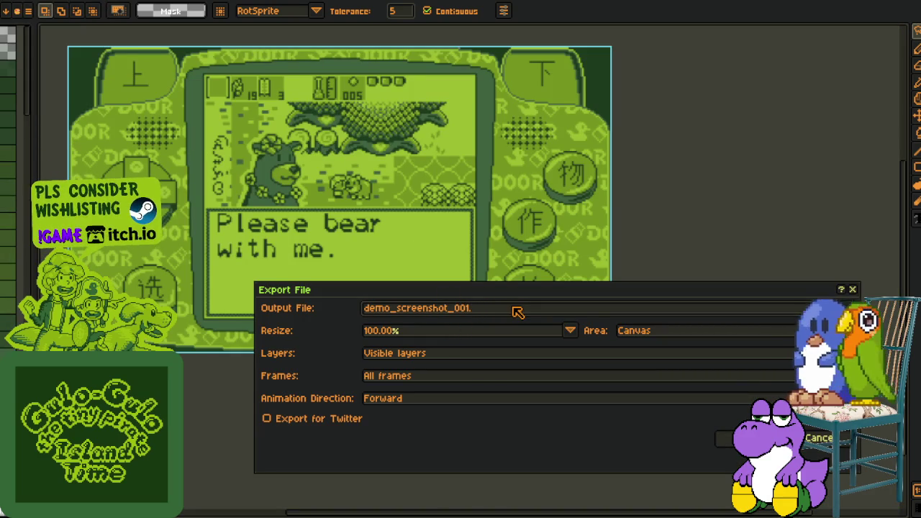
pyautogui.press('Return')
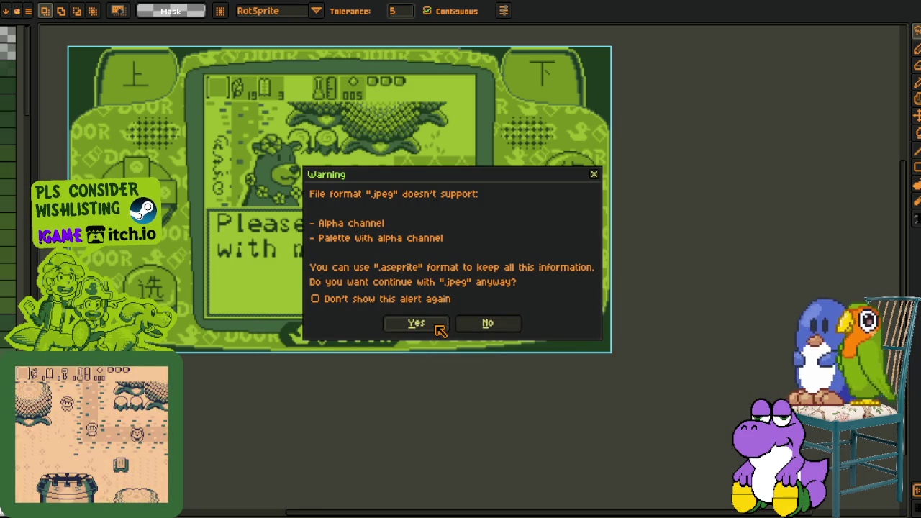
pyautogui.click(437, 326)
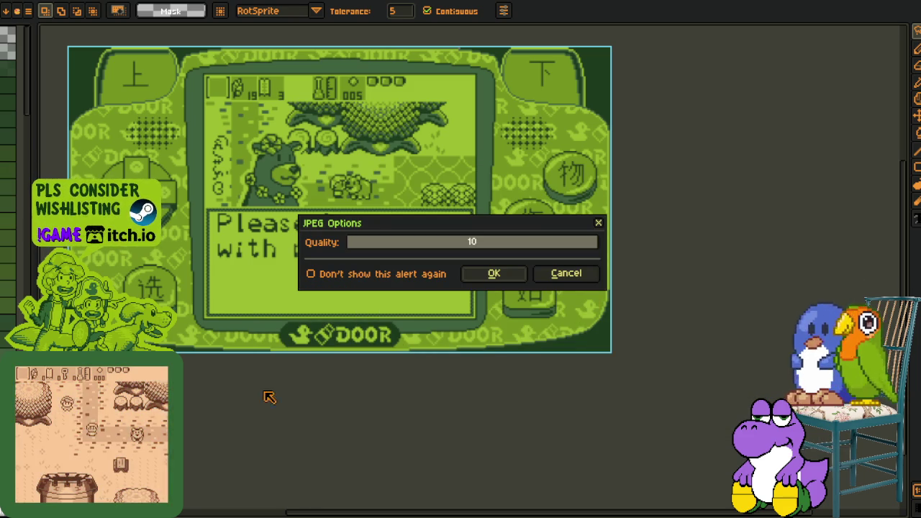
pyautogui.click(494, 273)
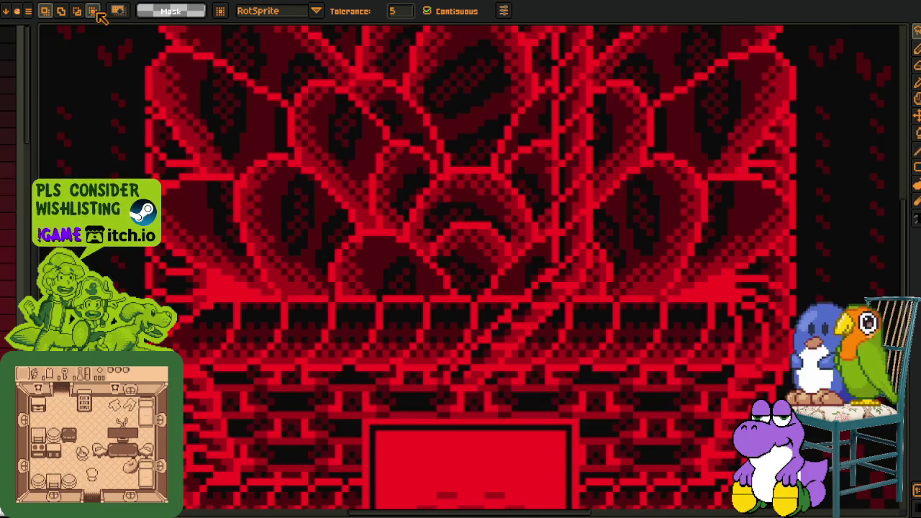
pyautogui.hotkey('alt', 'f')
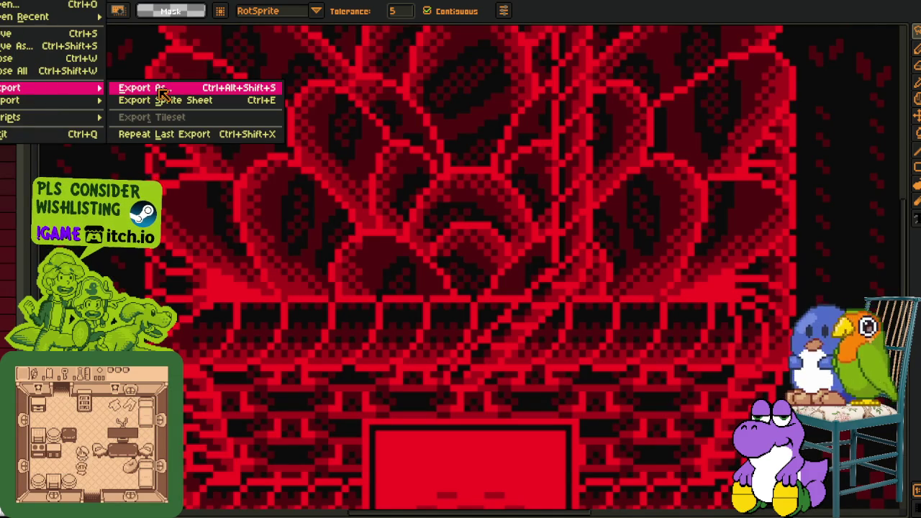
# Export the red screenshot as a JPEG at quality 10.
pyautogui.click(161, 92)
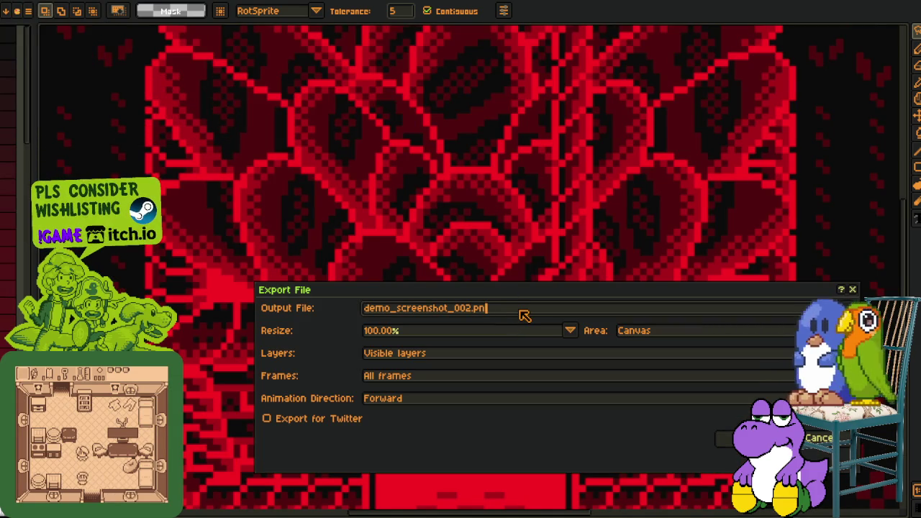
pyautogui.write('g')
pyautogui.press('Return')
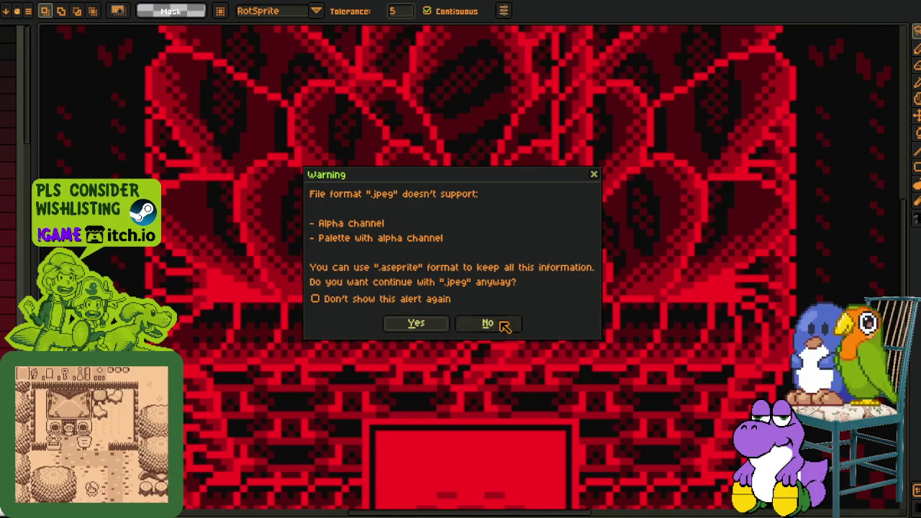
pyautogui.click(432, 327)
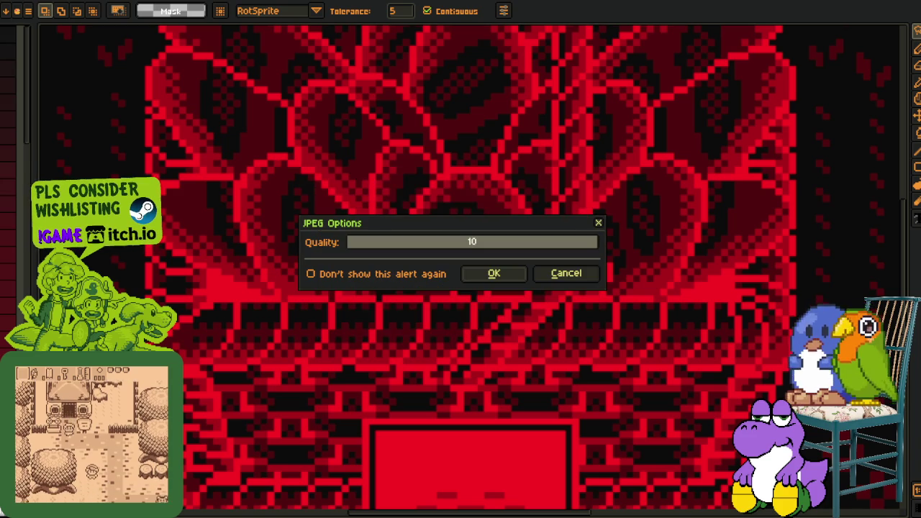
pyautogui.click(495, 277)
pyautogui.click(163, 3)
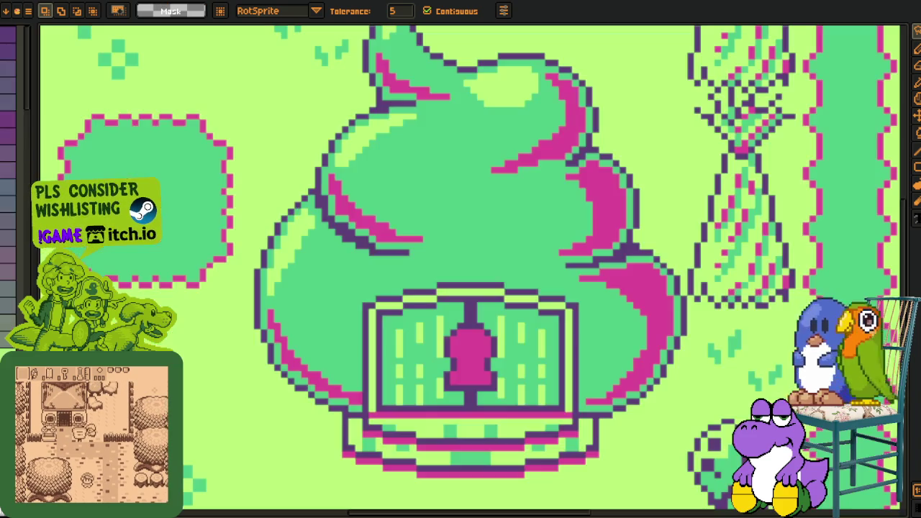
# Export the next frame as demo_screenshot_003.jpg at quality 10.
pyautogui.click(11, 1)
pyautogui.click(182, 94)
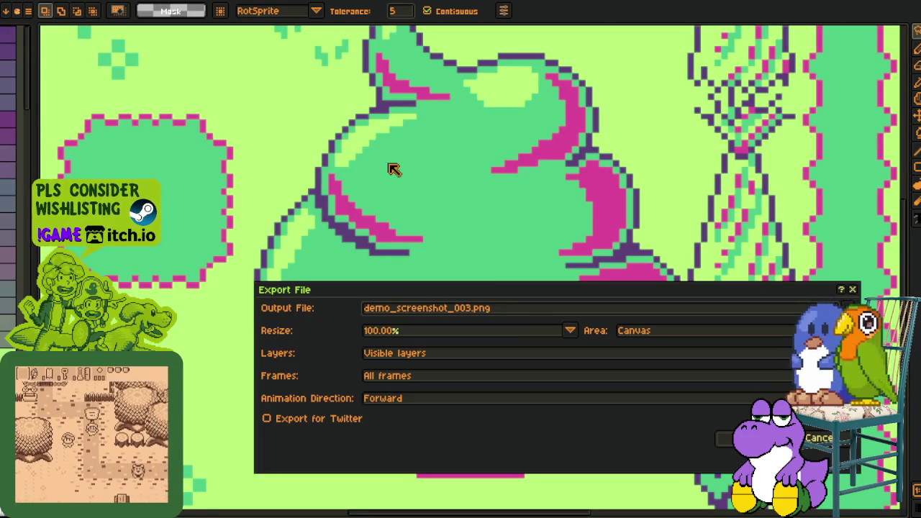
pyautogui.click(514, 311)
pyautogui.press('BackSpace')
pyautogui.press('BackSpace')
pyautogui.press('BackSpace')
pyautogui.write('jpg')
pyautogui.press('Return')
pyautogui.press('Return')
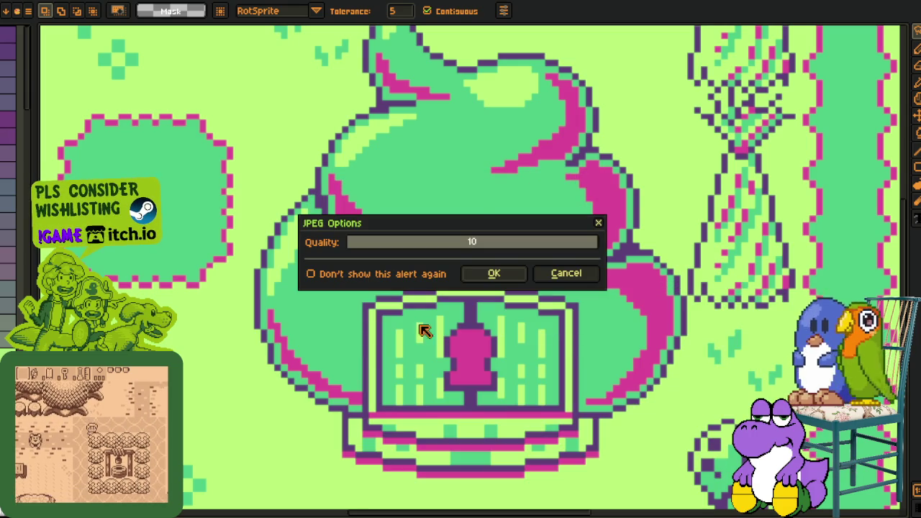
pyautogui.click(517, 279)
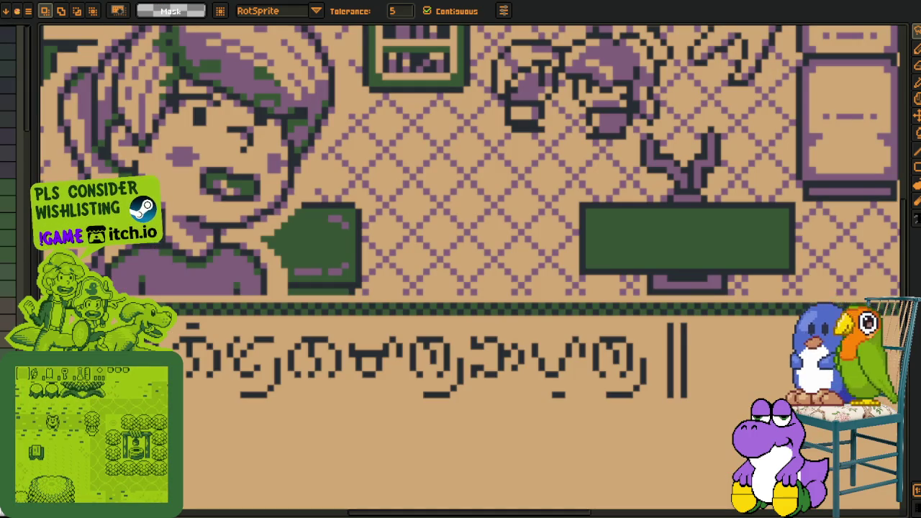
# Export the following frame as demo_screenshot_004.jpg at quality 10.
pyautogui.click(6, 10)
pyautogui.moveTo(22, 87)
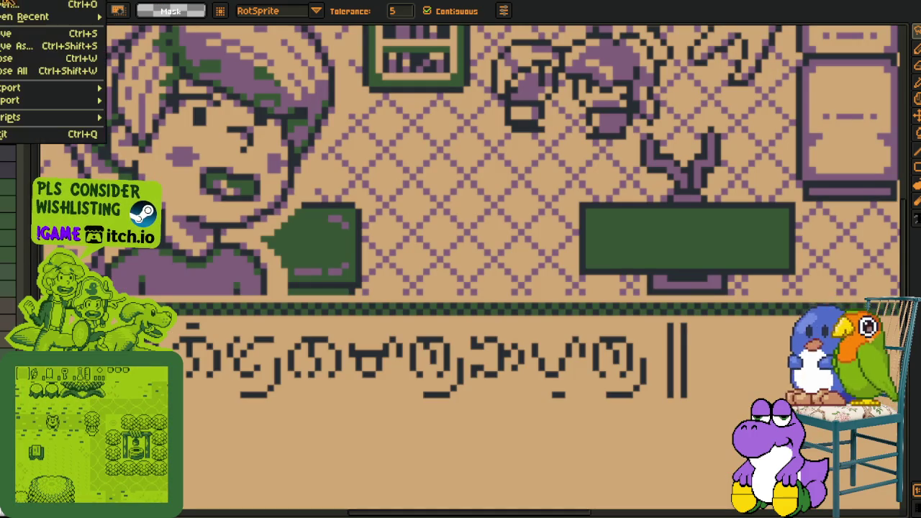
pyautogui.click(162, 94)
pyautogui.click(529, 317)
pyautogui.press('BackSpace')
pyautogui.press('BackSpace')
pyautogui.press('BackSpace')
pyautogui.write('jpg')
pyautogui.press('Return')
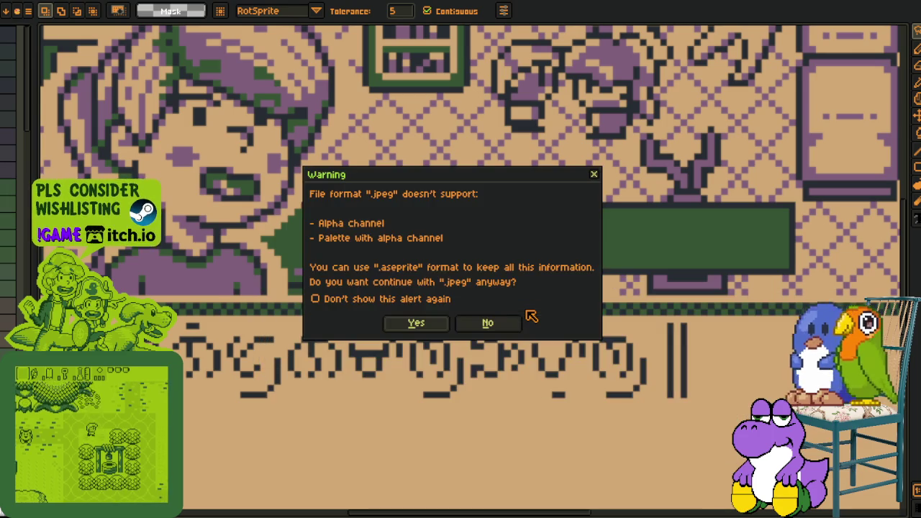
pyautogui.click(424, 323)
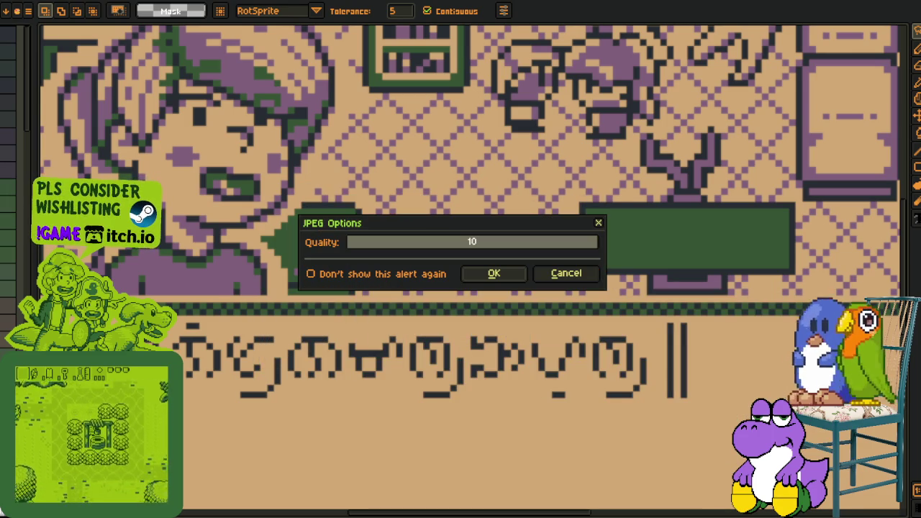
pyautogui.click(493, 272)
pyautogui.click(153, 2)
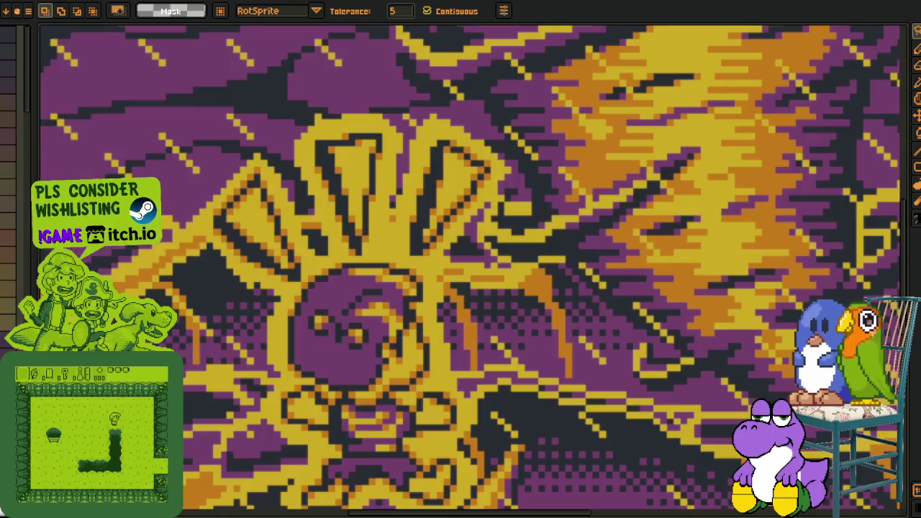
# Export the frame as demo_screenshot_005.jpg at quality 10.
pyautogui.click(10, 2)
pyautogui.click(160, 102)
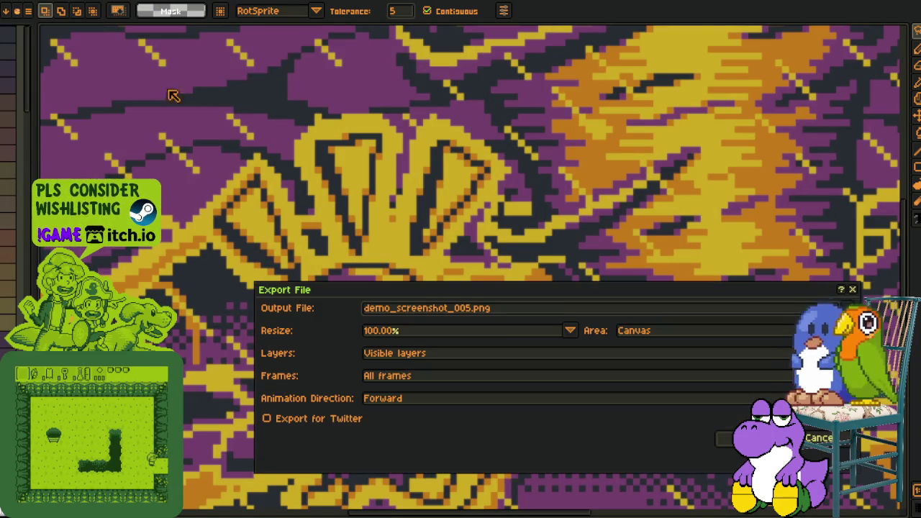
pyautogui.click(523, 311)
pyautogui.press('BackSpace')
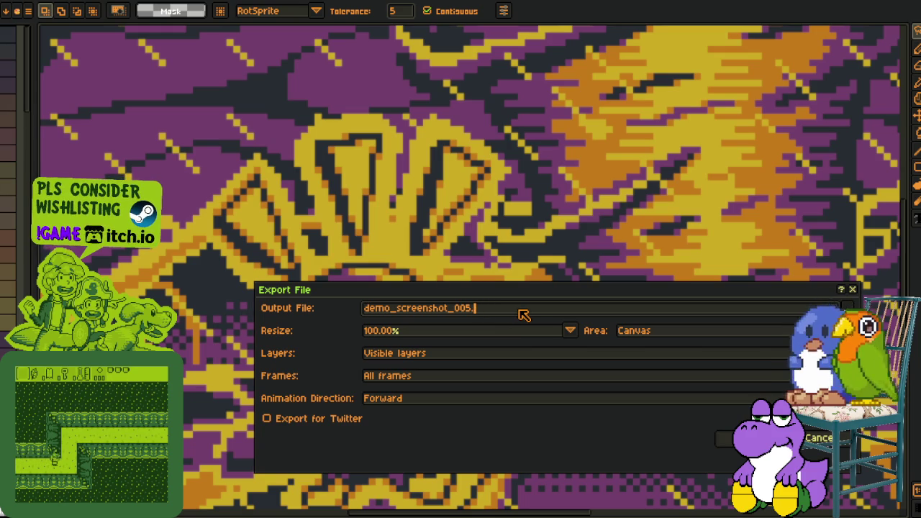
pyautogui.write('jpg')
pyautogui.press('Return')
pyautogui.click(424, 329)
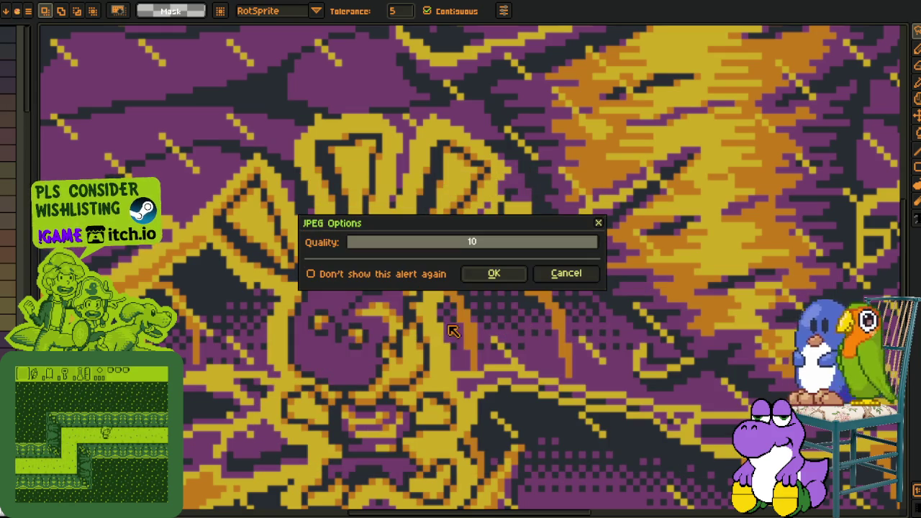
pyautogui.click(503, 280)
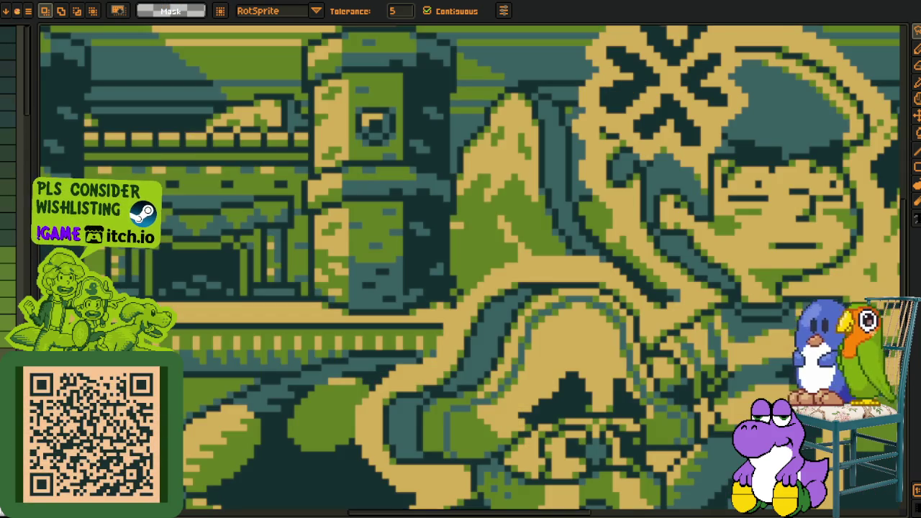
# Export the next frame as demo_screenshot_006.jpg at quality 10.
pyautogui.click(21, 2)
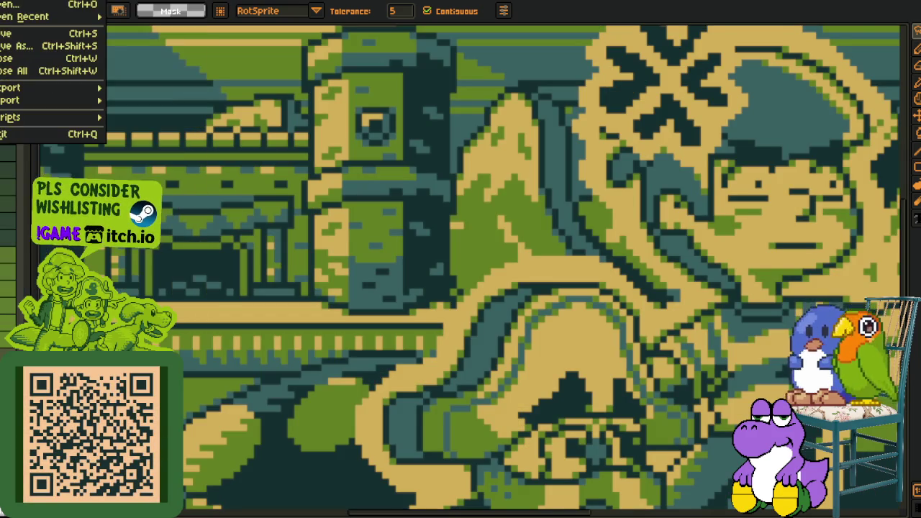
pyautogui.moveTo(29, 88)
pyautogui.click(142, 88)
pyautogui.click(510, 308)
pyautogui.write('g')
pyautogui.press('Return')
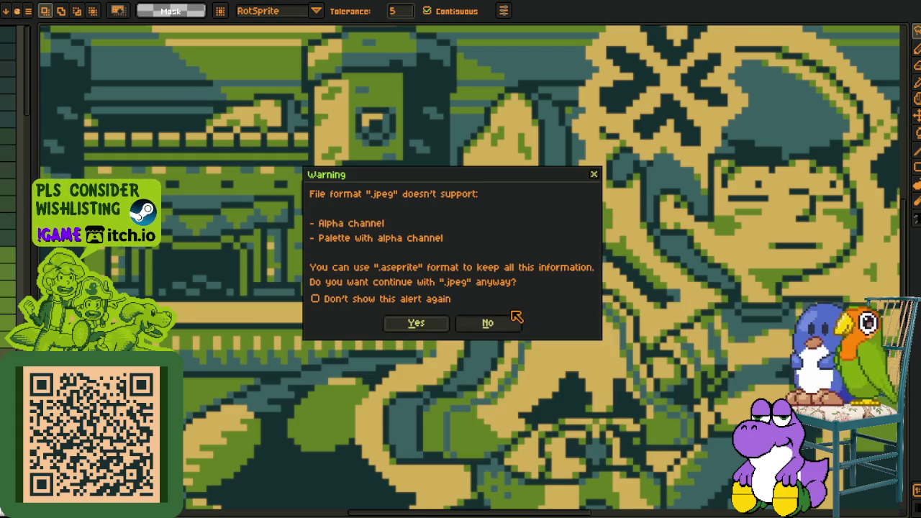
pyautogui.click(444, 328)
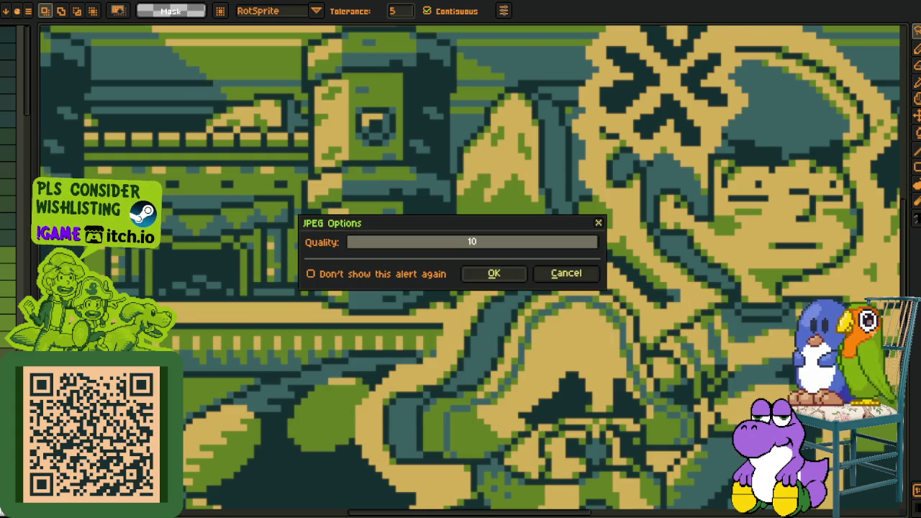
pyautogui.click(494, 274)
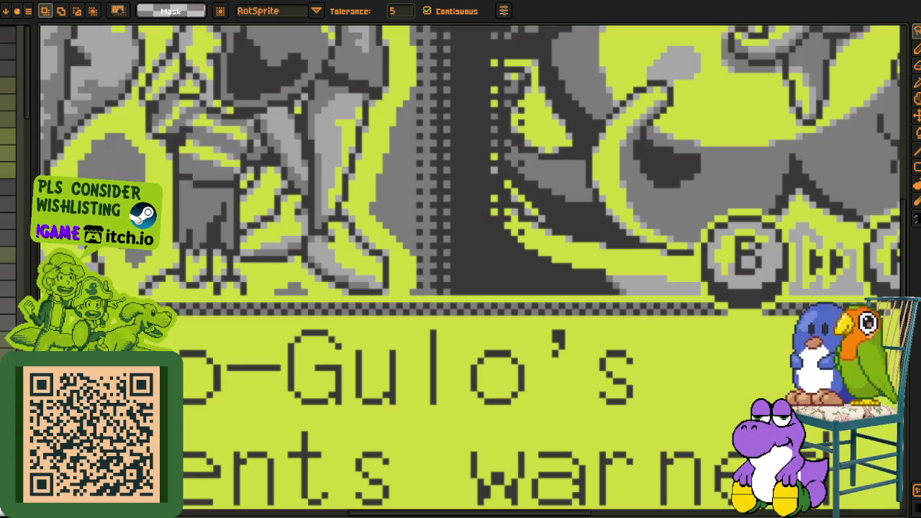
# Export the following frame as demo_screenshot_007.jpg at quality 10.
pyautogui.click(9, 1)
pyautogui.moveTo(29, 88)
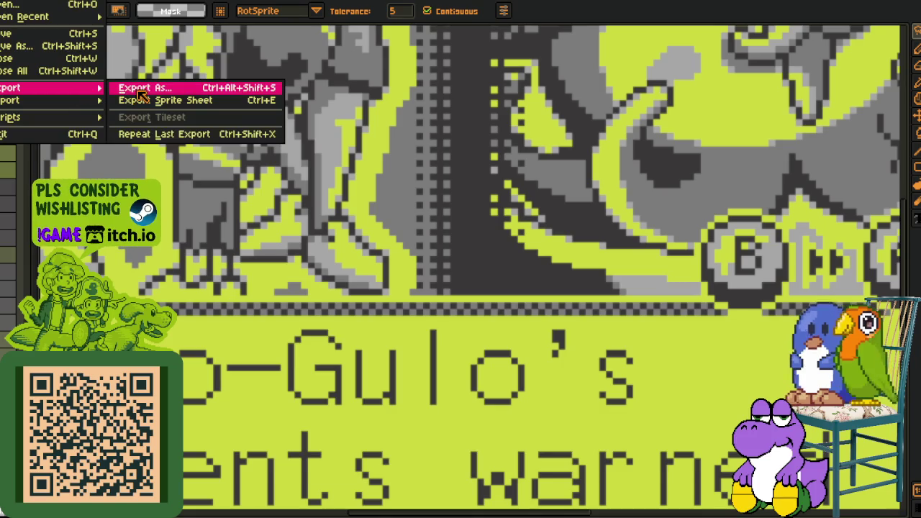
pyautogui.click(142, 90)
pyautogui.write('jpg')
pyautogui.press('Return')
pyautogui.click(437, 325)
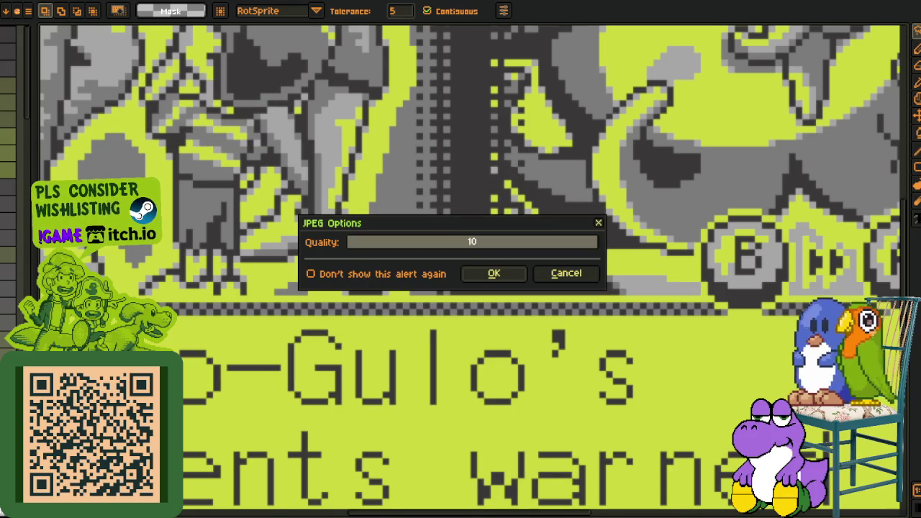
pyautogui.click(506, 274)
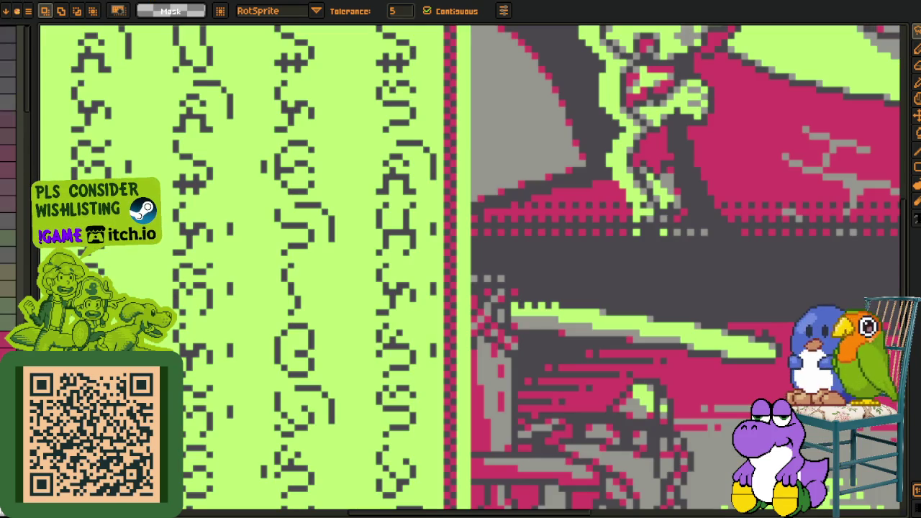
pyautogui.click(14, 3)
pyautogui.moveTo(29, 87)
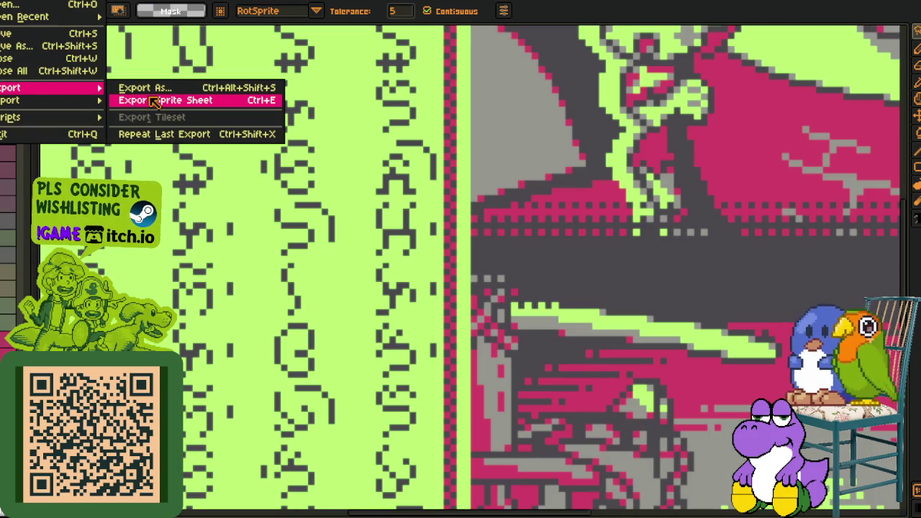
# Export the pink-and-lime screen as demo_screenshot_008.jpg at quality 10.
pyautogui.click(148, 87)
pyautogui.click(521, 313)
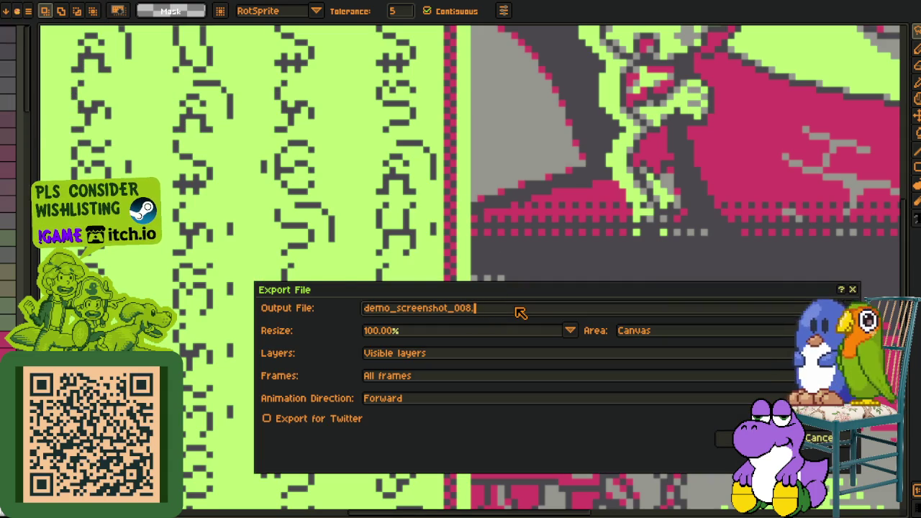
pyautogui.press('Return')
pyautogui.click(444, 322)
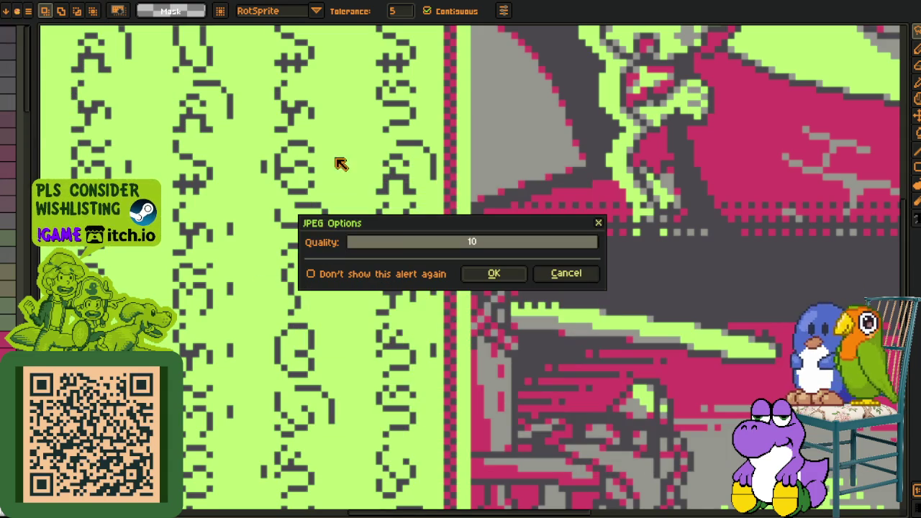
pyautogui.click(515, 277)
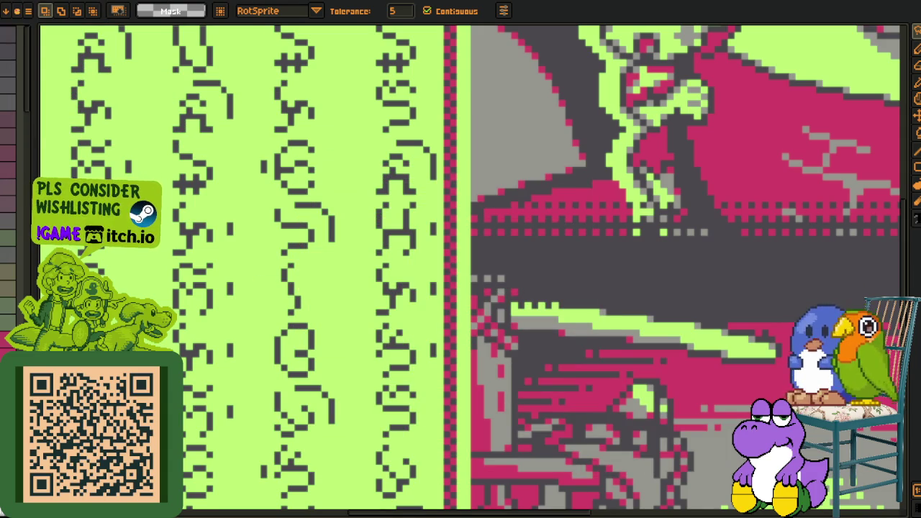
# Export the next frame as demo_screenshot_009.jpg at quality 10.
pyautogui.hotkey('alt', 'f')
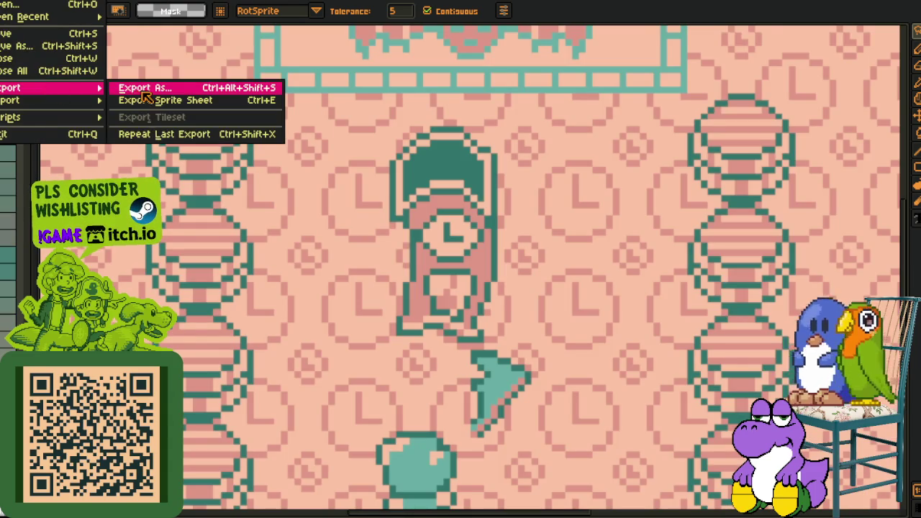
pyautogui.click(146, 90)
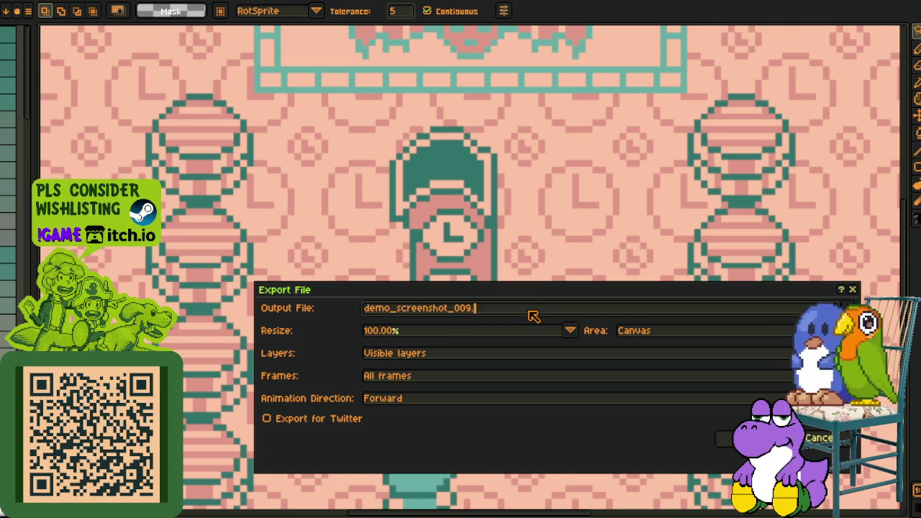
pyautogui.write('jpg')
pyautogui.press('Return')
pyautogui.click(417, 325)
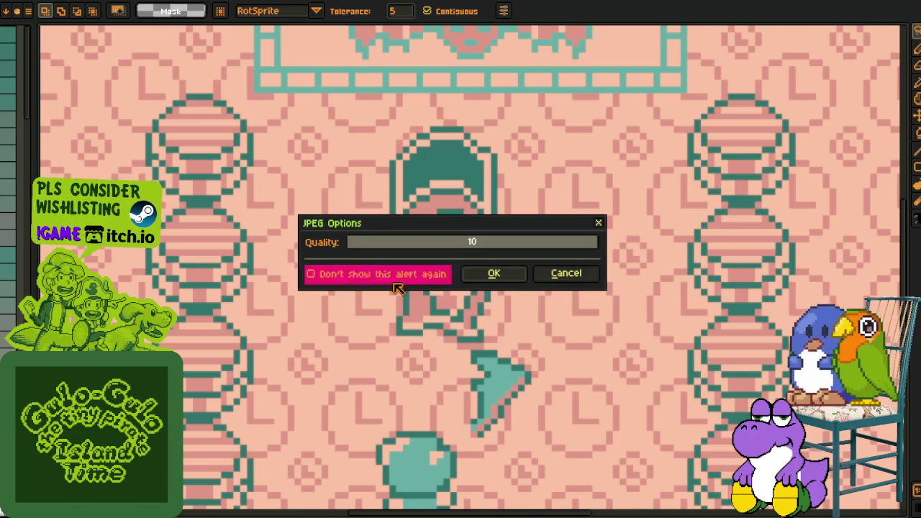
pyautogui.click(504, 275)
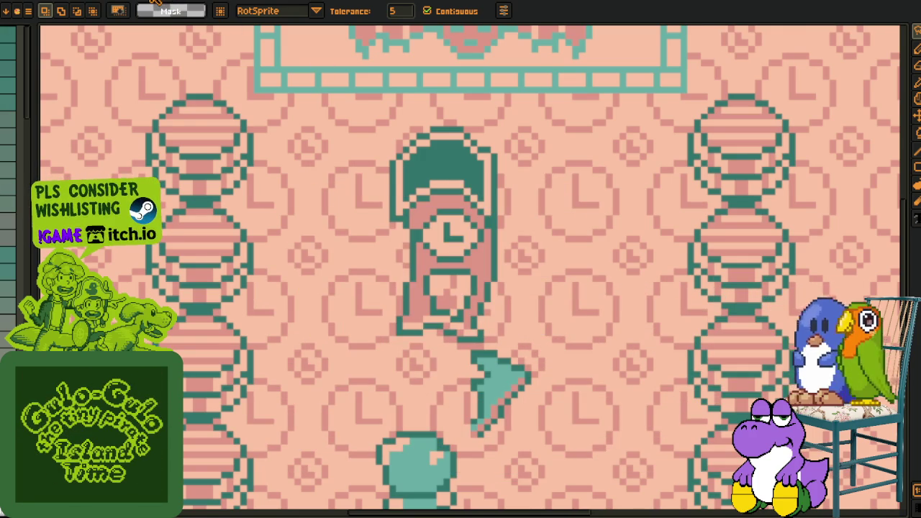
# Move to the magenta 'DOOR' screen and begin exporting it as demo_screenshot_010.
pyautogui.hotkey('ctrl', 'w')
pyautogui.click(8, 2)
pyautogui.moveTo(29, 87)
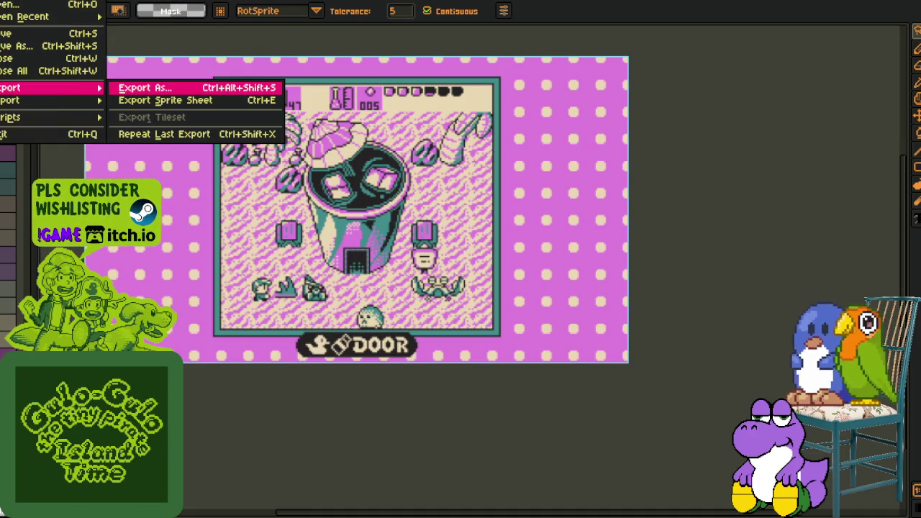
pyautogui.click(143, 87)
pyautogui.press('BackSpace')
pyautogui.press('BackSpace')
pyautogui.press('BackSpace')
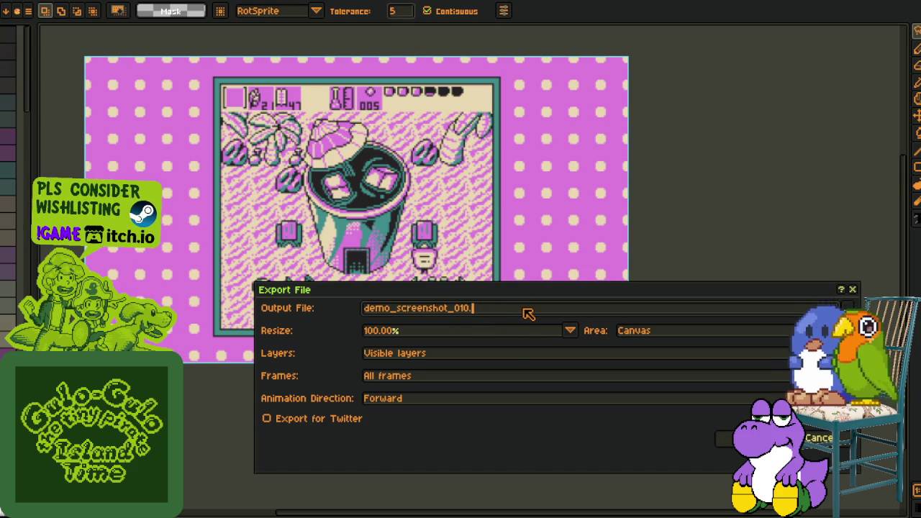